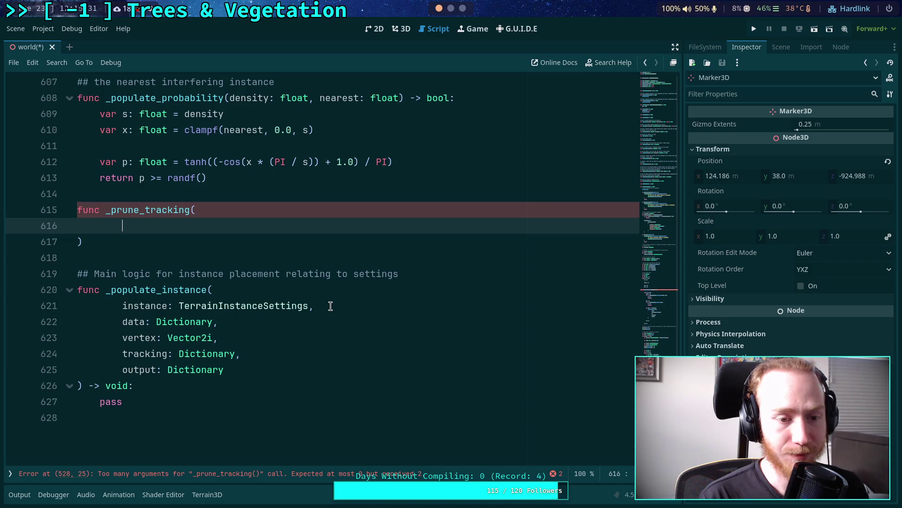
Give _prune_tracking the parameters tracking: Dictionary and row: int
text(tracking: )
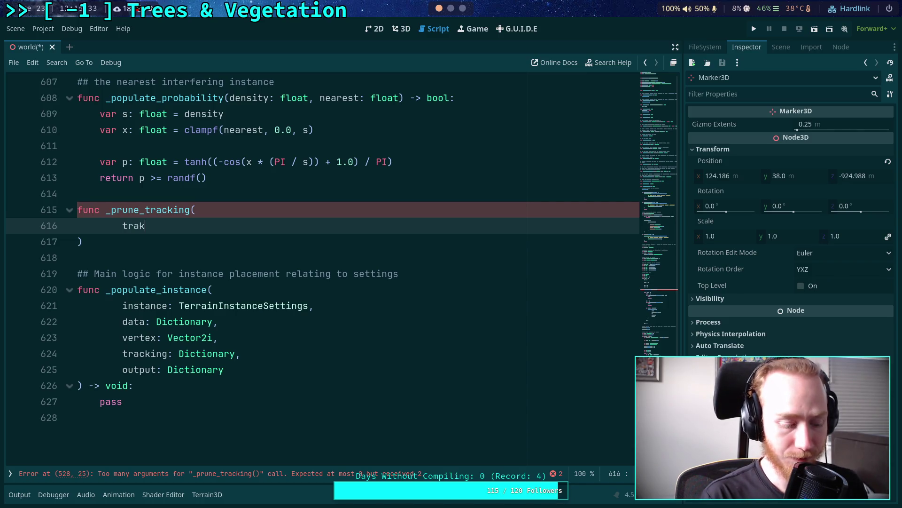
text(Dictionary,)
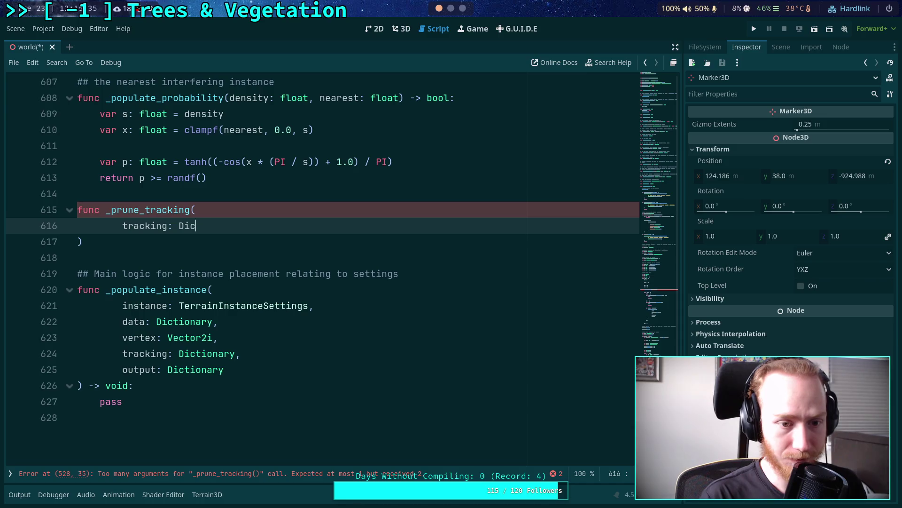
key(Return)
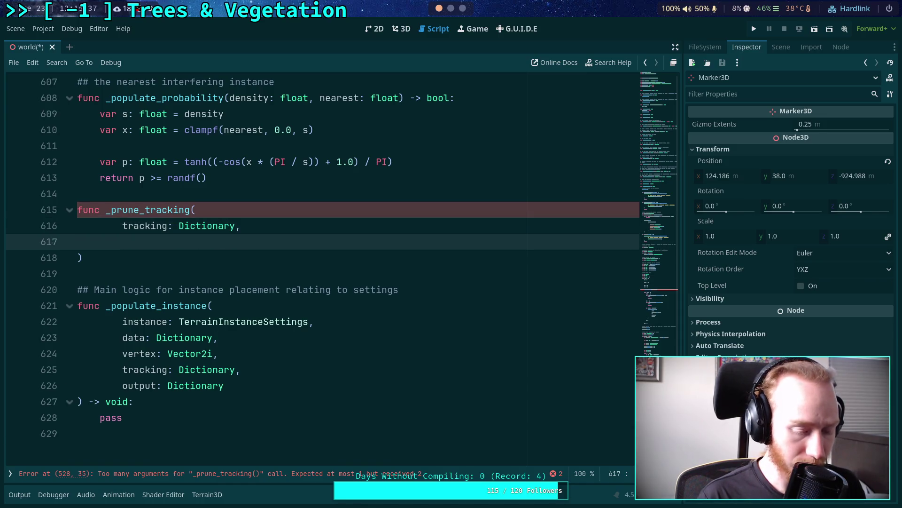
text(vertex: )
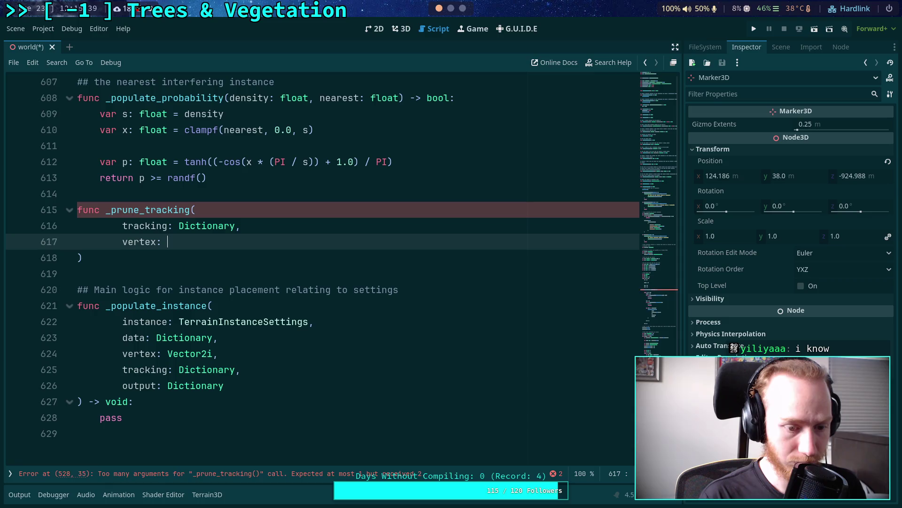
text(Vector)
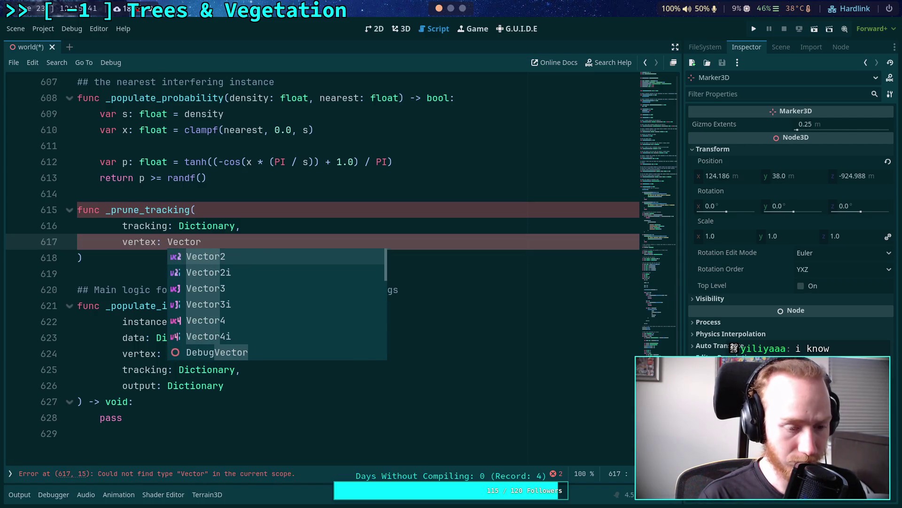
text(2i)
drag(122, 242, 245, 236)
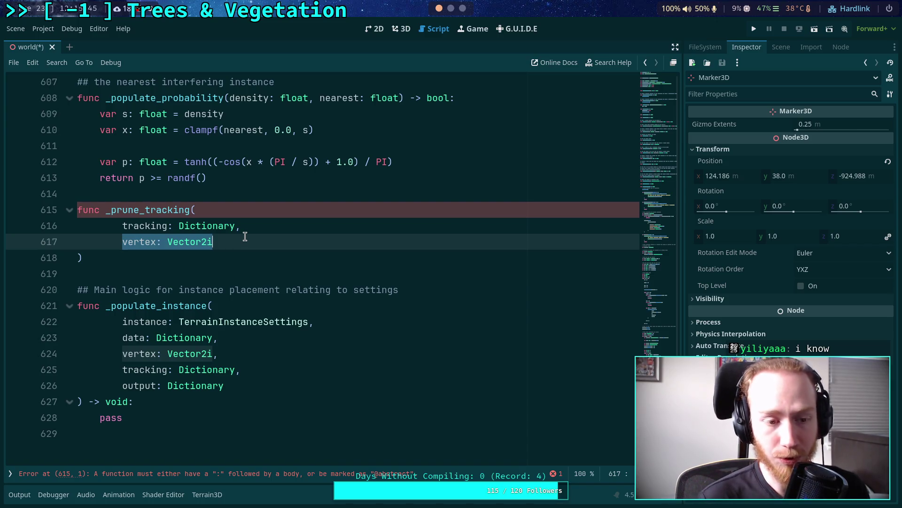
text(row:)
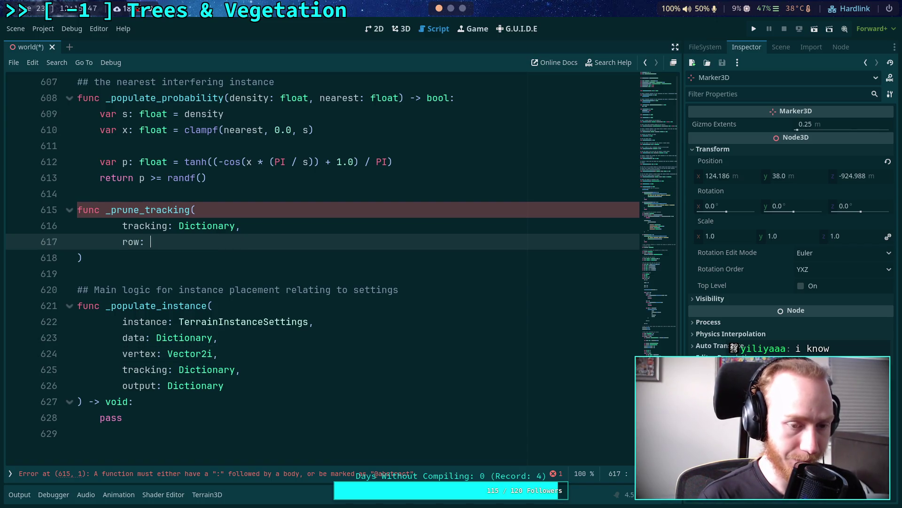
text( int)
click(272, 195)
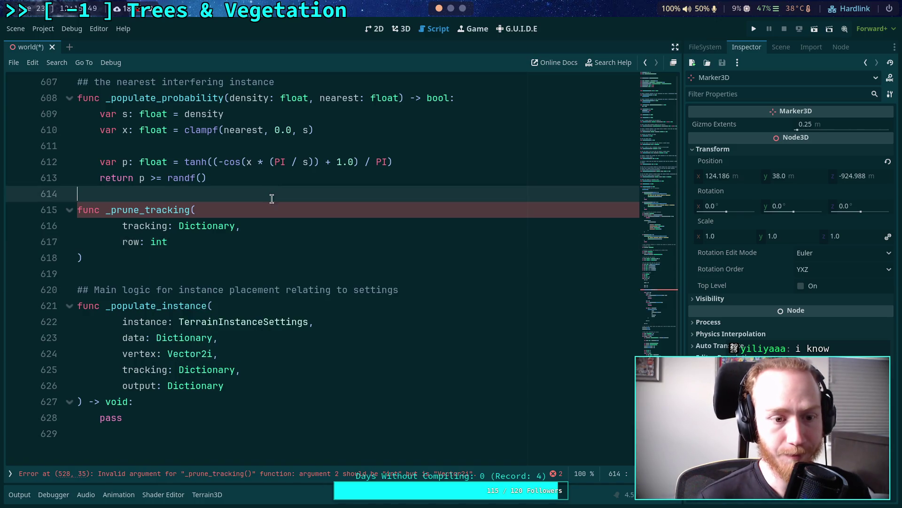
Add a -> void: return type after the closing parenthesis and start the function body
scroll(259, 317, up, 3)
scroll(256, 324, up, 7)
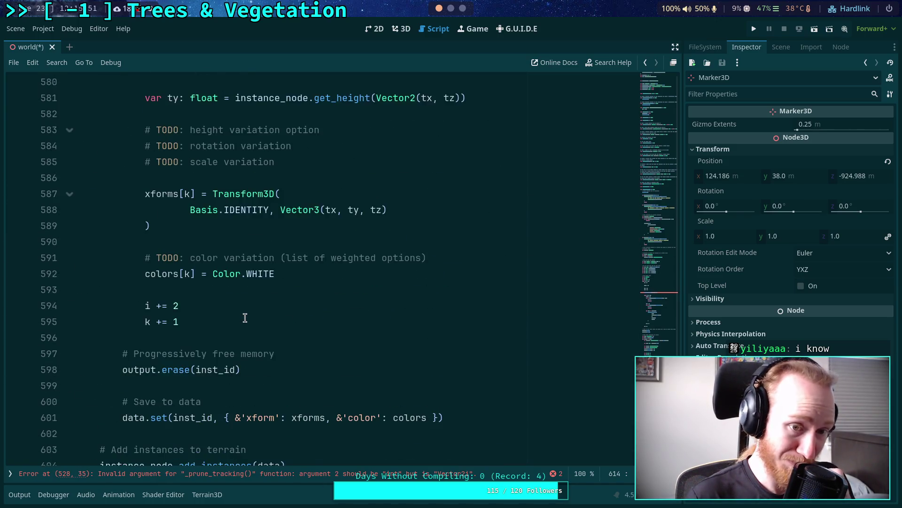
scroll(245, 307, down, 9)
click(148, 298)
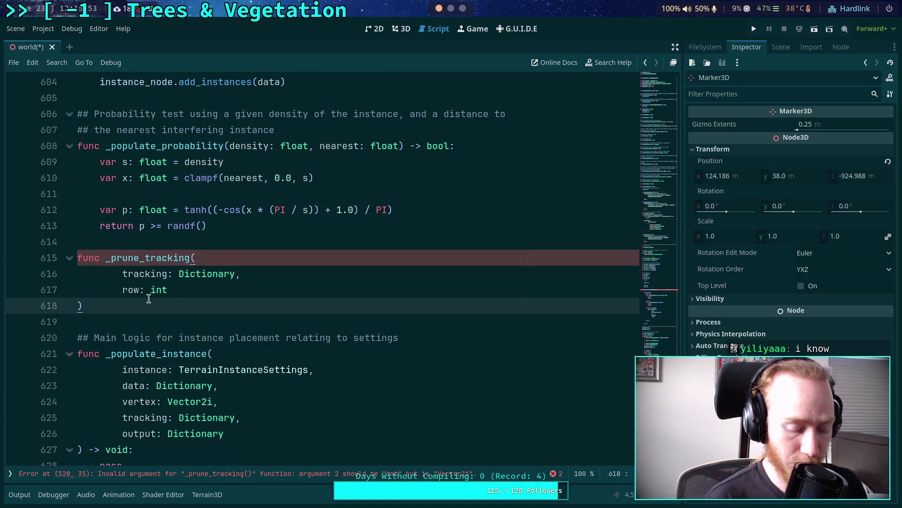
text(-> void:)
key(Return)
Fill the body with pass, then delete the _prune_tracking(tracking, v) call and the v.x = vx line
text(pass)
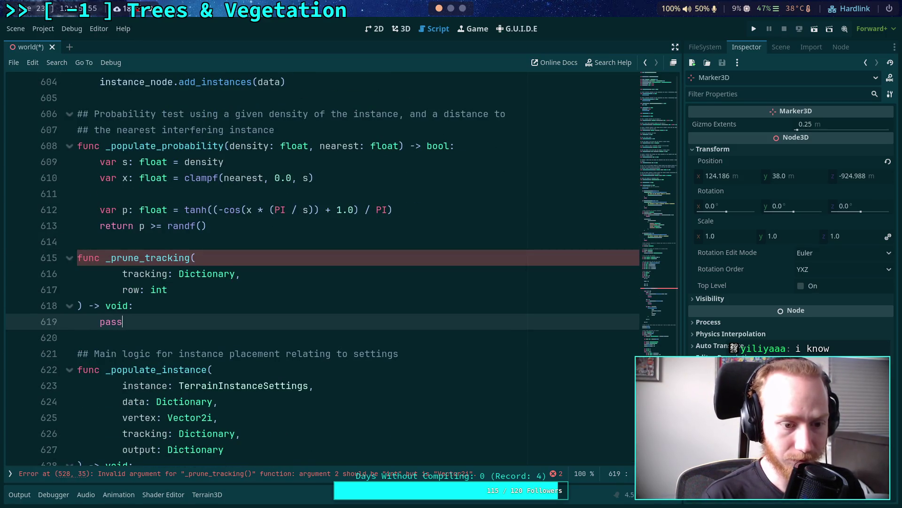
click(150, 258)
scroll(162, 282, up, 11)
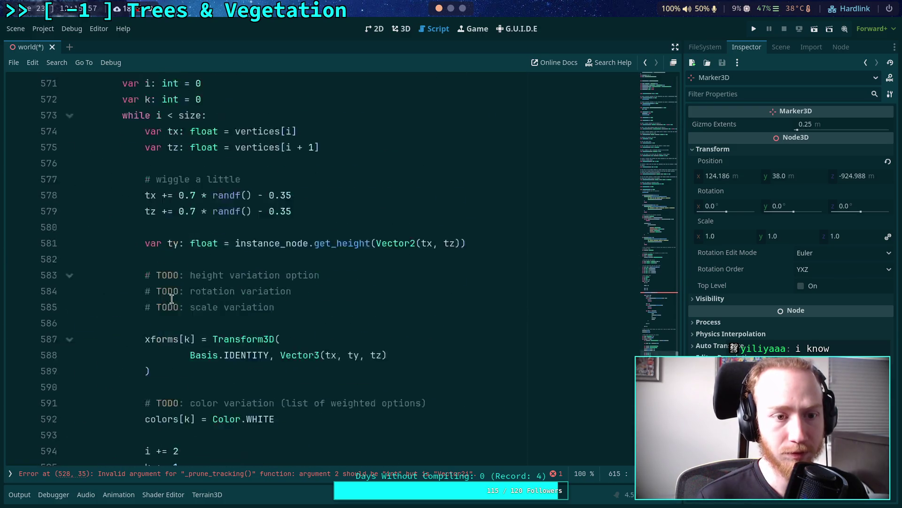
scroll(171, 299, up, 10)
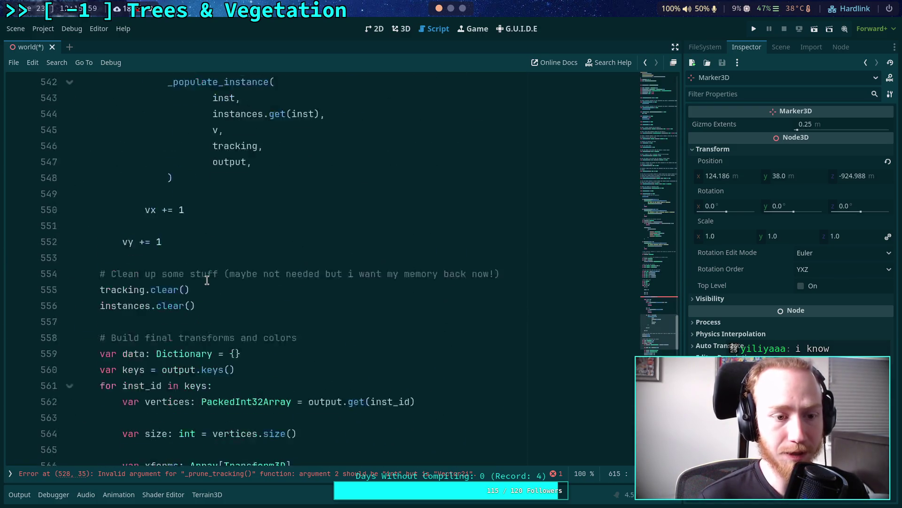
scroll(207, 280, up, 7)
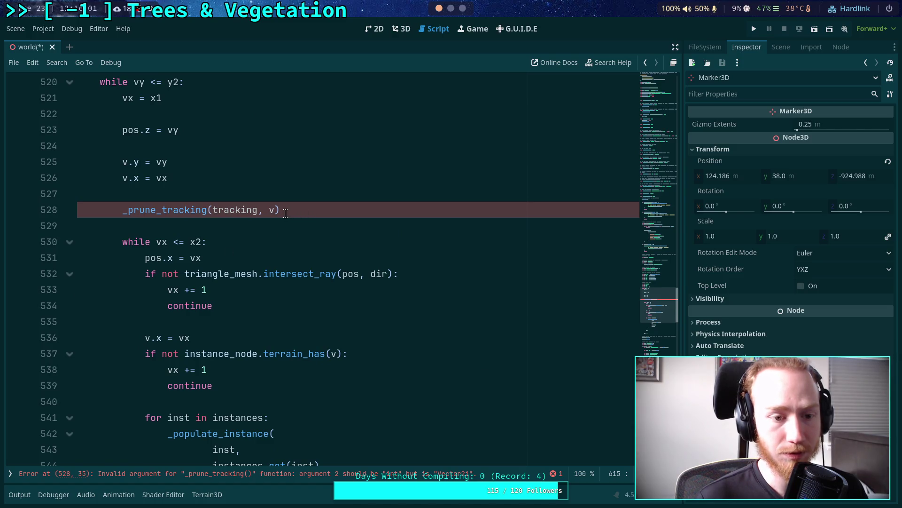
scroll(286, 213, up, 1)
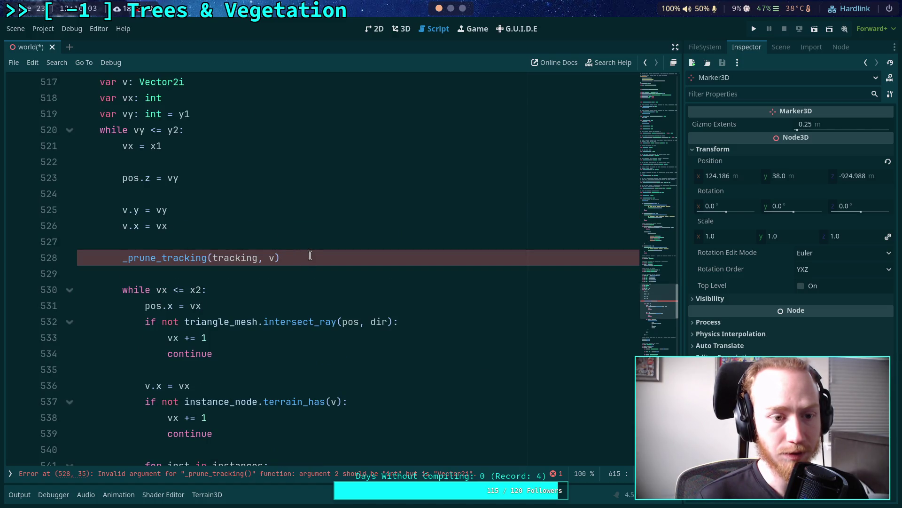
drag(309, 256, 306, 240)
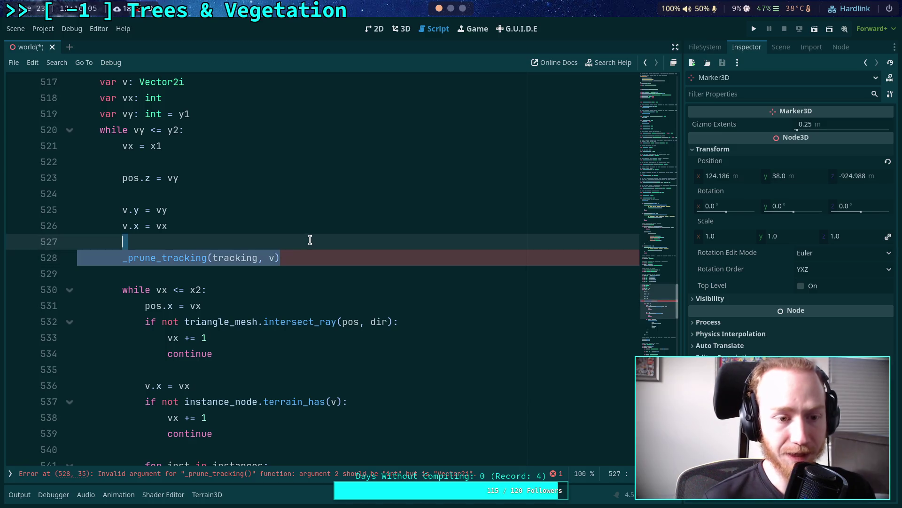
key(BackSpace)
click(187, 225)
drag(187, 226, 201, 207)
click(187, 205)
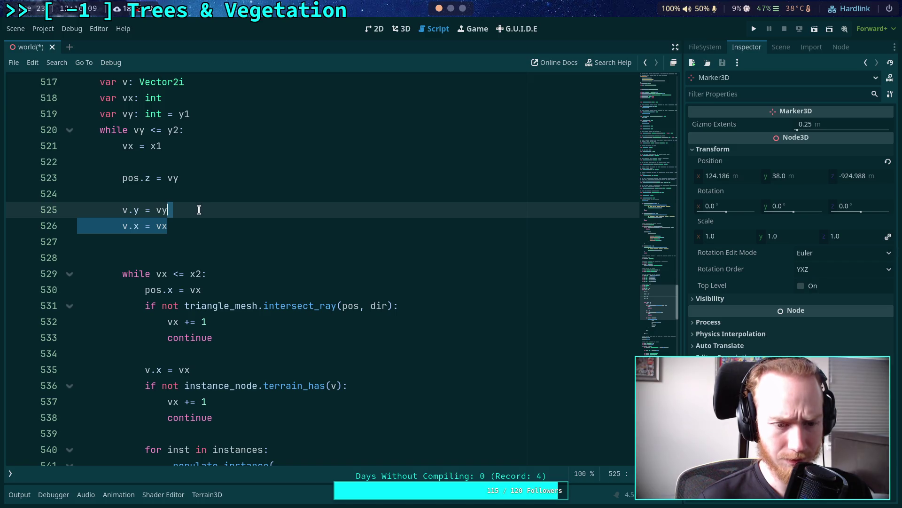
key(BackSpace)
Remove the extra blank lines so v.y = vy sits under pos.z = vy
click(148, 190)
click(159, 166)
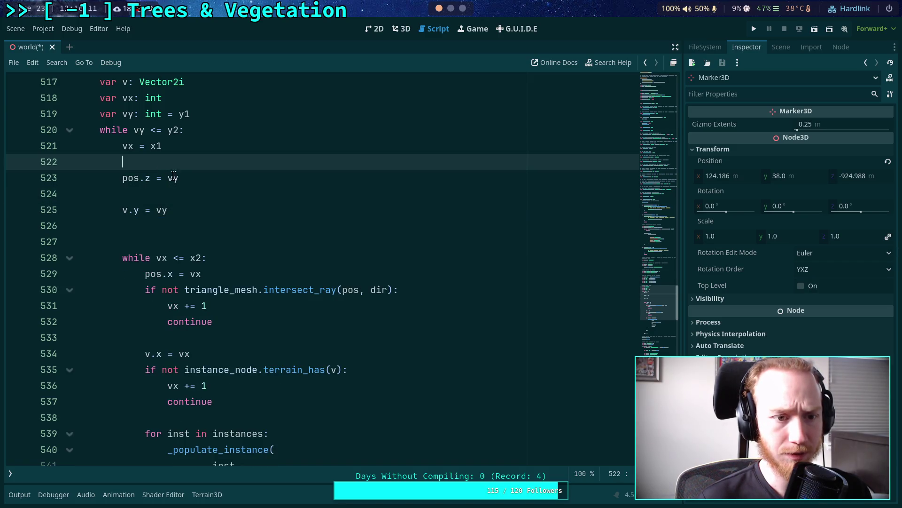
click(146, 193)
key(BackSpace)
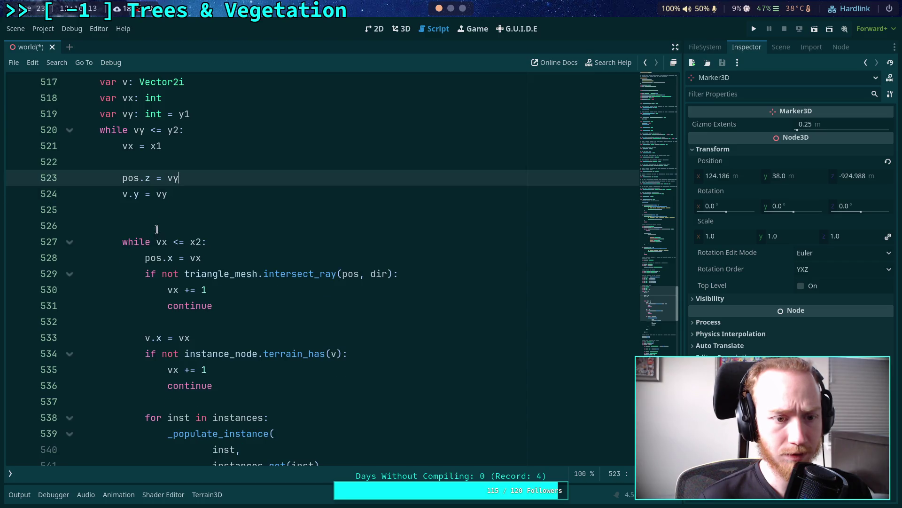
click(157, 228)
key(BackSpace)
click(182, 161)
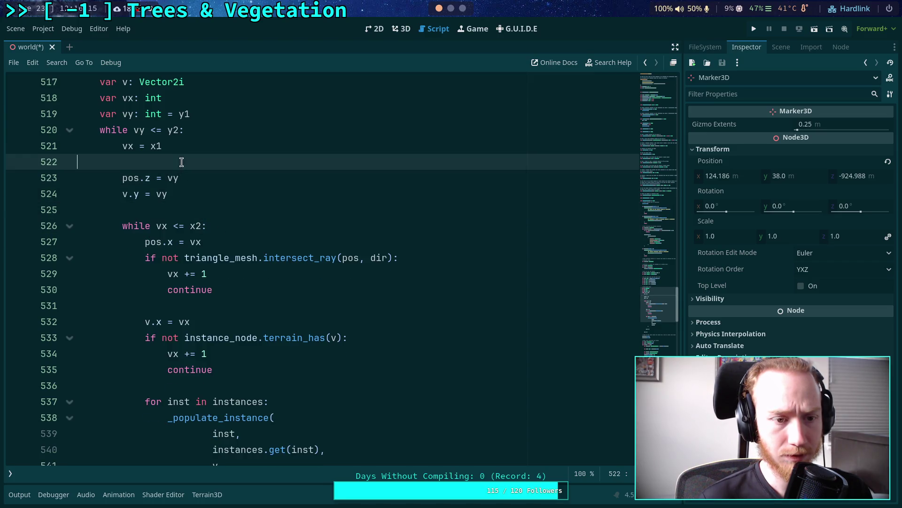
key(BackSpace)
Move vx = x1 down with Alt+Down so it sits directly above the inner while loop
click(254, 206)
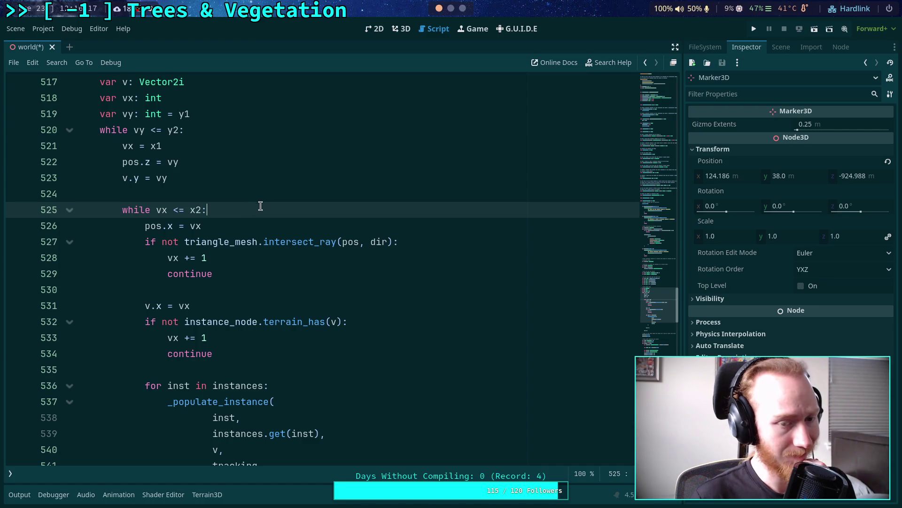
click(129, 146)
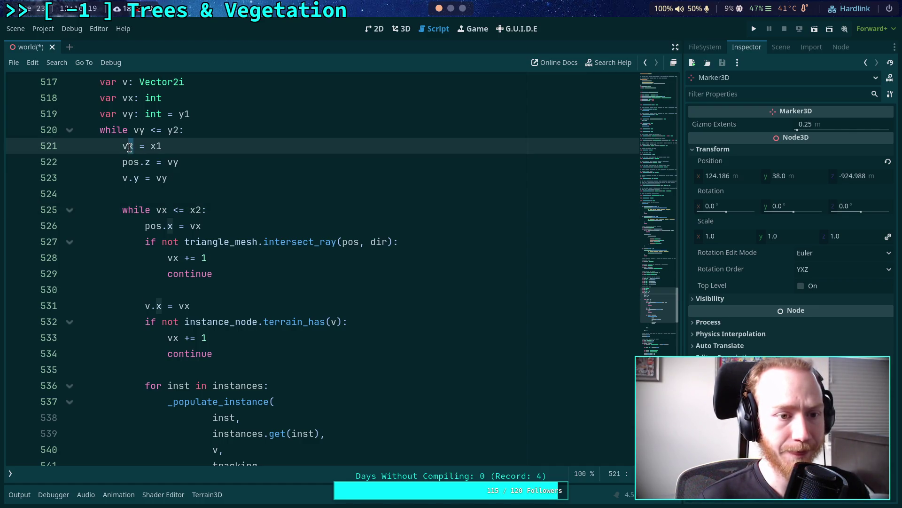
key(alt+Down)
key(alt+Down)
key(alt+Down)
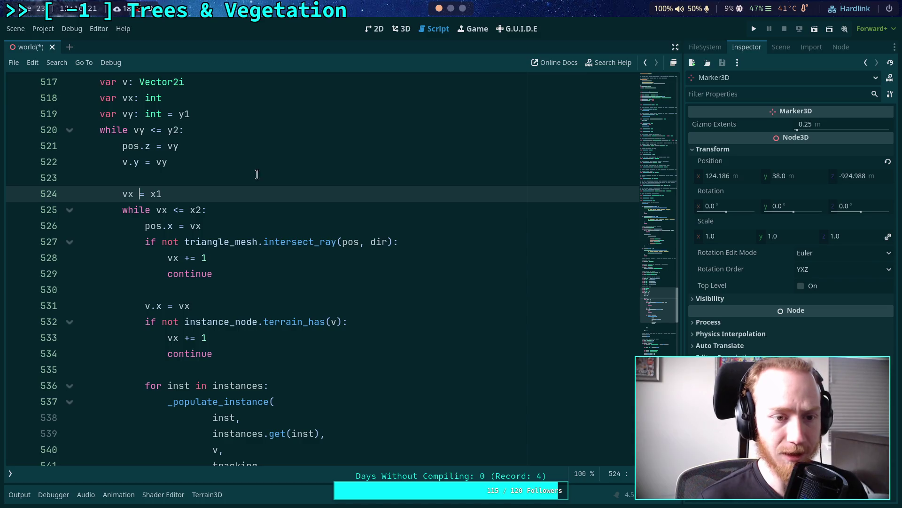
scroll(232, 221, down, 6)
Add a _prune_tracking(tracking, vy) call on a new line after vy += 1
click(216, 255)
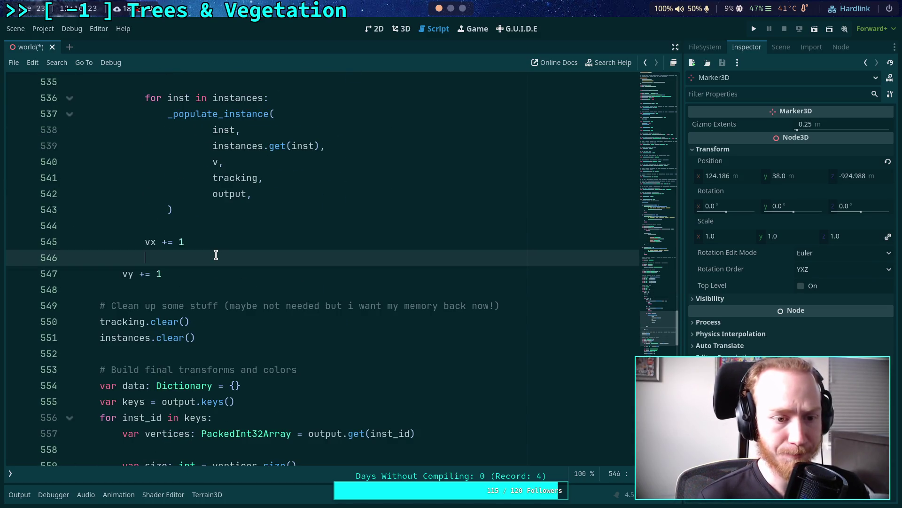
click(185, 274)
key(Return)
key(Return)
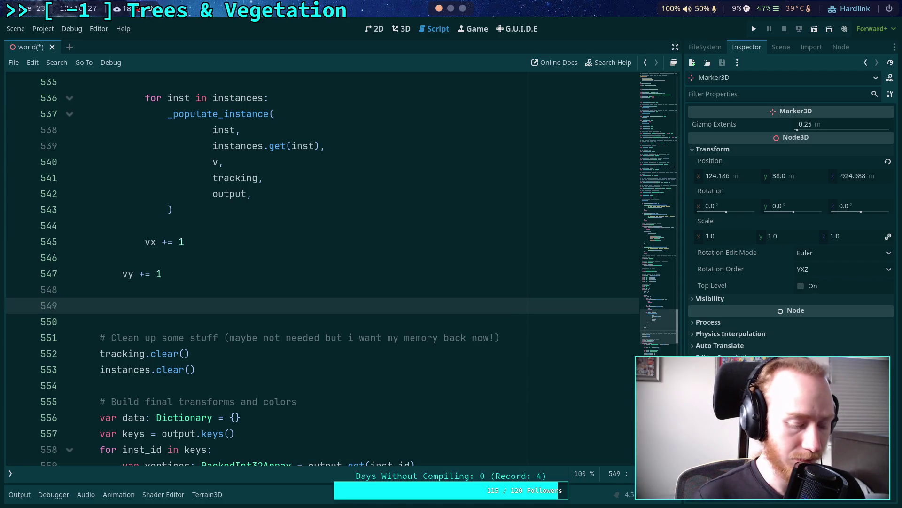
text(_prune_tr)
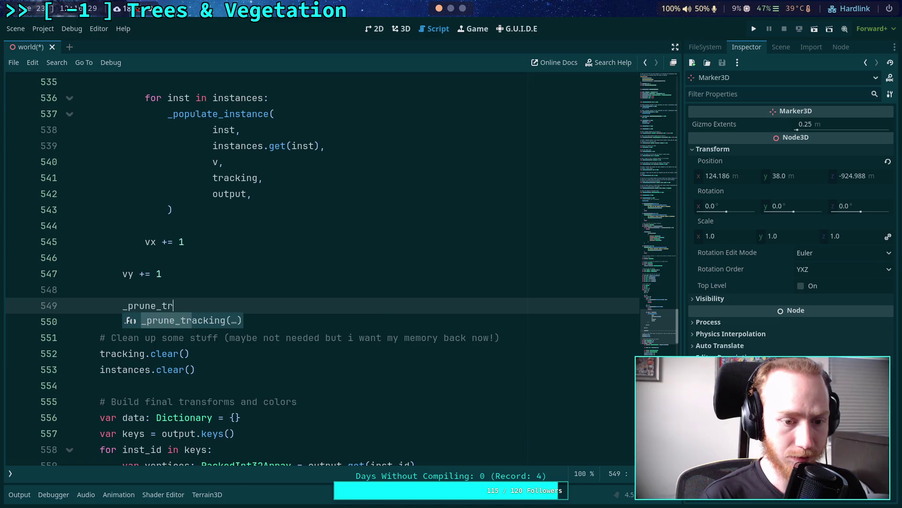
key(Return)
text(tracking, )
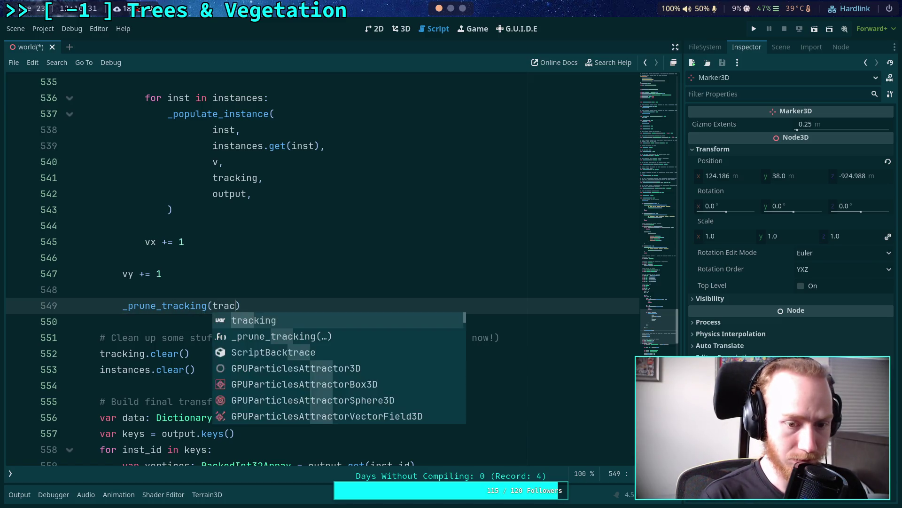
text(vy)
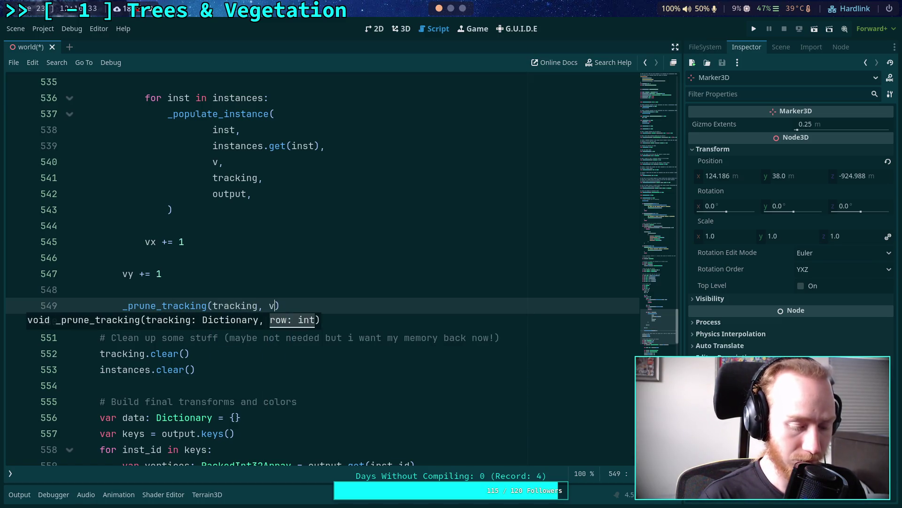
Cut the call and paste it under while vy <= y2:, followed by a blank line
scroll(291, 447, up, 3)
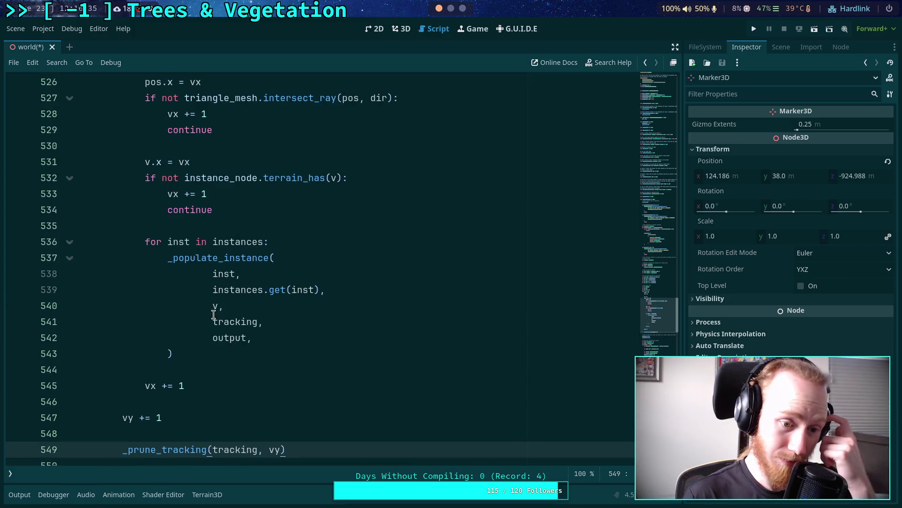
drag(292, 447, 296, 434)
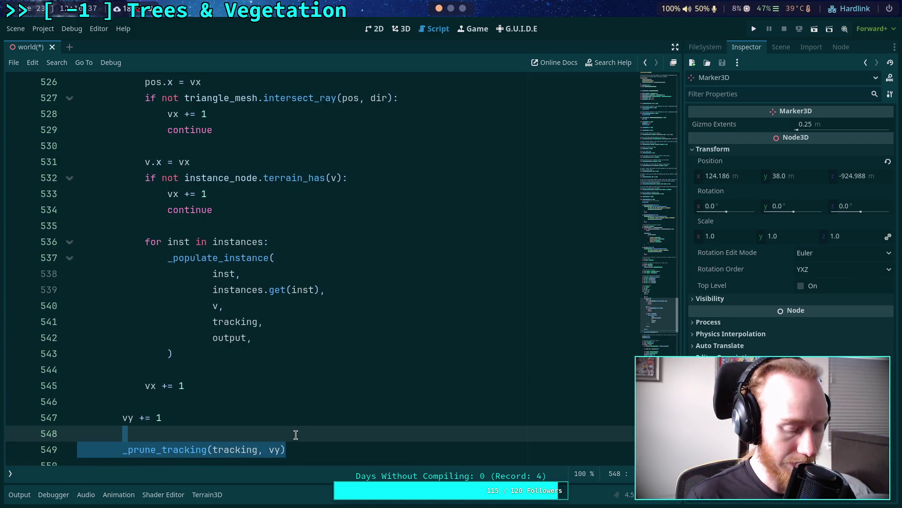
key(ctrl+x)
key(BackSpace)
key(BackSpace)
scroll(280, 413, up, 5)
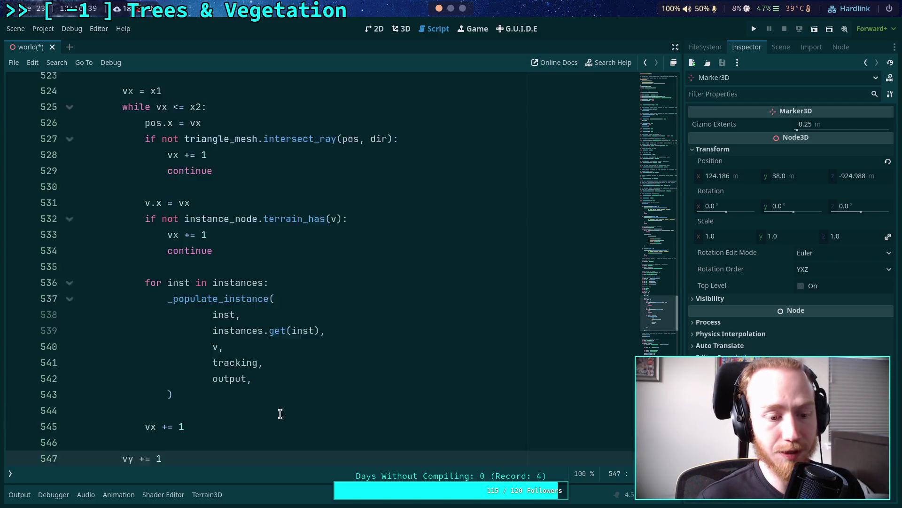
click(244, 223)
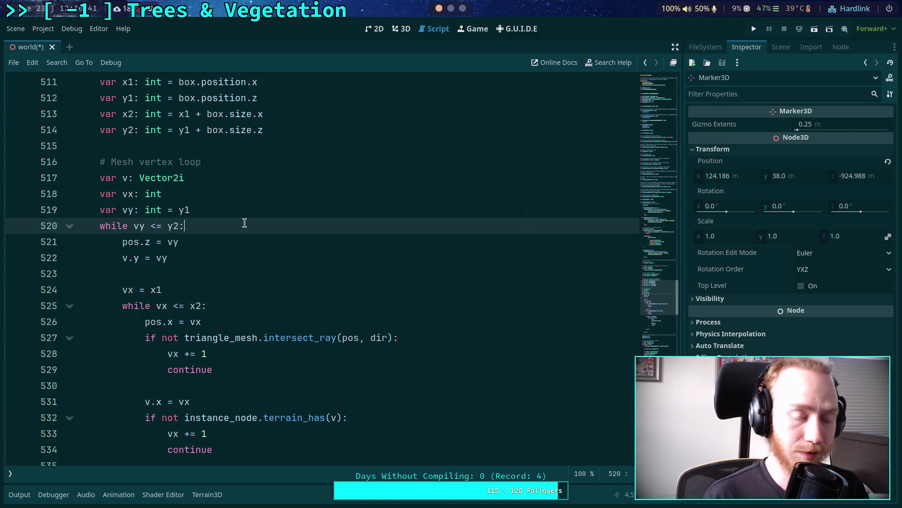
key(Return)
key(ctrl+v)
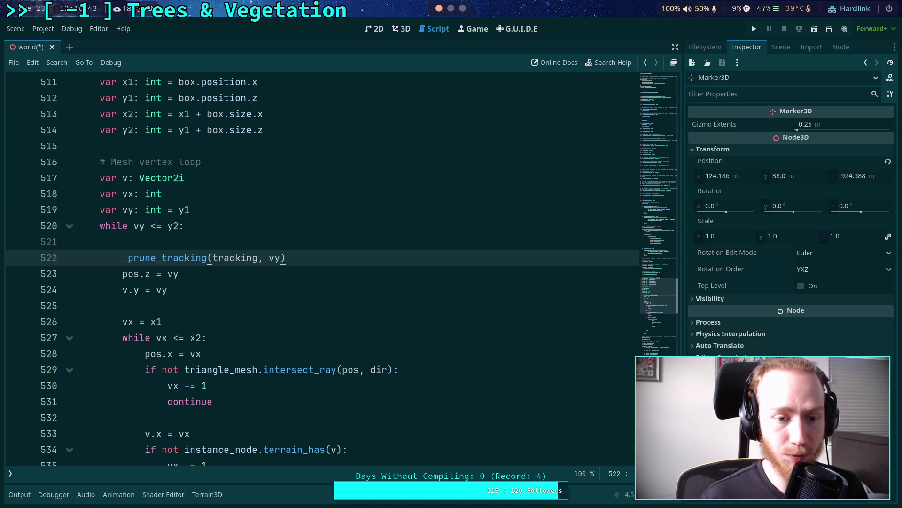
click(123, 241)
key(BackSpace)
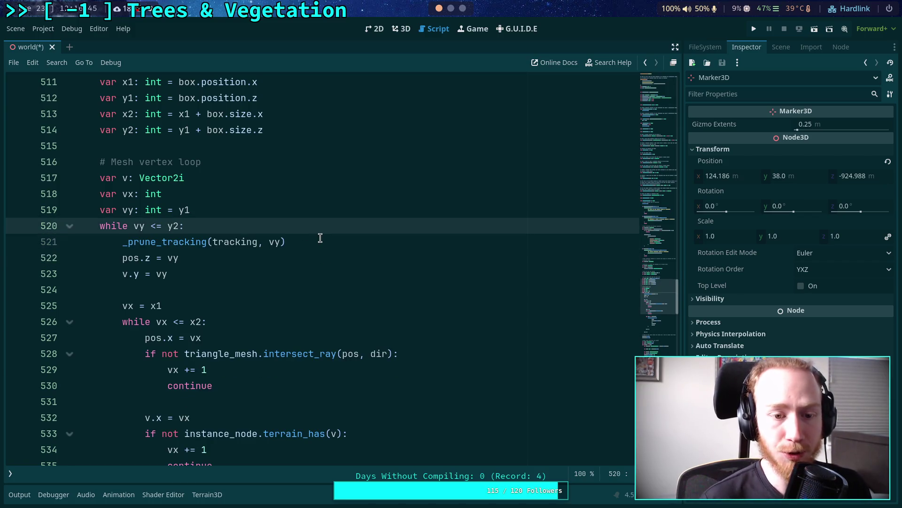
click(320, 239)
key(Return)
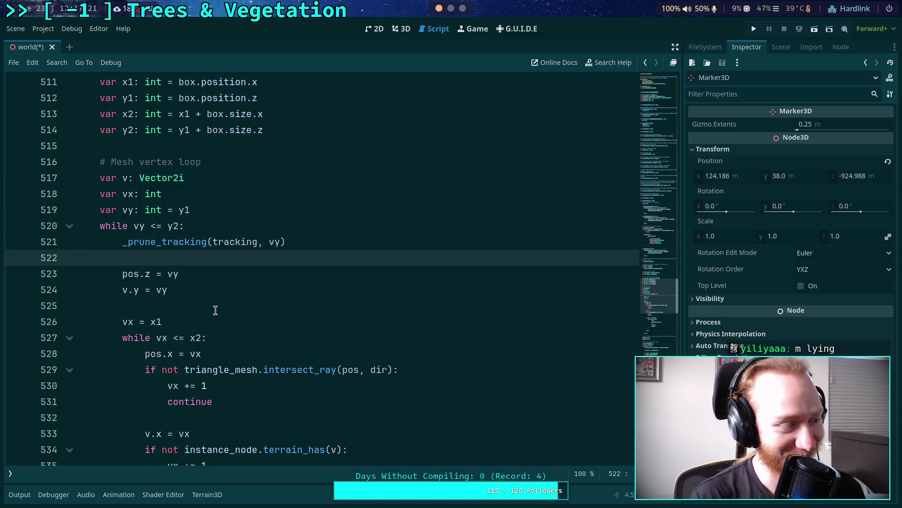
Save the world scene with Ctrl+S
scroll(260, 294, down, 1)
click(209, 257)
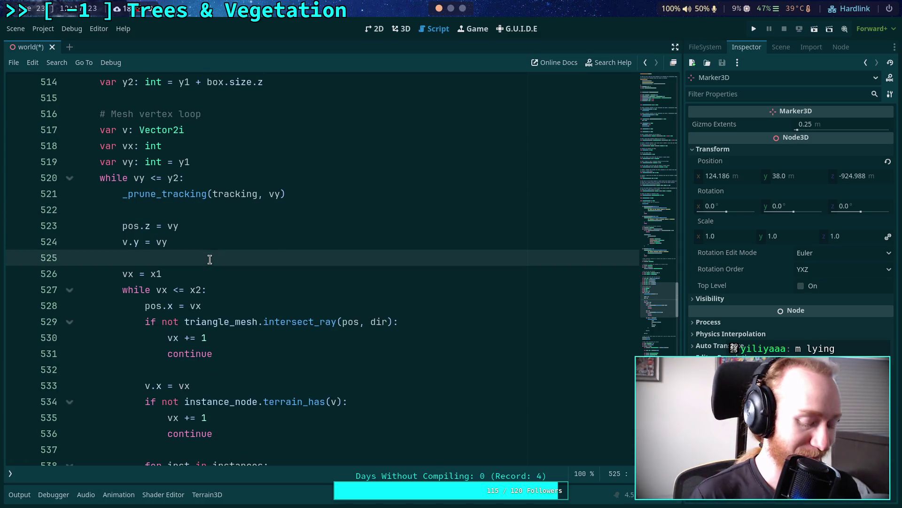
key(ctrl+s)
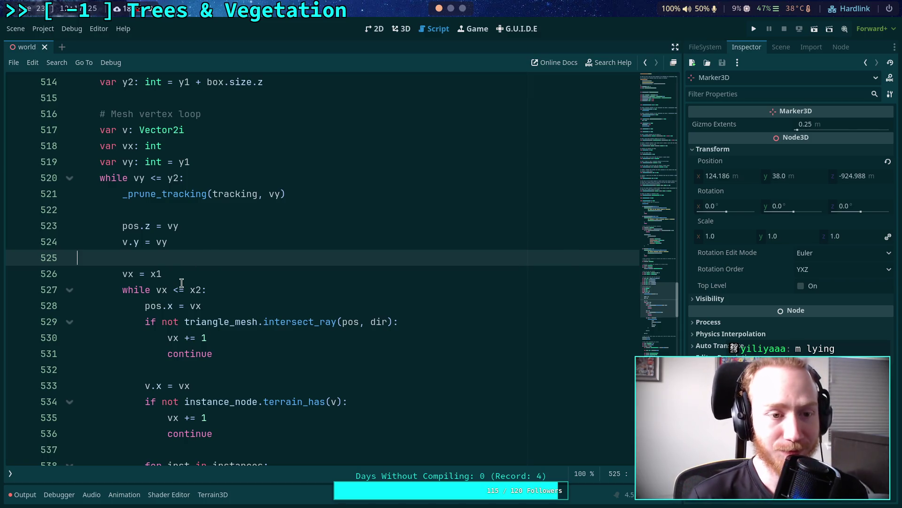
Check where vx and the _prune_tracking call are used, then select pass in its body
double_click(126, 146)
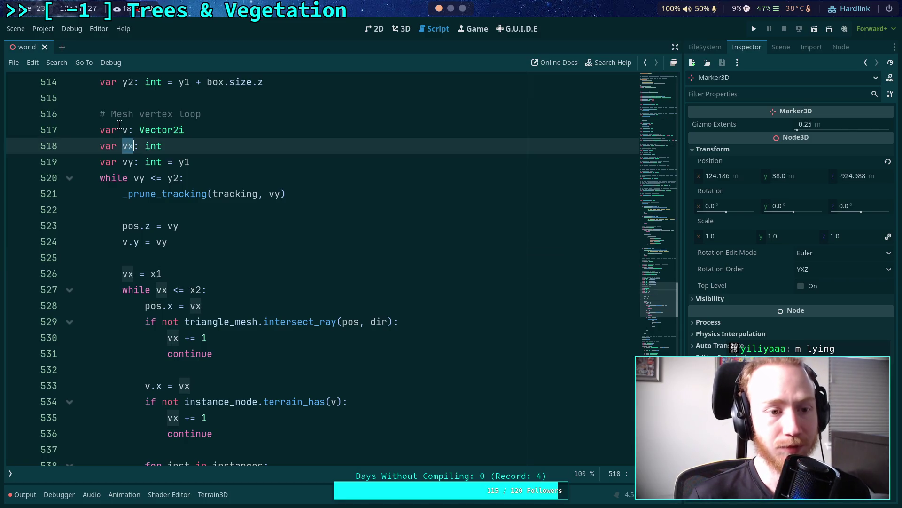
scroll(226, 249, down, 7)
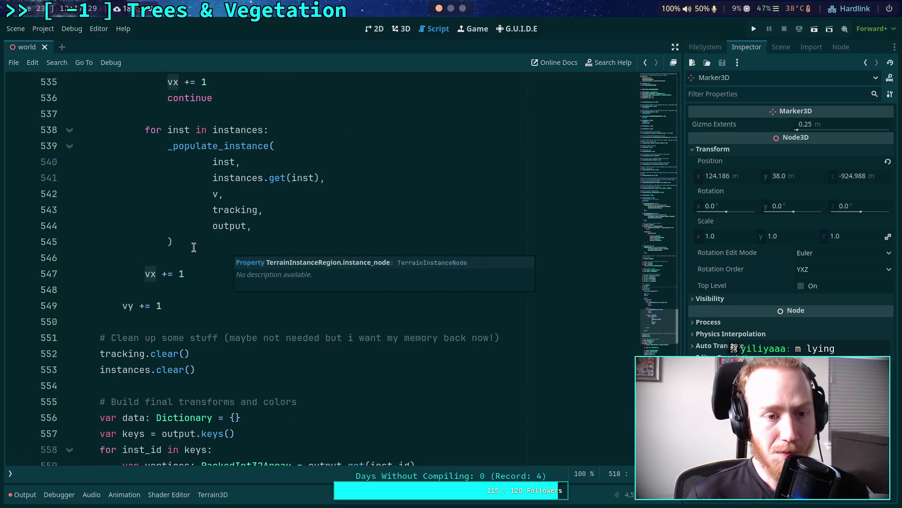
scroll(182, 257, up, 8)
click(186, 183)
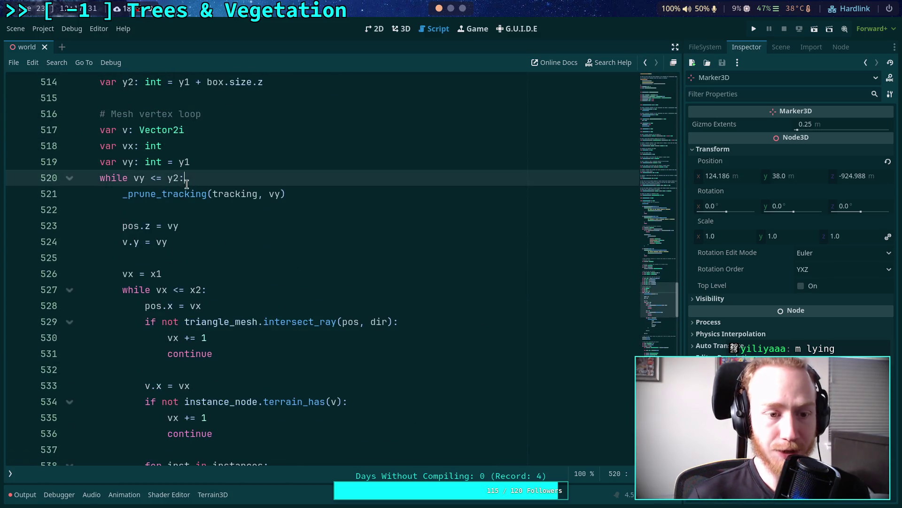
double_click(188, 194)
scroll(258, 210, down, 20)
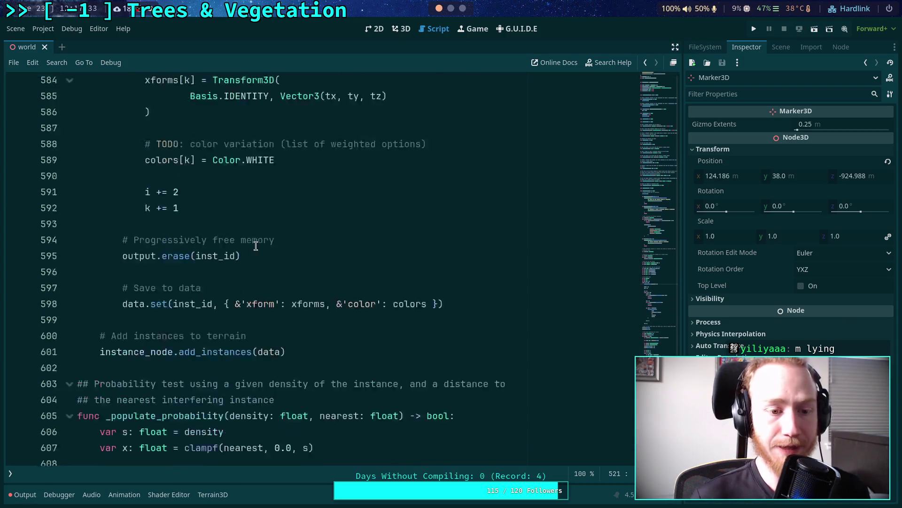
scroll(256, 247, down, 8)
double_click(111, 226)
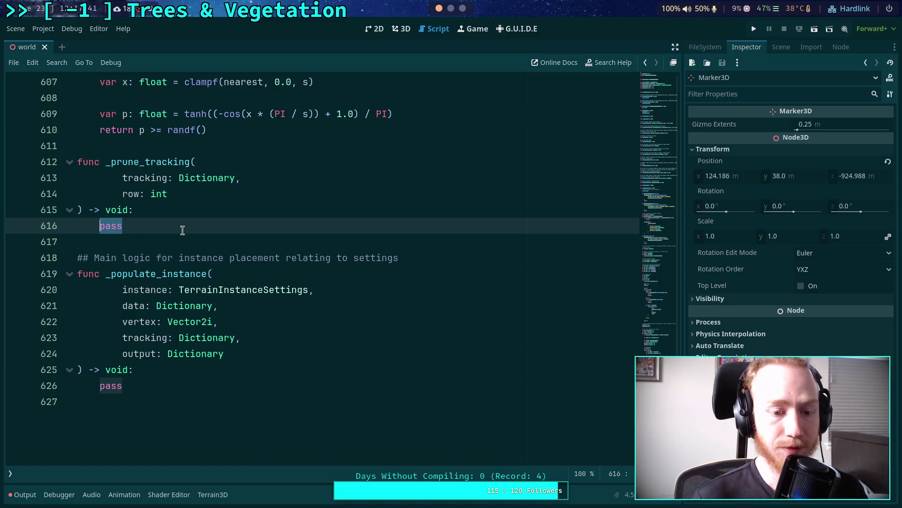
Replace pass in _prune_tracking with const enable: bool = true
click(216, 193)
double_click(100, 226)
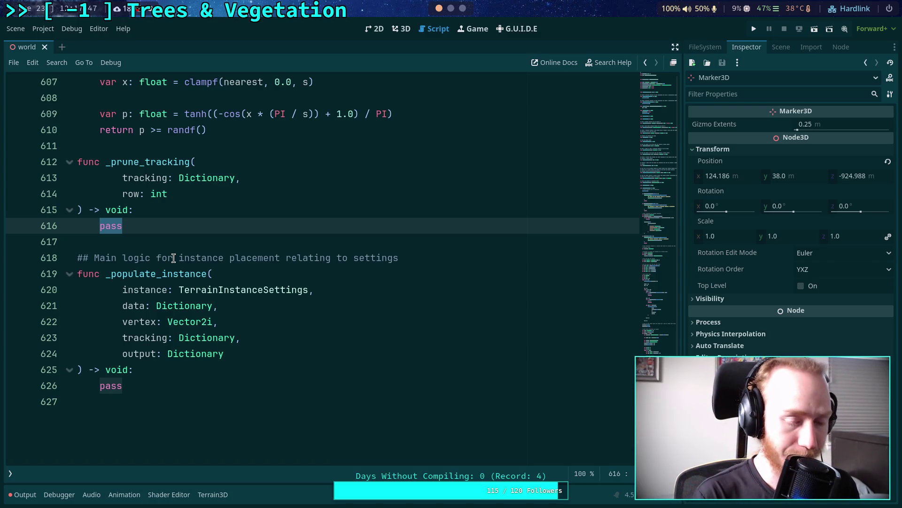
key(BackSpace)
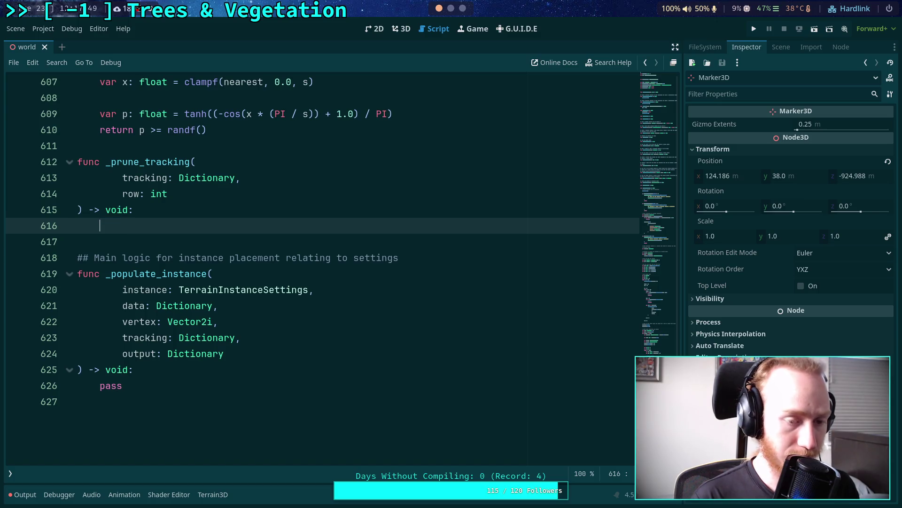
text(cont)
key(BackSpace)
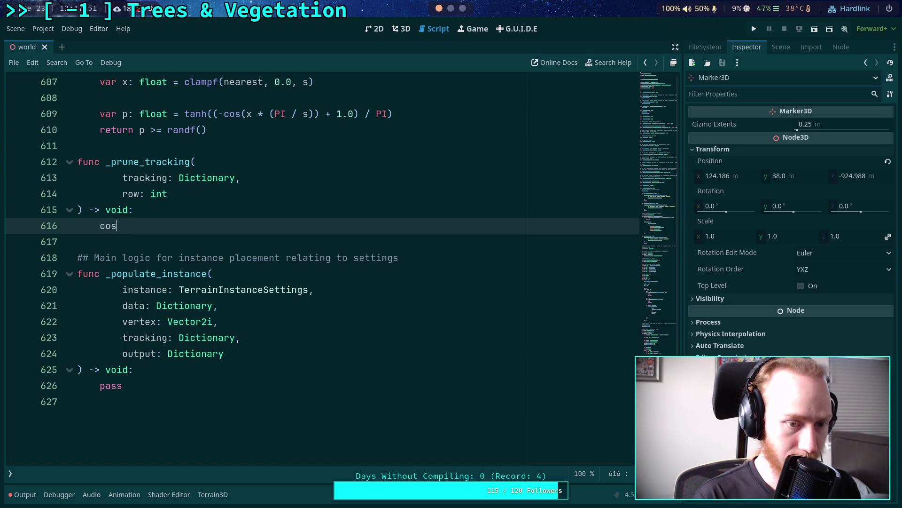
text(st enable)
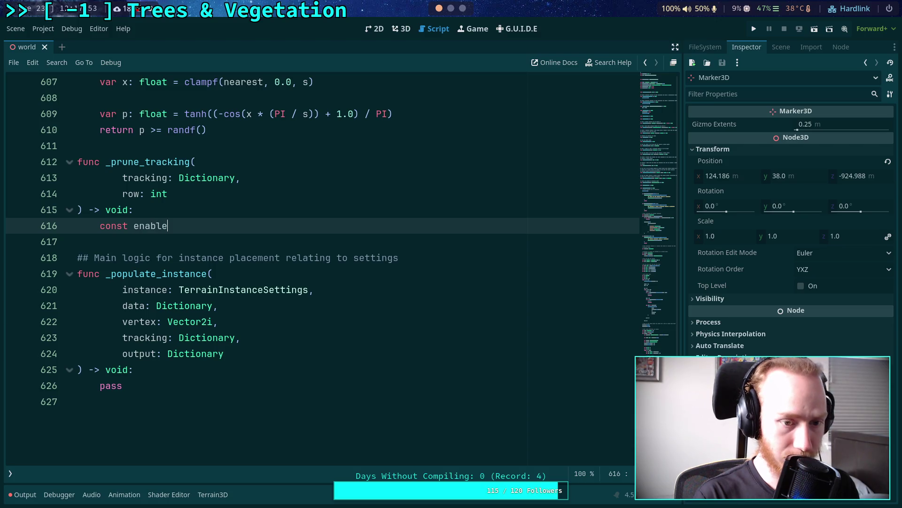
text(: bool = true)
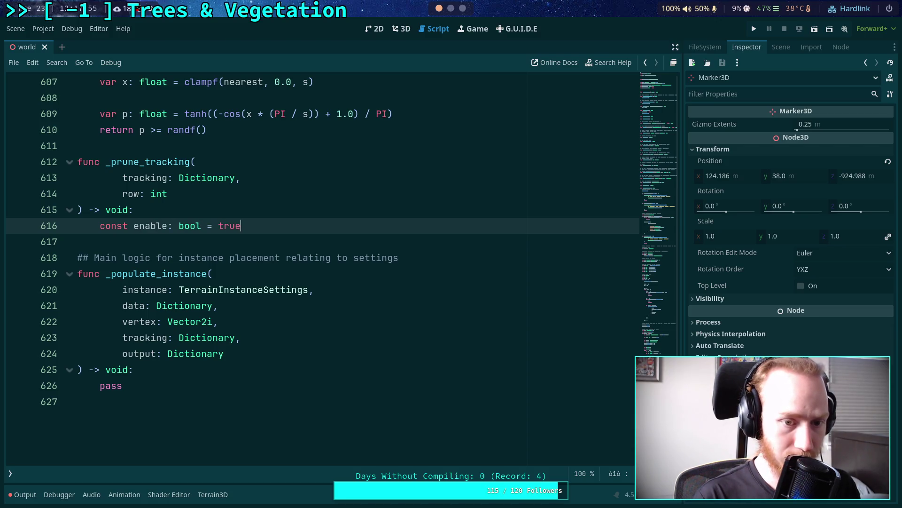
Add the comment '# Switch to turn this off for timings tests' above the enable constant
click(143, 209)
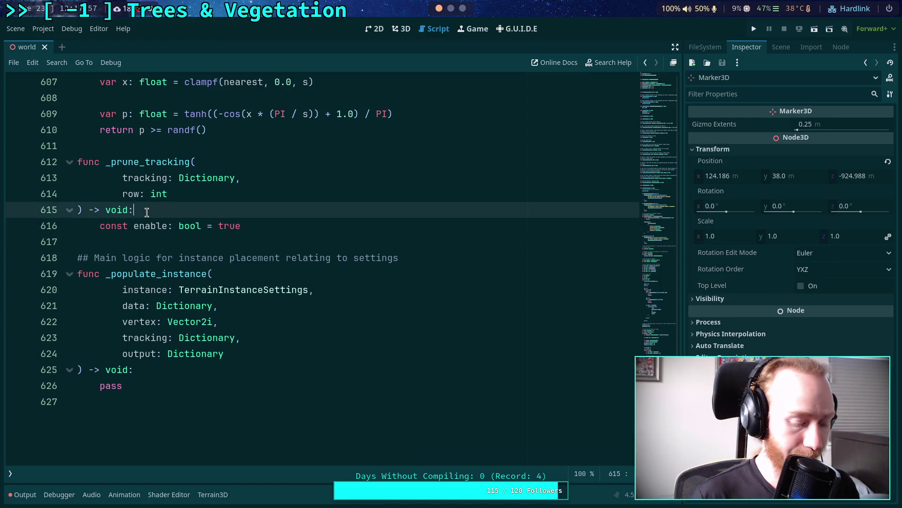
key(Return)
text(# )
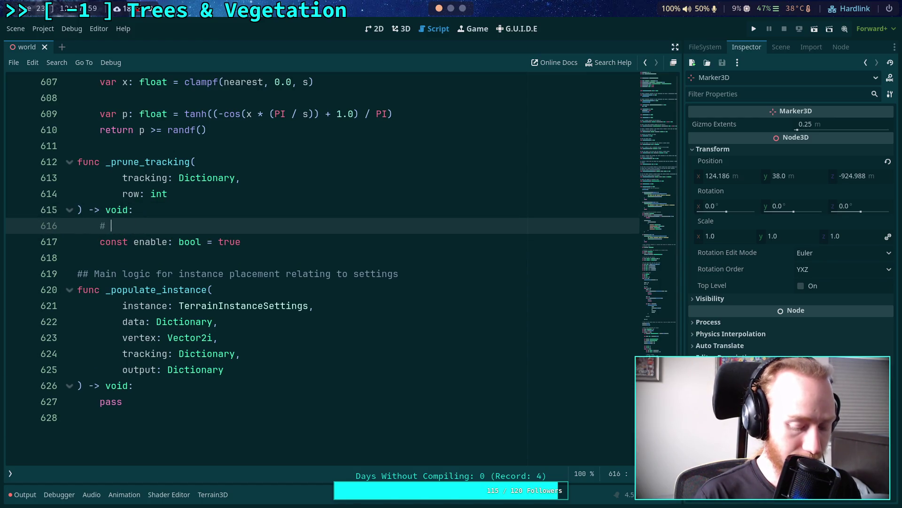
text(Switch to)
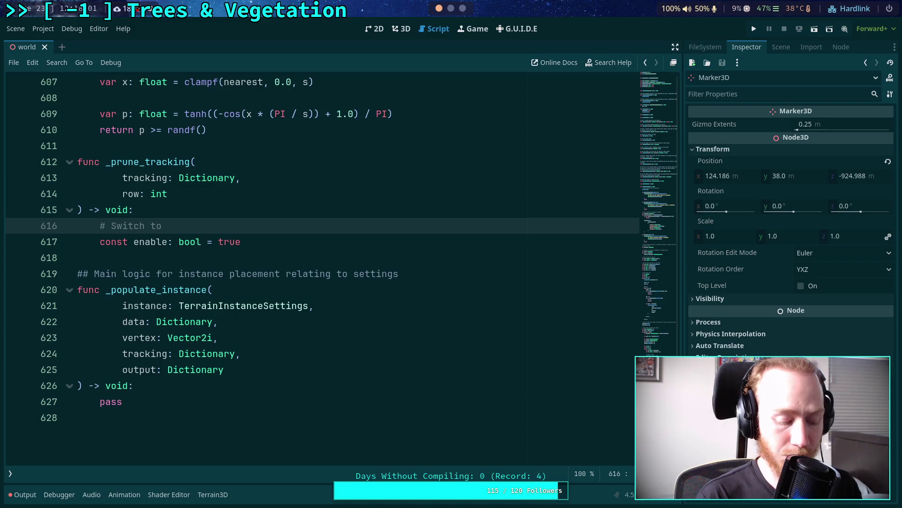
text( turn this off f)
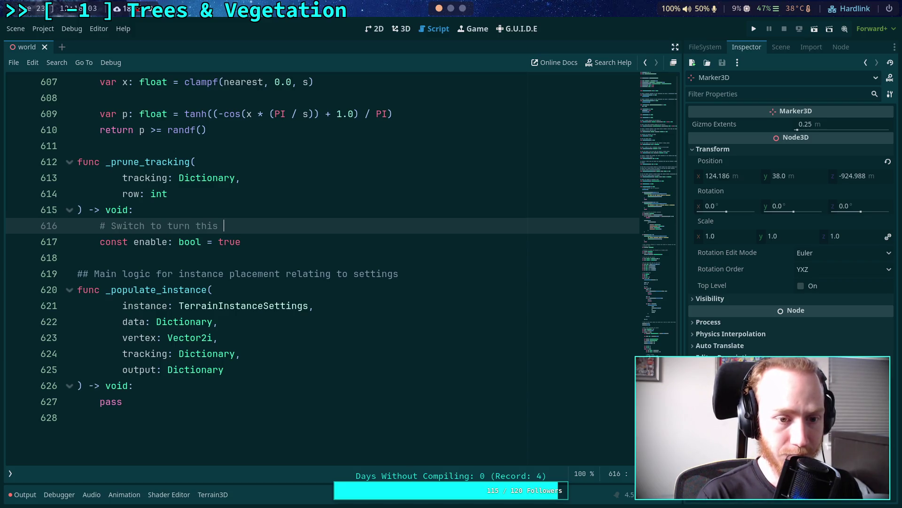
text(or tim)
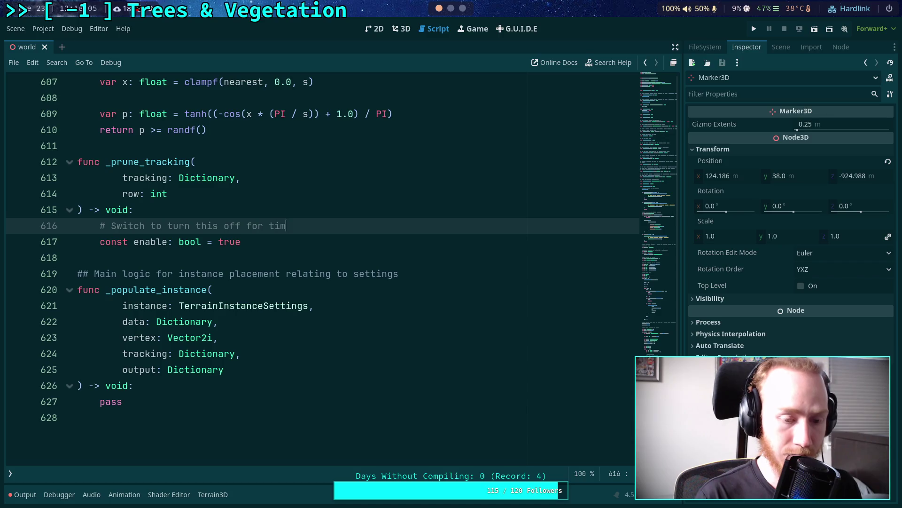
text(ings testin)
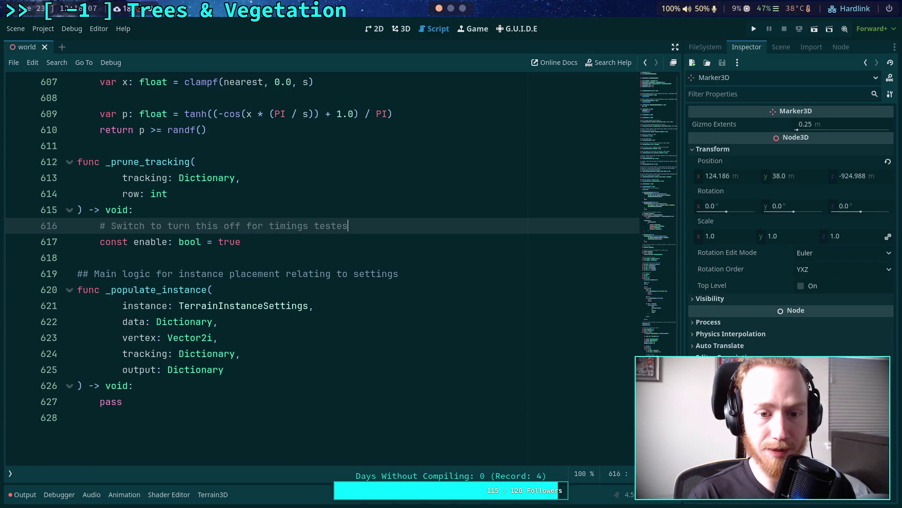
key(BackSpace)
key(BackSpace)
key(BackSpace)
text(ts)
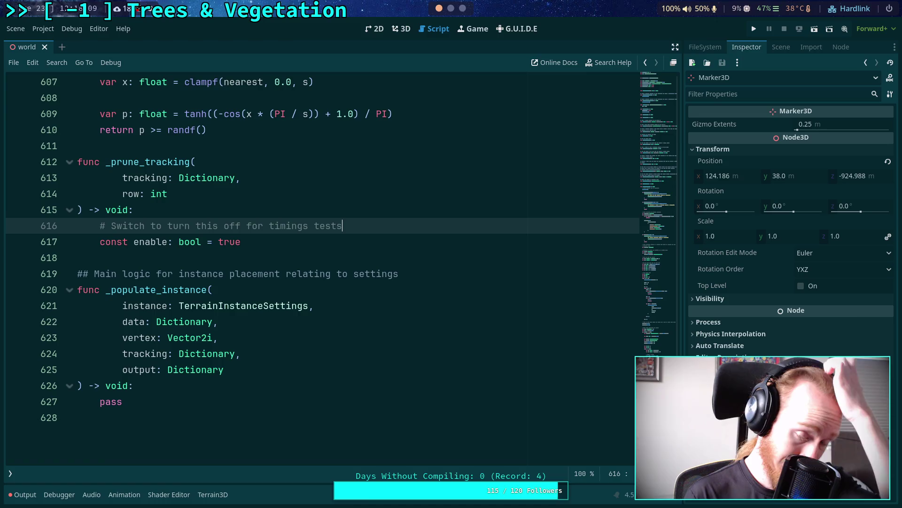
Below the constant, add 'if not enable:' with an indented return
click(241, 241)
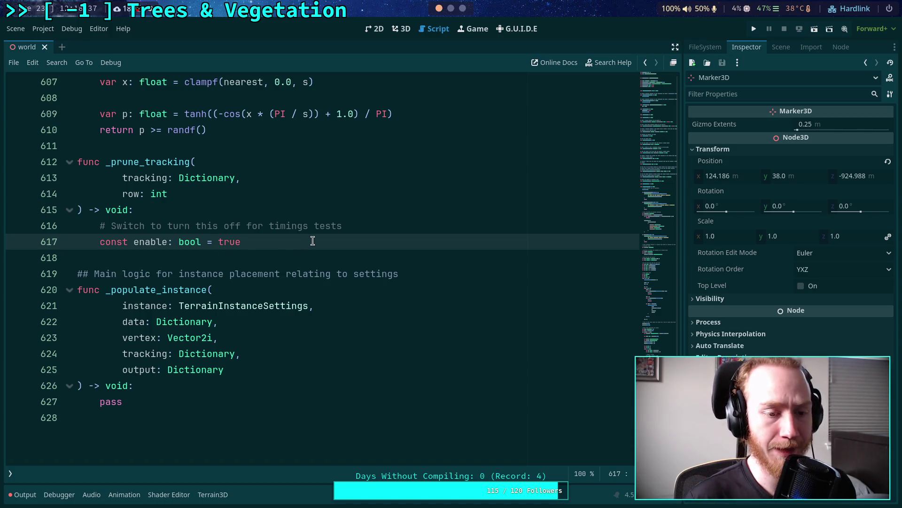
key(Return)
text(if)
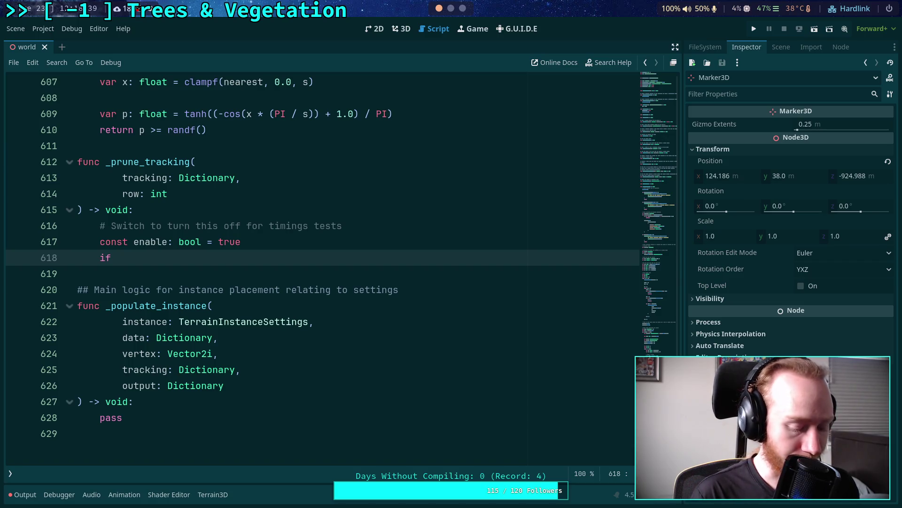
text( not enable:)
key(Return)
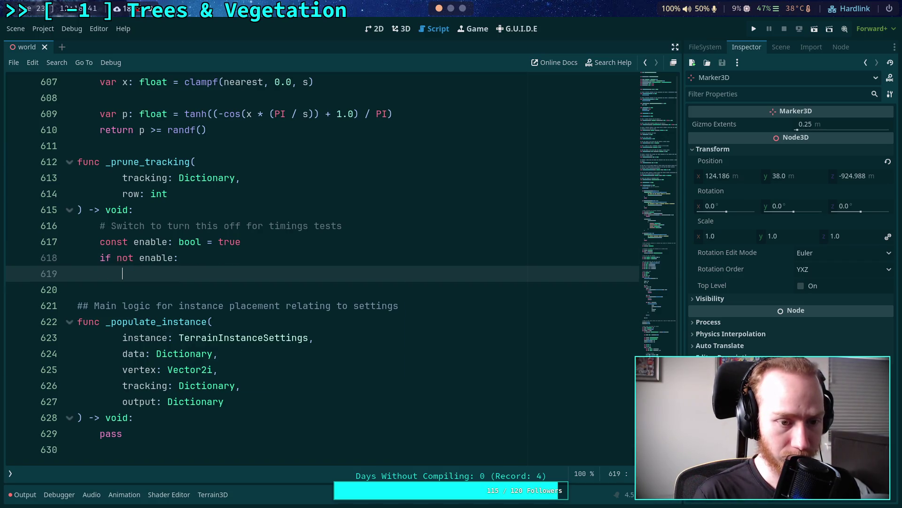
text(return)
key(Return)
key(Return)
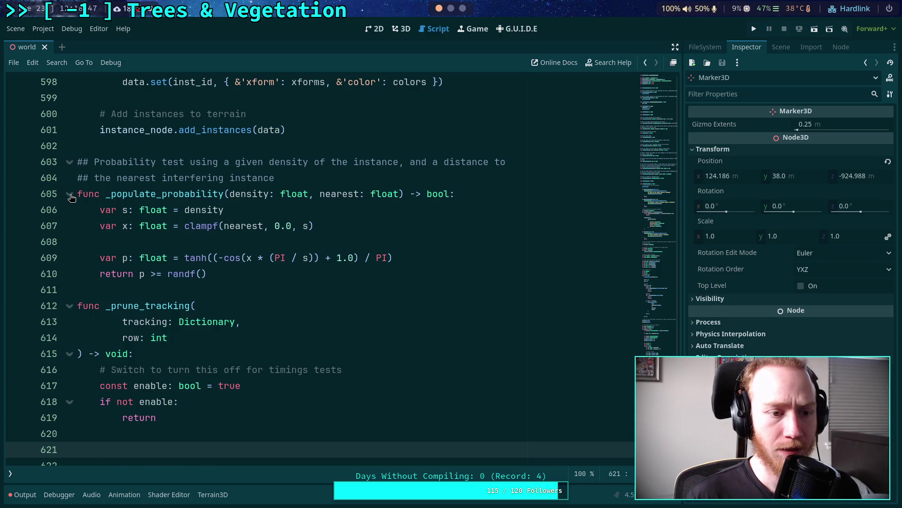
Collapse _populate_probability and start the doc comment '## Clears instances from the tracking dictionary if later instances are provably'
click(69, 193)
click(169, 208)
key(Return)
text(##)
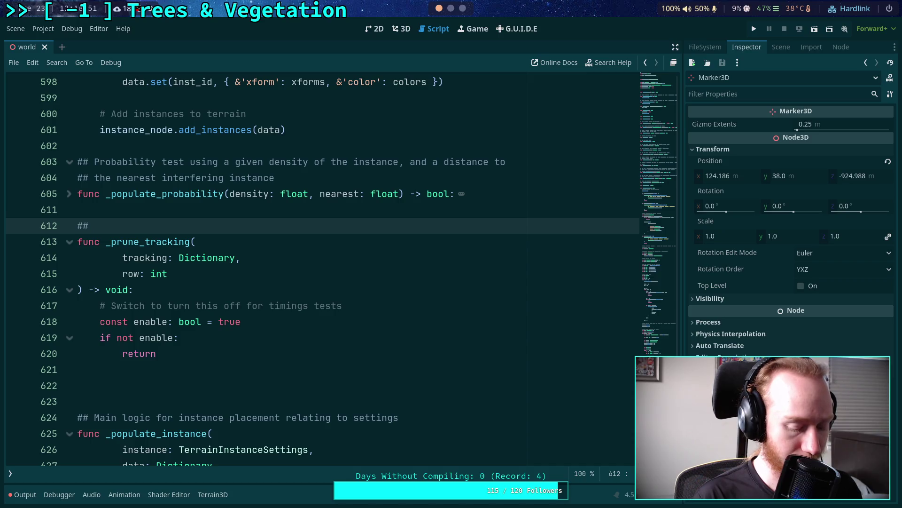
text(Clear)
key(BackSpace)
key(BackSpace)
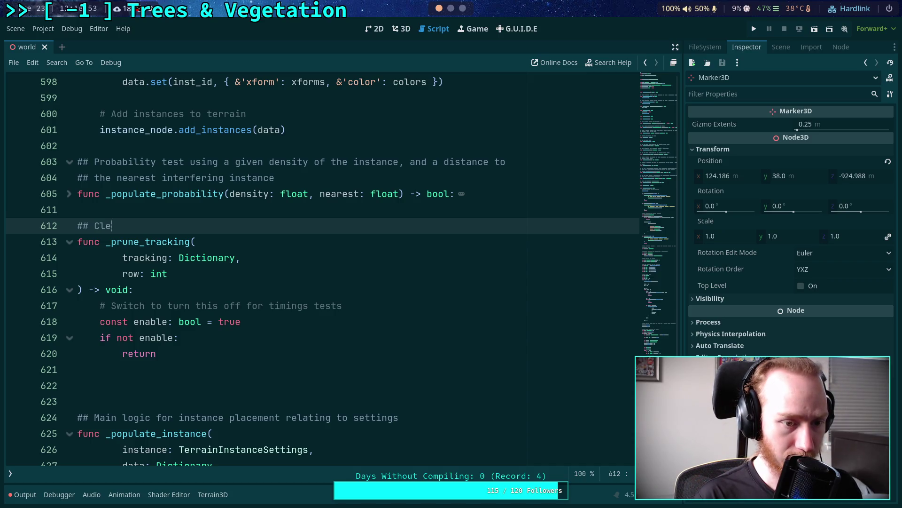
text(ars instances fro)
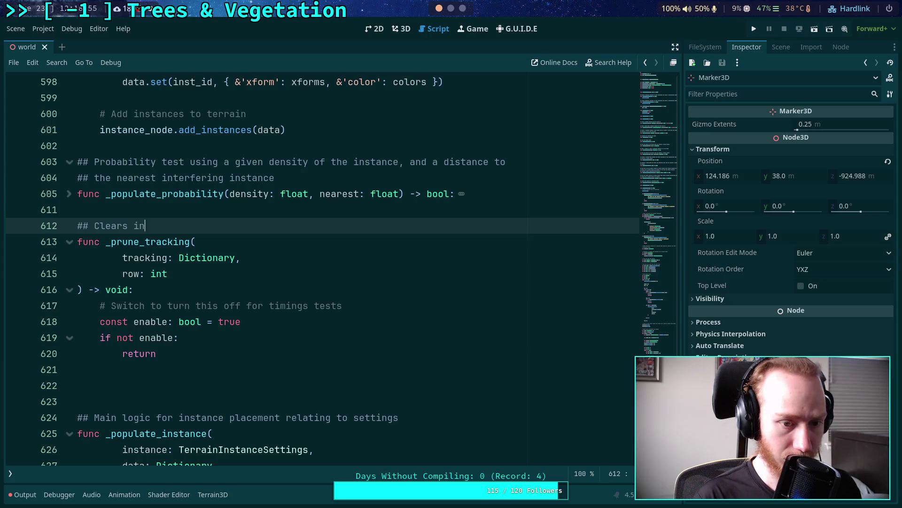
text(m the )
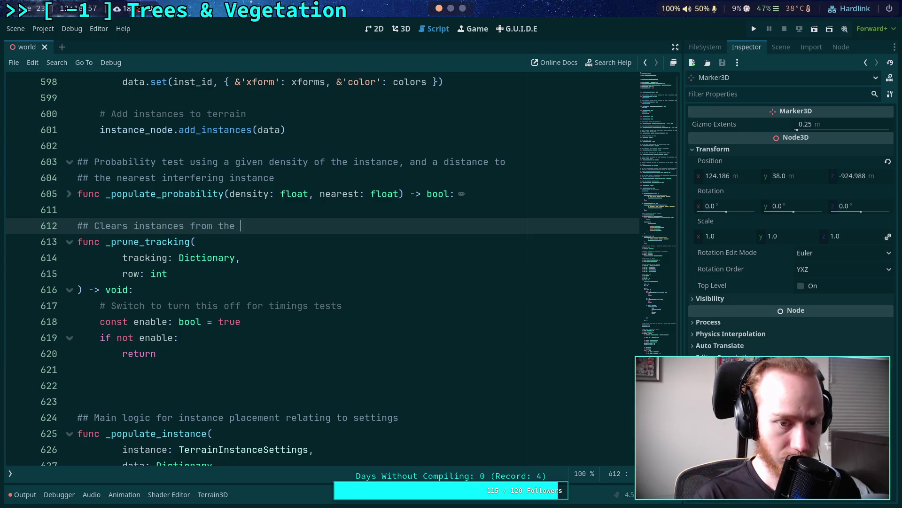
text(tracking )
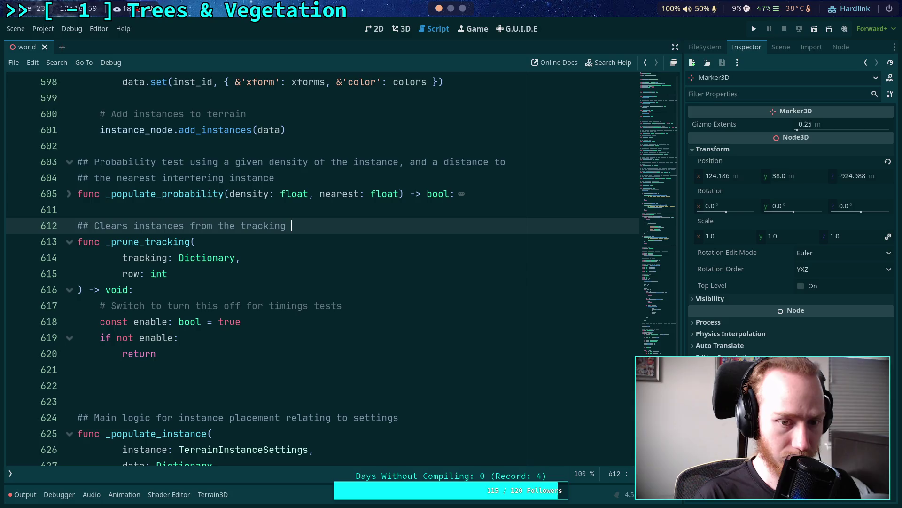
text(dictionary)
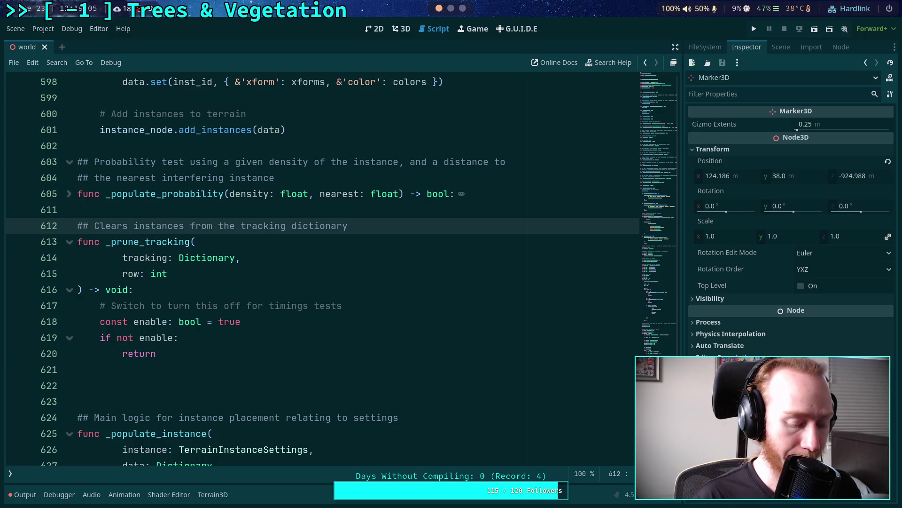
text( if )
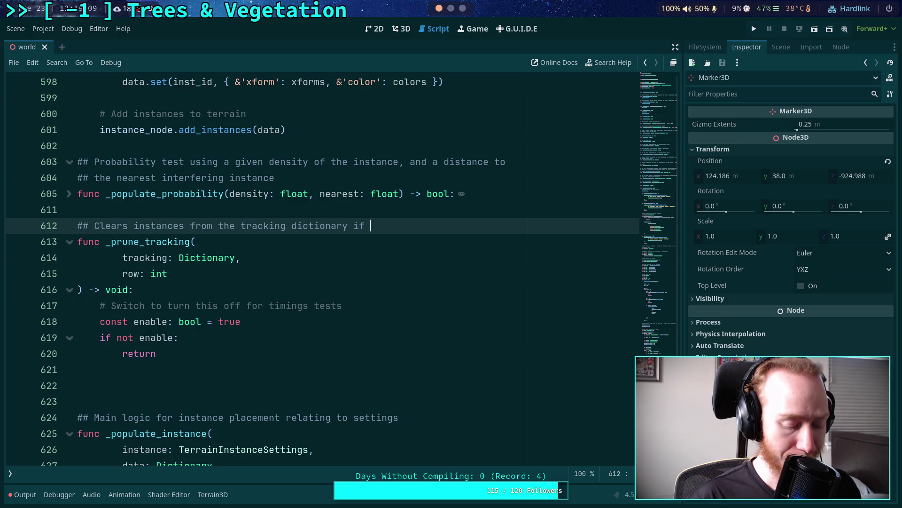
text(later)
key(BackSpace)
key(BackSpace)
key(BackSpace)
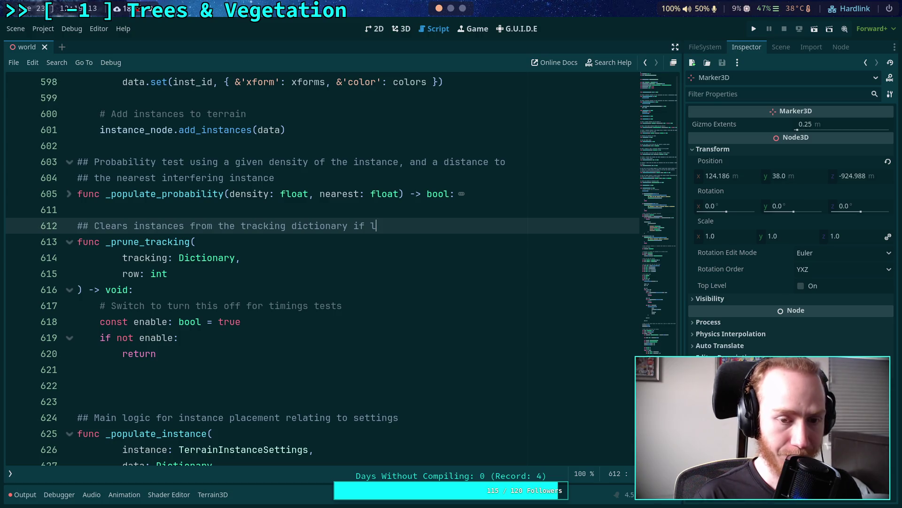
key(BackSpace)
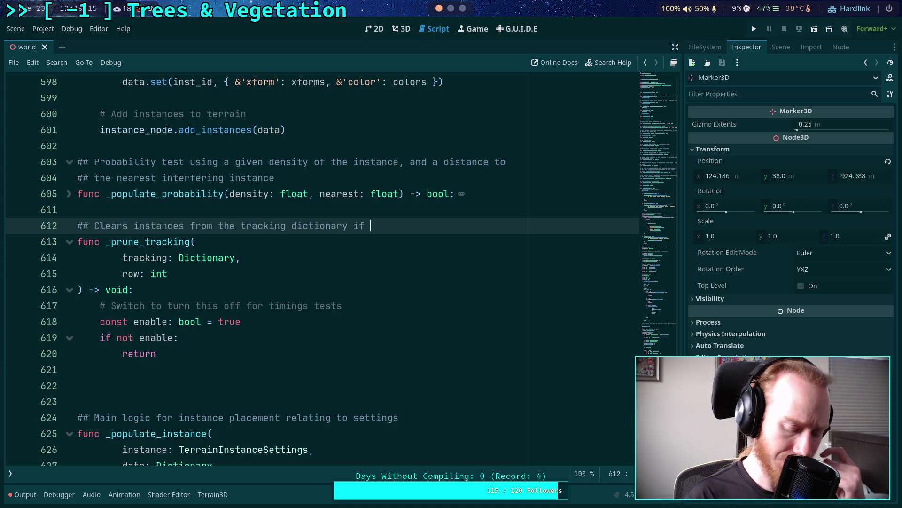
text(later instances)
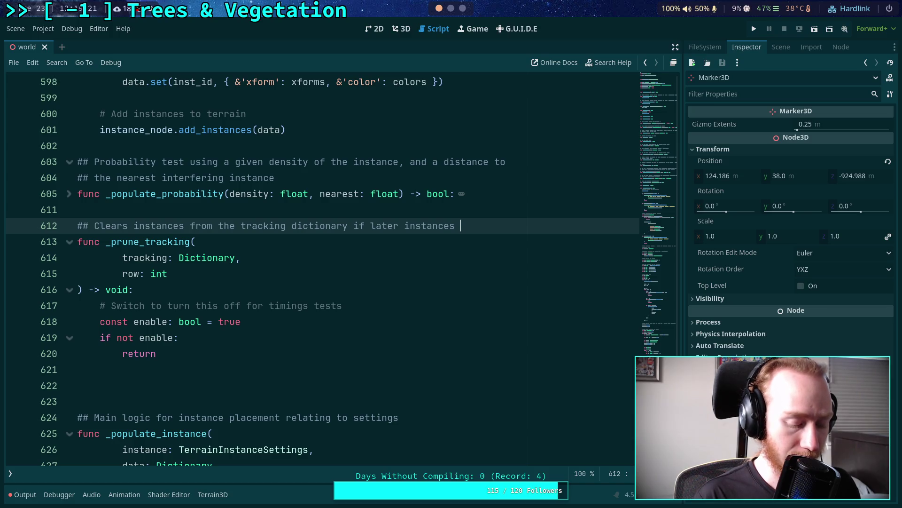
text( are provab)
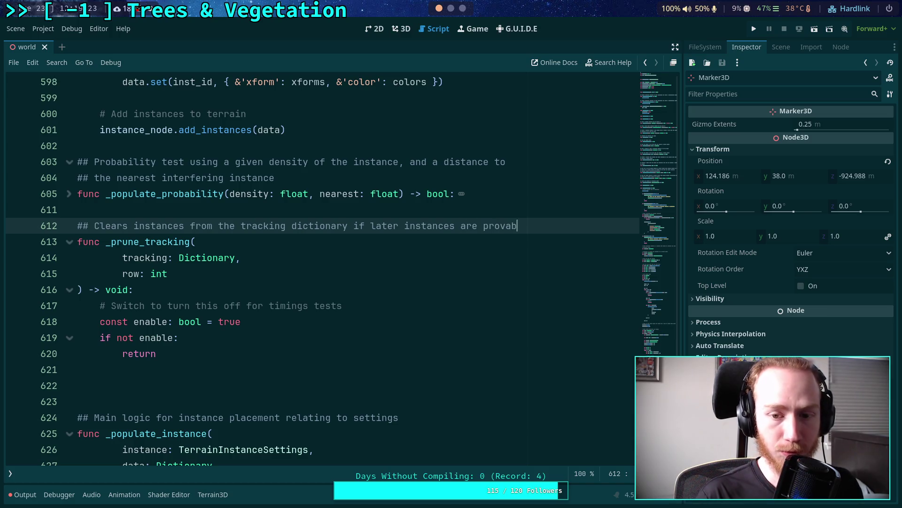
text(ly)
Add doc line two: 'always closer to 'row'. An instance must have a left and right neighbor on'
key(Return)
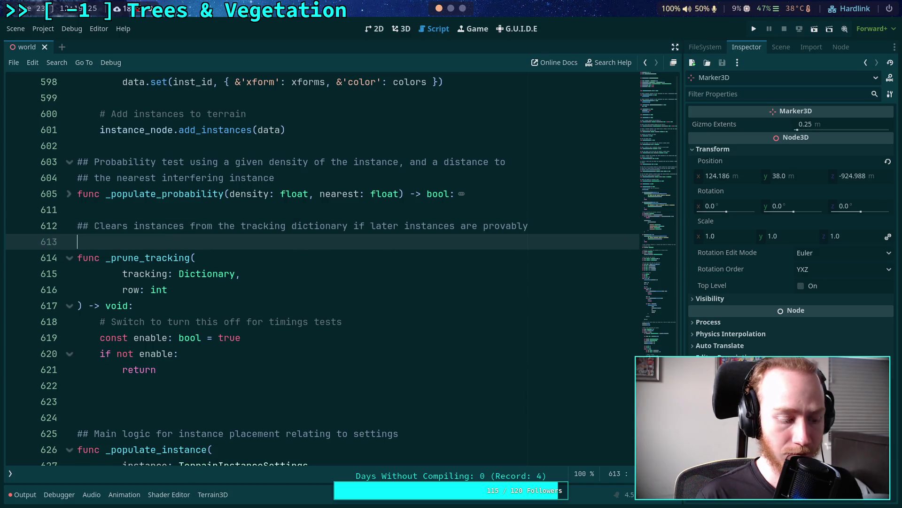
text(## always closer)
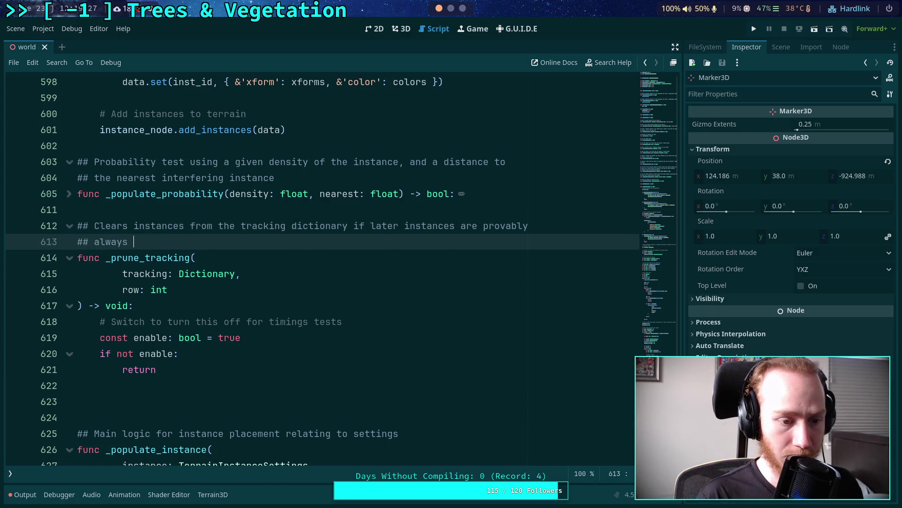
text( to the)
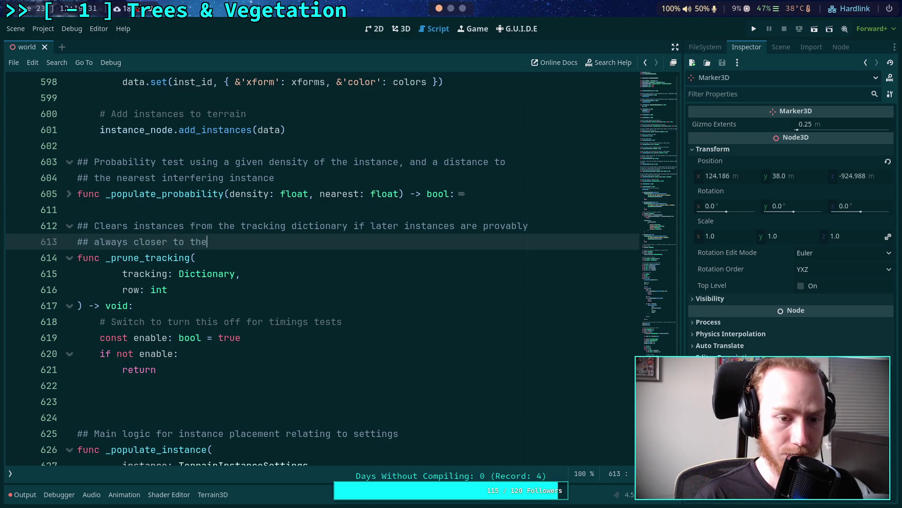
key(BackSpace)
key(BackSpace)
key(BackSpace)
text('row'.)
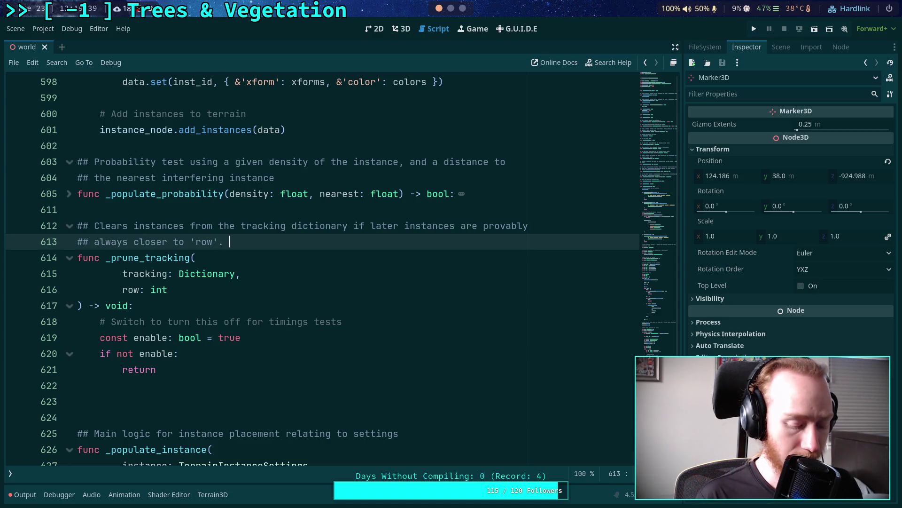
text(An ins)
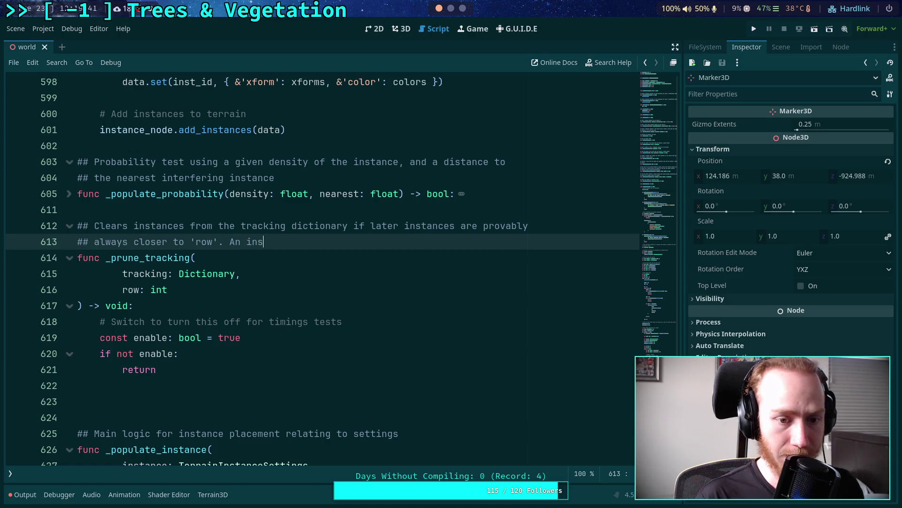
text(tance must have)
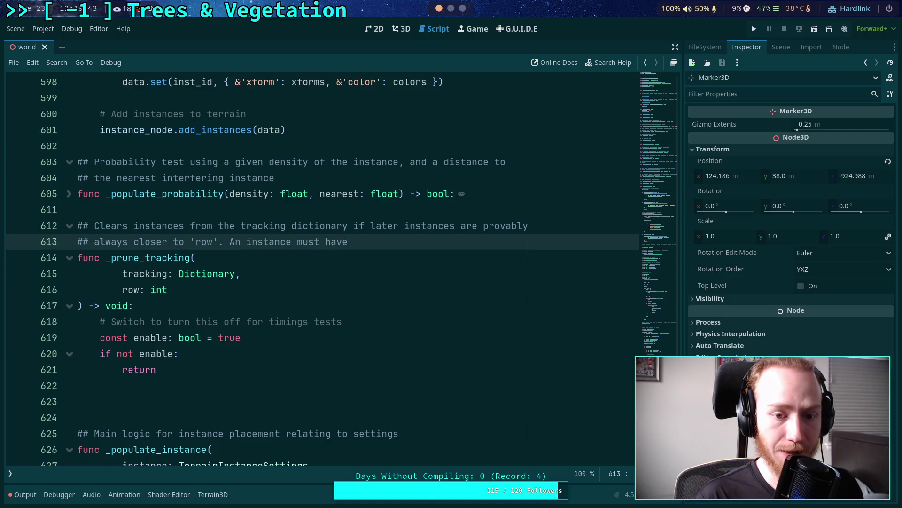
text( a left an)
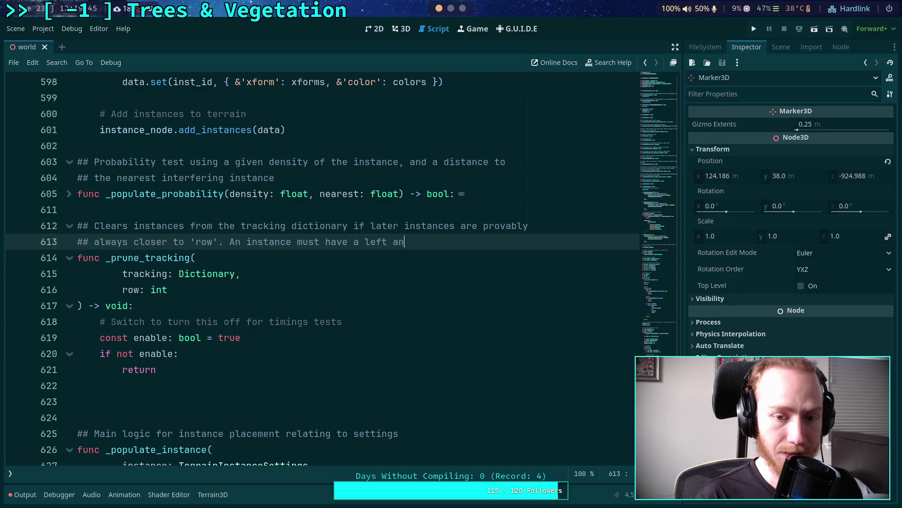
text(d right neighbor )
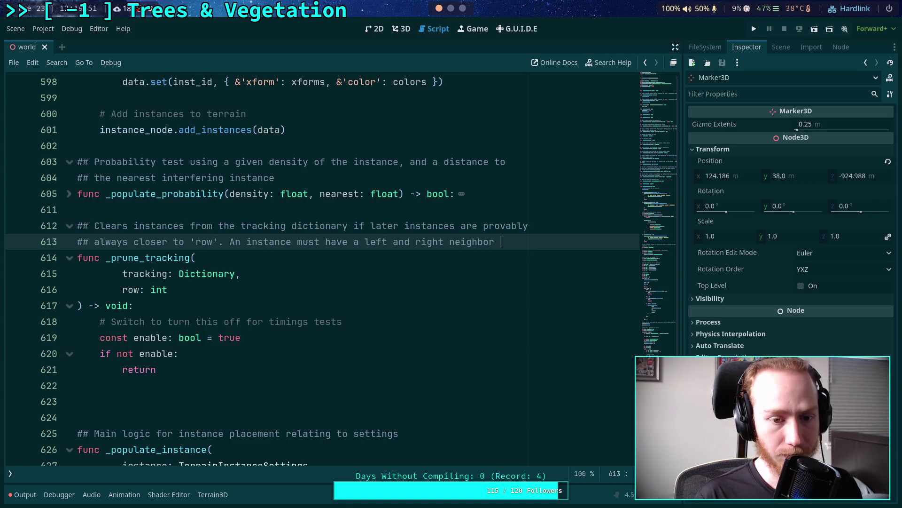
text(on)
Add the final doc line 'the same row or below, and closer in the X-dimension than 'row'.'
key(Return)
text(## the s)
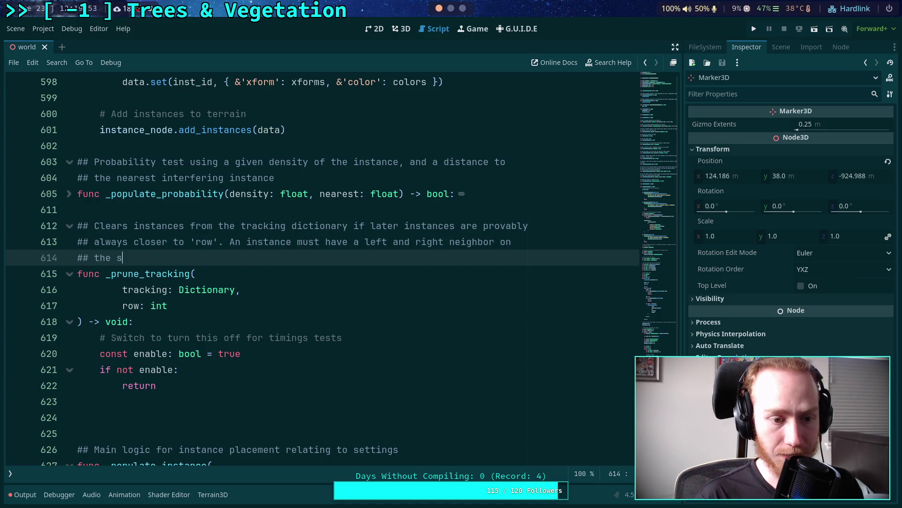
text(ame row a)
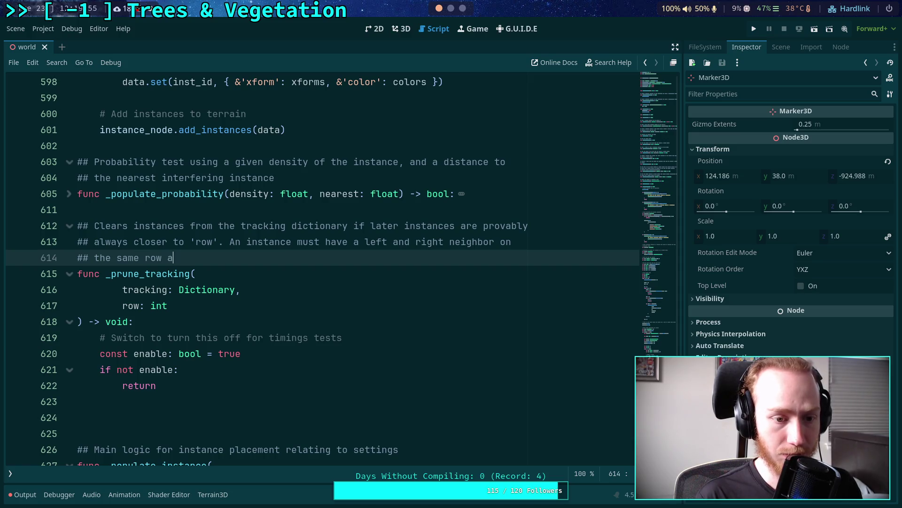
key(BackSpace)
text(or below)
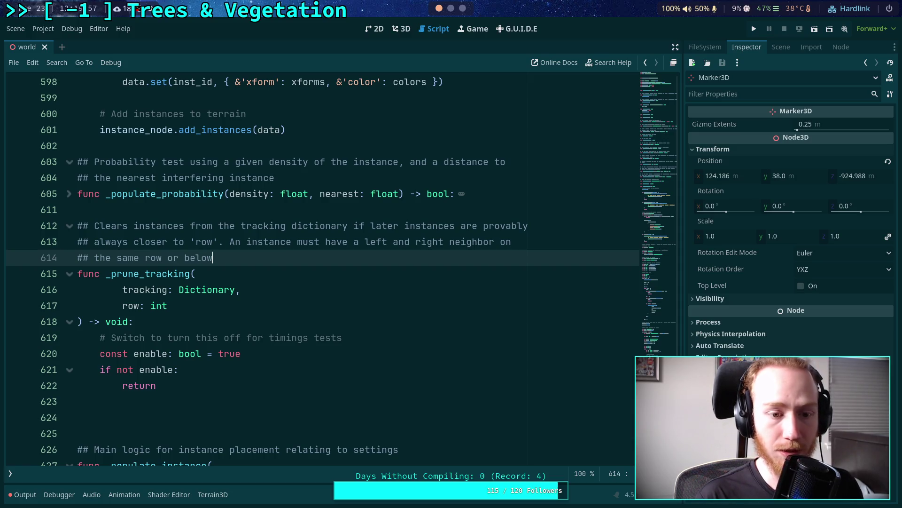
text(, )
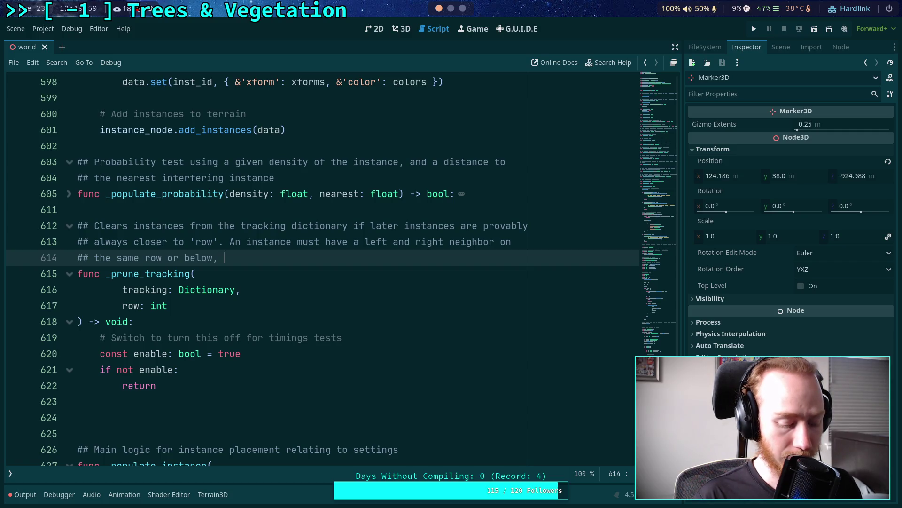
text(and closer)
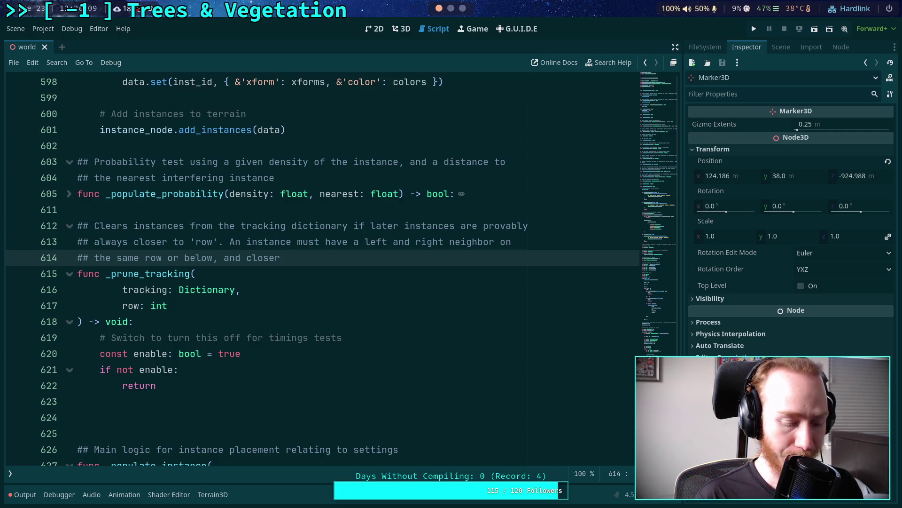
text( in th)
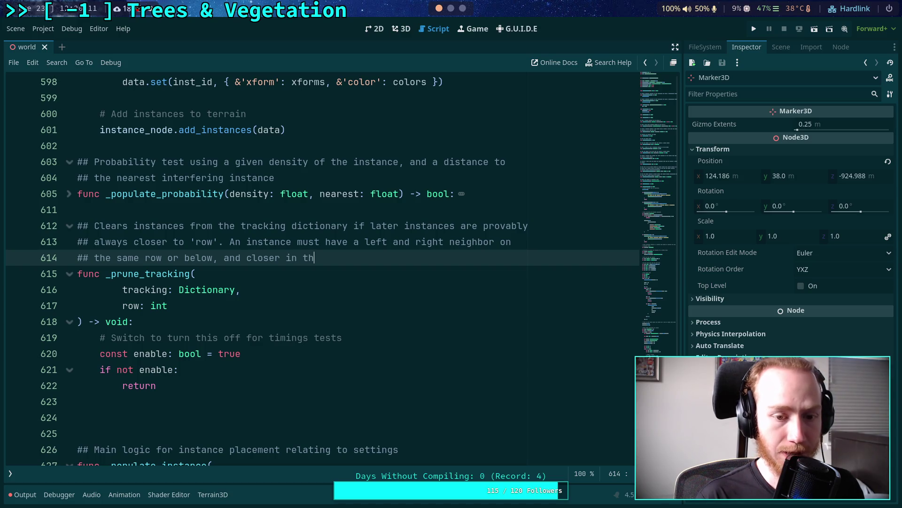
text(e X -)
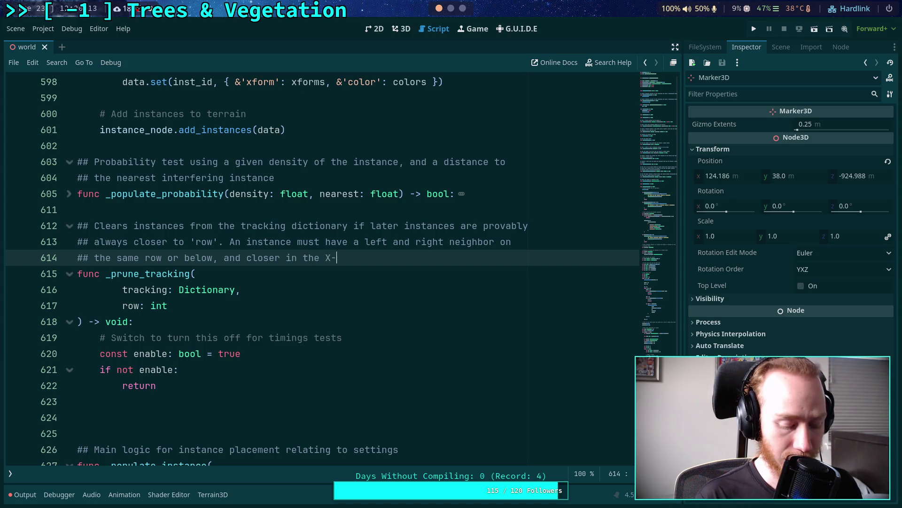
text(dimension than )
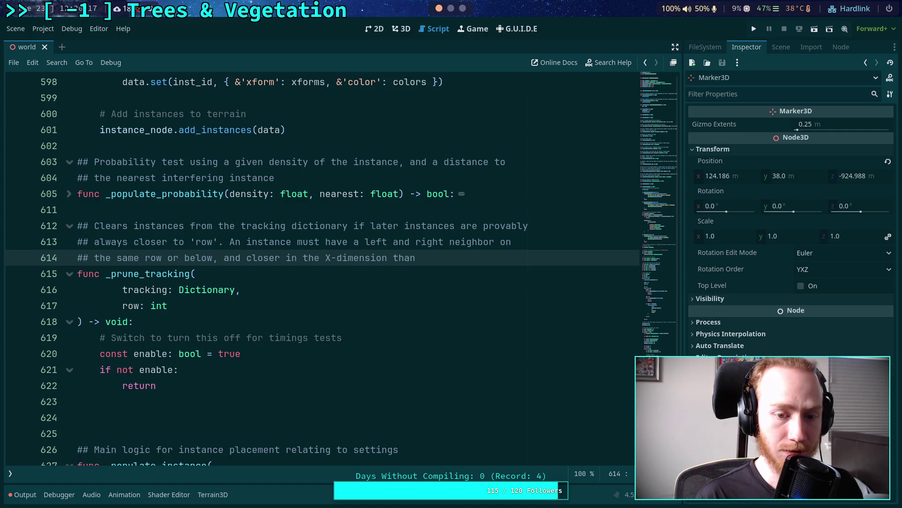
text('row')
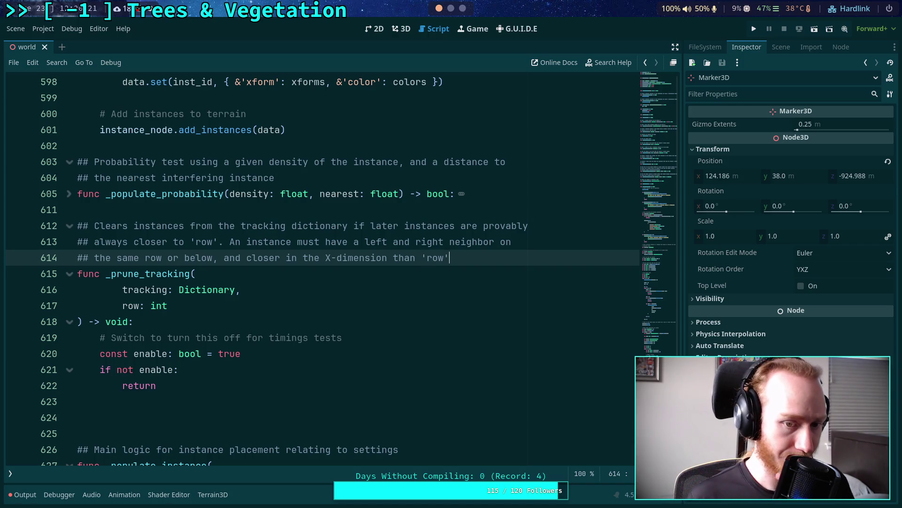
text(.)
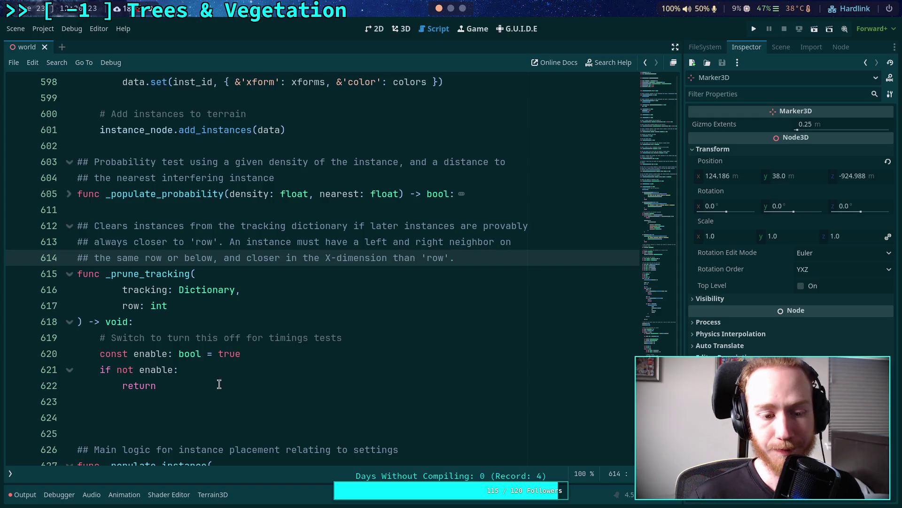
double_click(213, 403)
click(214, 403)
Insert a blank line after the enable check in the _prune_tracking body
key(Return)
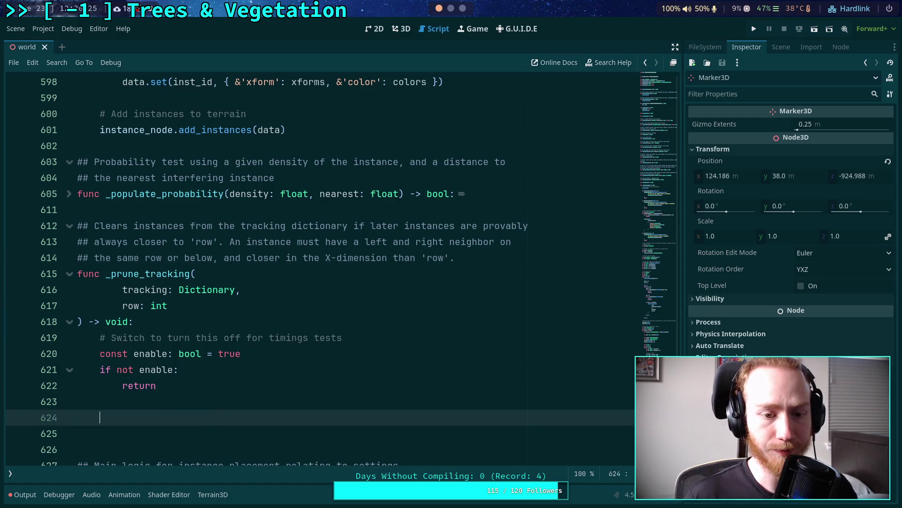
scroll(272, 366, down, 1)
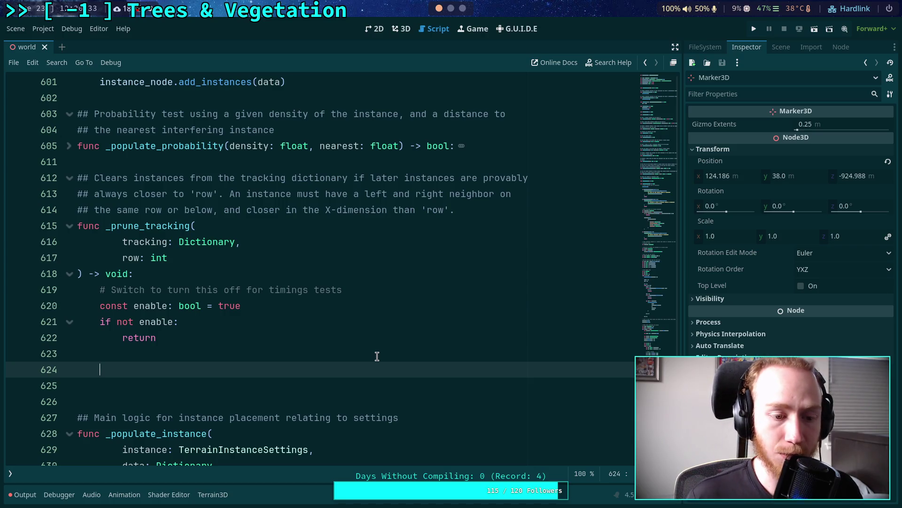
Type 'for' to begin the loop, then delete the outdated tail of the tracking comment
text(for)
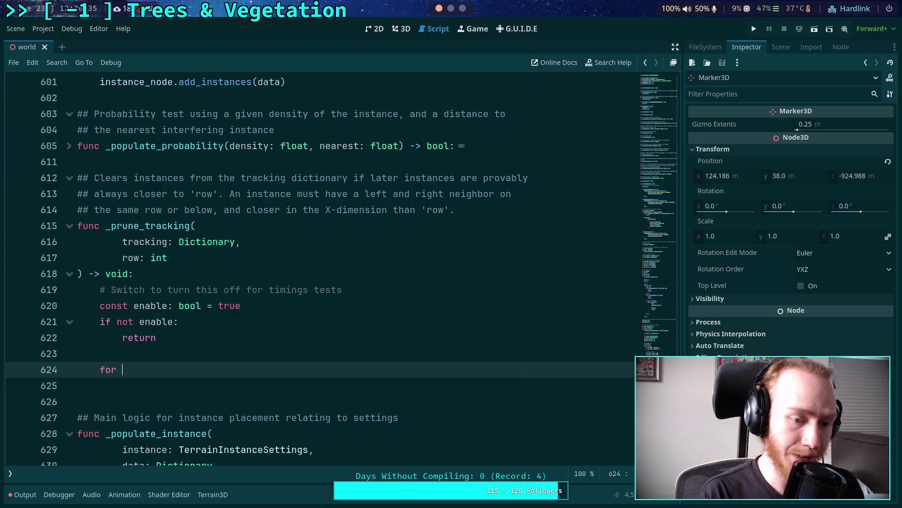
scroll(362, 356, up, 15)
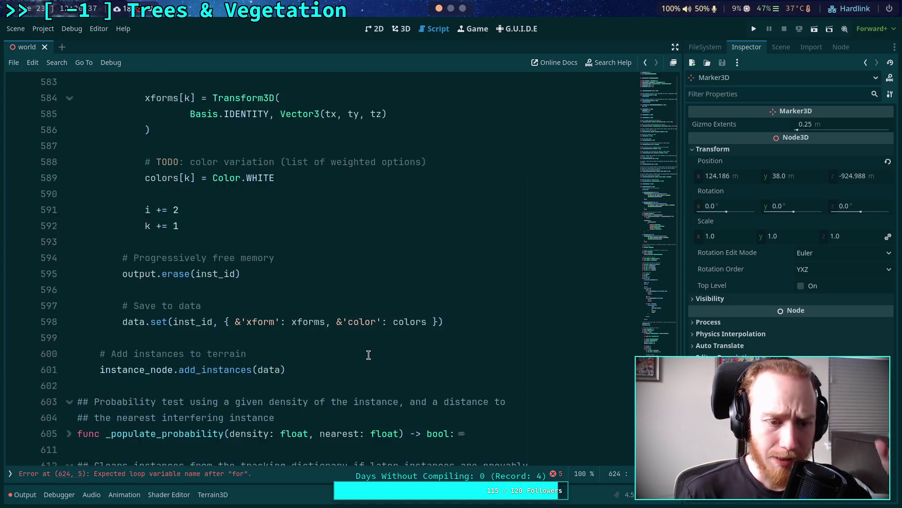
scroll(321, 360, up, 6)
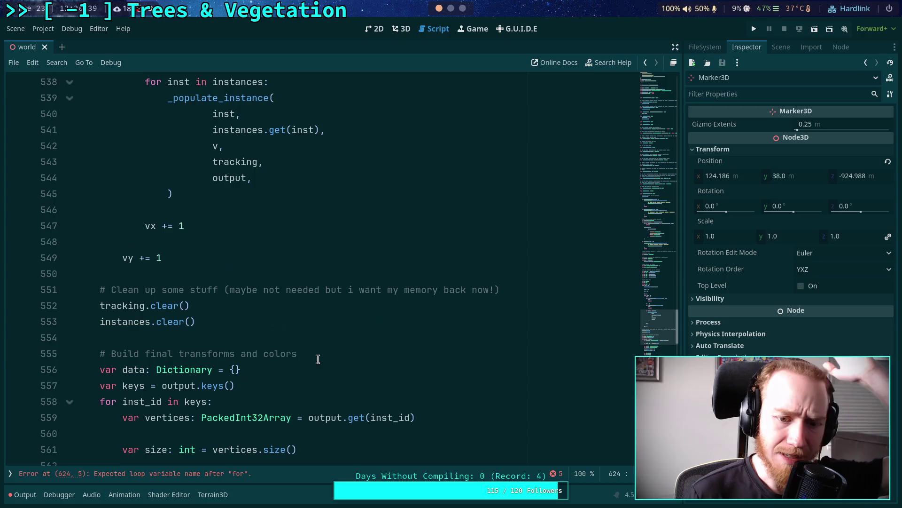
scroll(315, 355, up, 11)
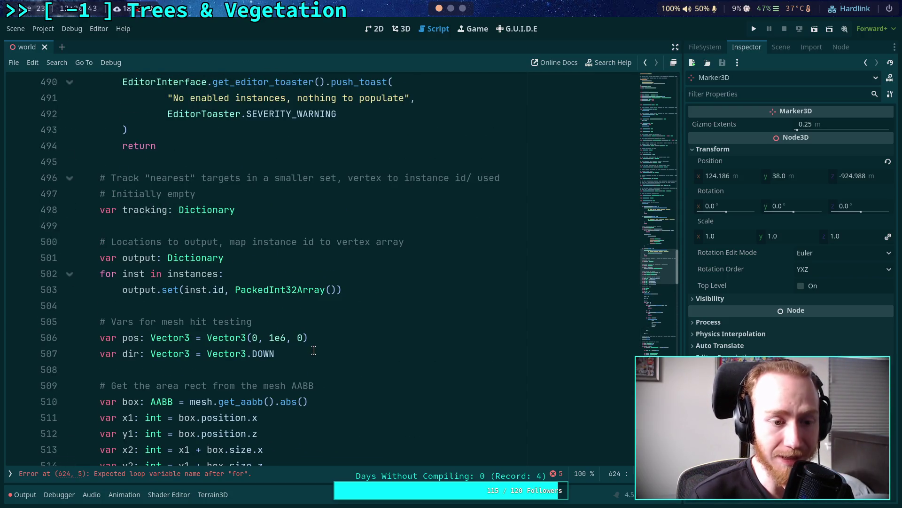
scroll(313, 350, up, 3)
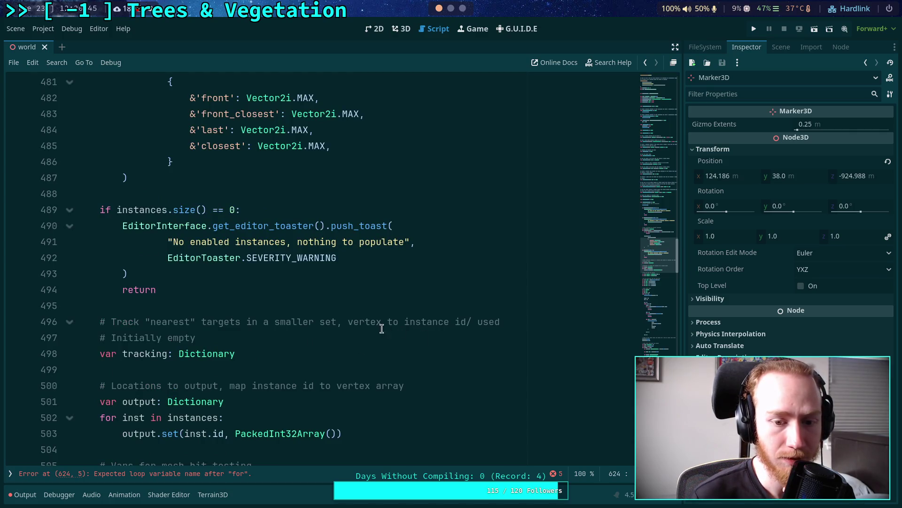
mouse_move(353, 322)
mouse_down()
mouse_move(383, 334)
mouse_move(376, 339)
mouse_up()
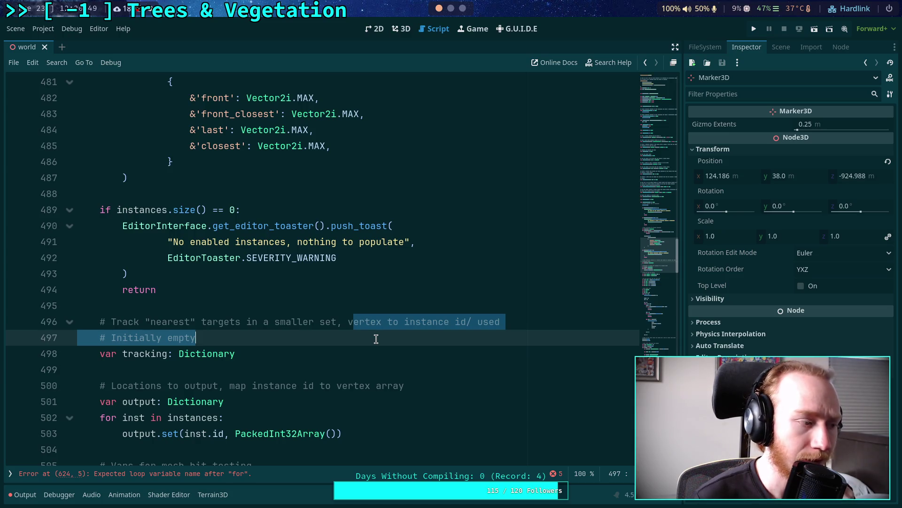
click(376, 338)
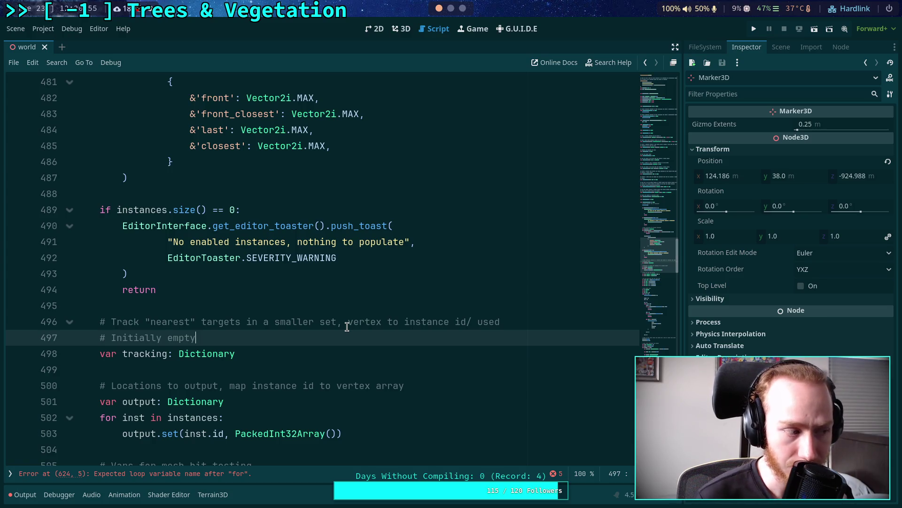
drag(347, 323, 346, 332)
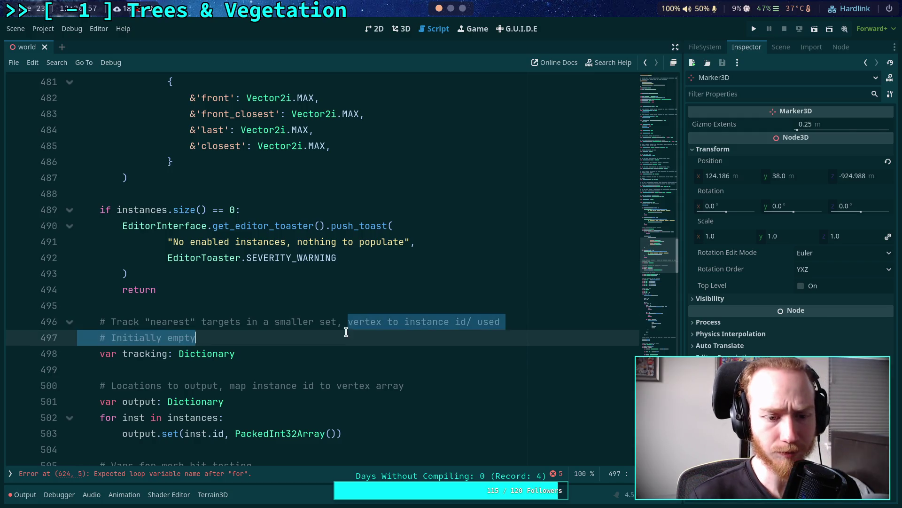
key(BackSpace)
Reword the tracking comment to end 'instance_id key, column key, and used flag'
text(insta)
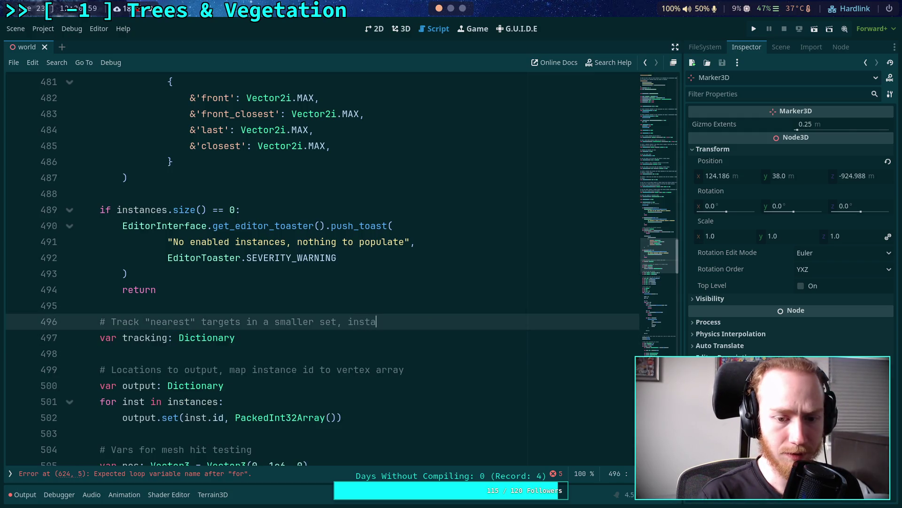
text(nce_id )
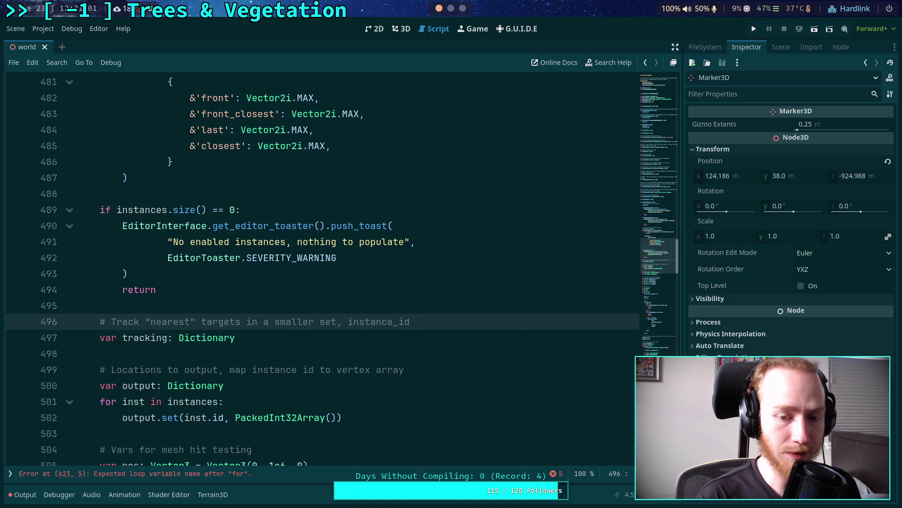
text(key,)
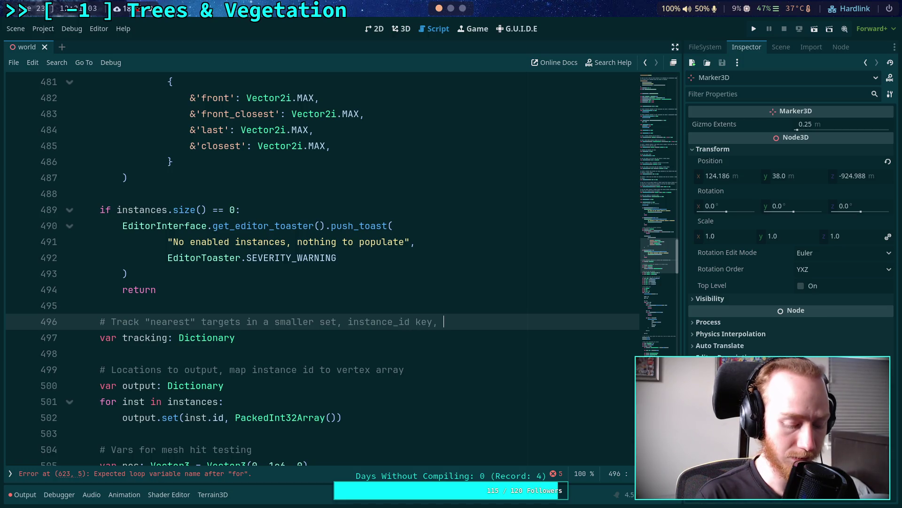
text(vertex)
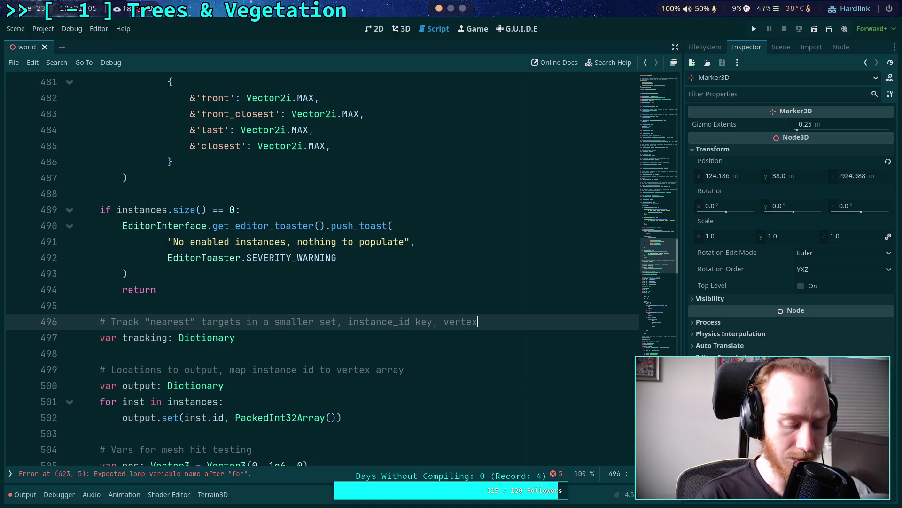
text( ver)
key(BackSpace)
key(BackSpace)
key(BackSpace)
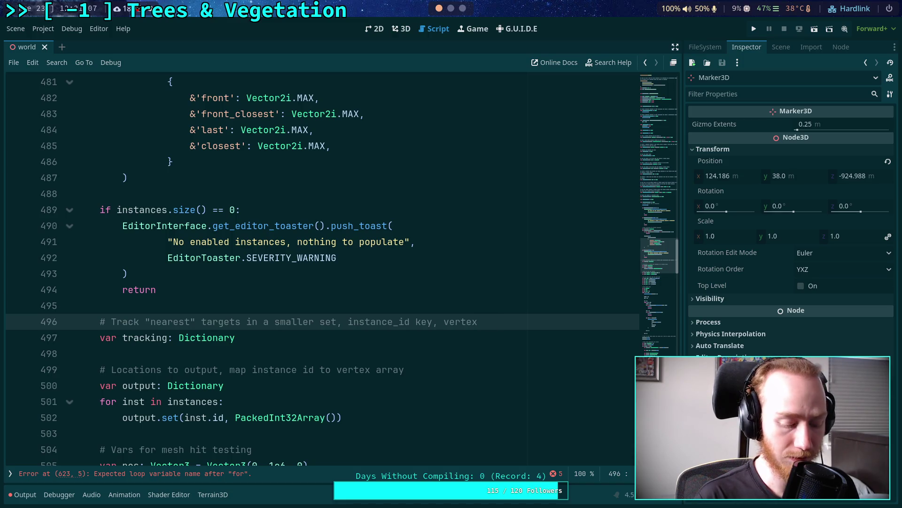
key(BackSpace)
key(BackSpace)
key(BackSpace)
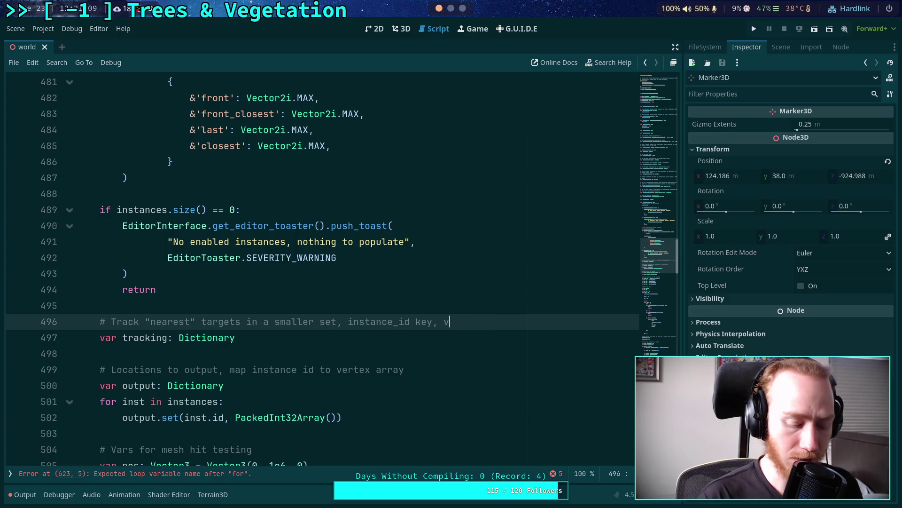
key(BackSpace)
text(column )
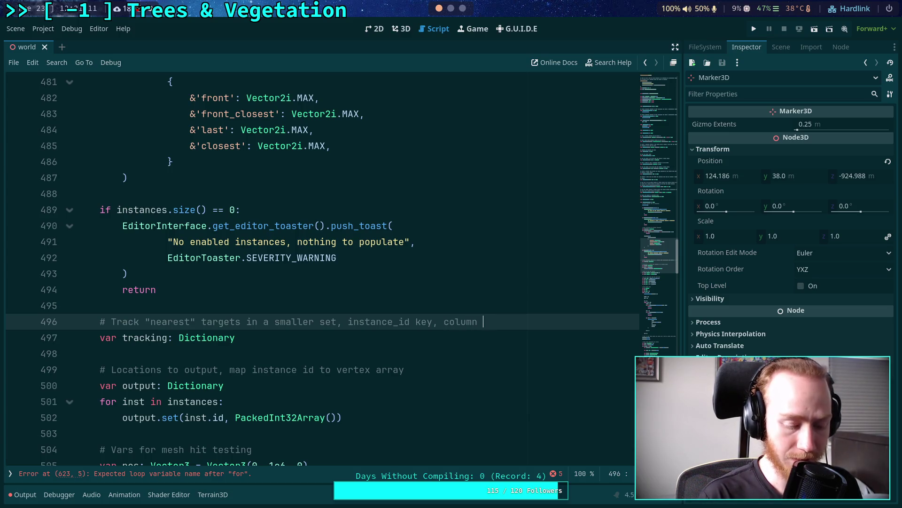
text(key, )
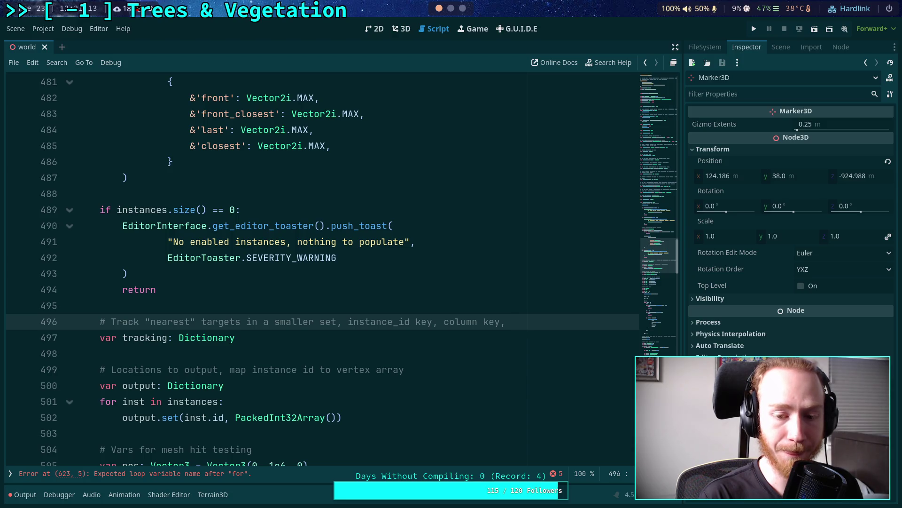
text(and used )
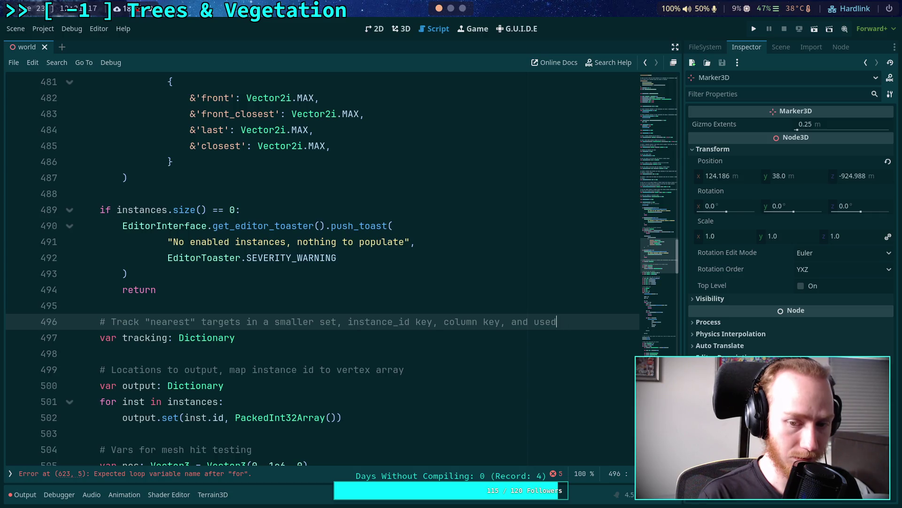
text(flag)
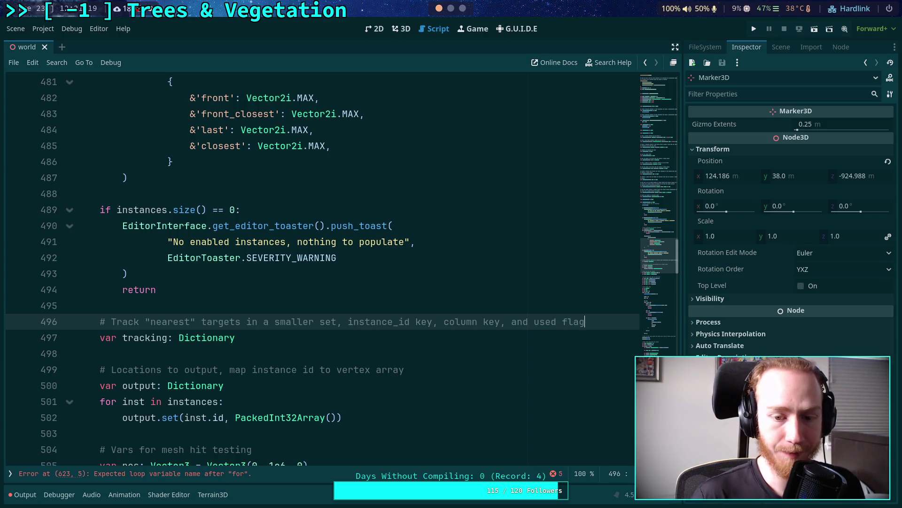
scroll(329, 317, down, 2)
scroll(352, 336, down, 8)
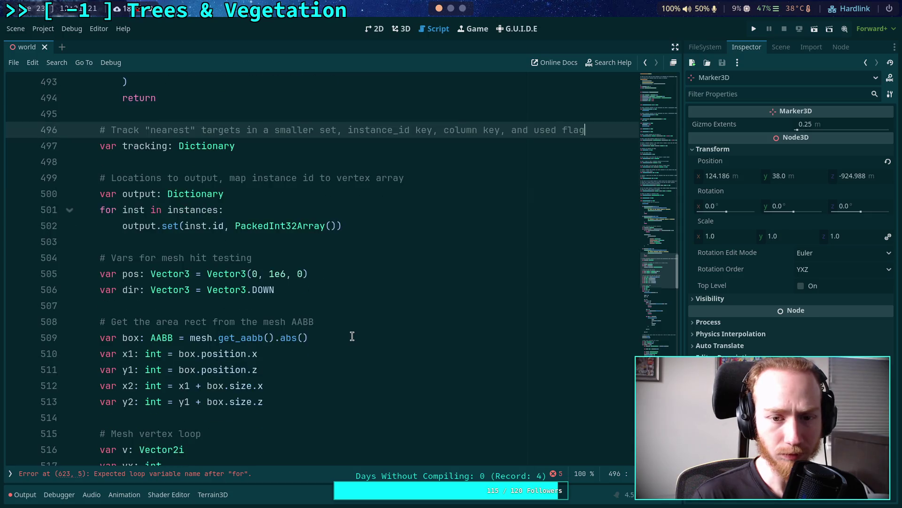
scroll(350, 336, down, 20)
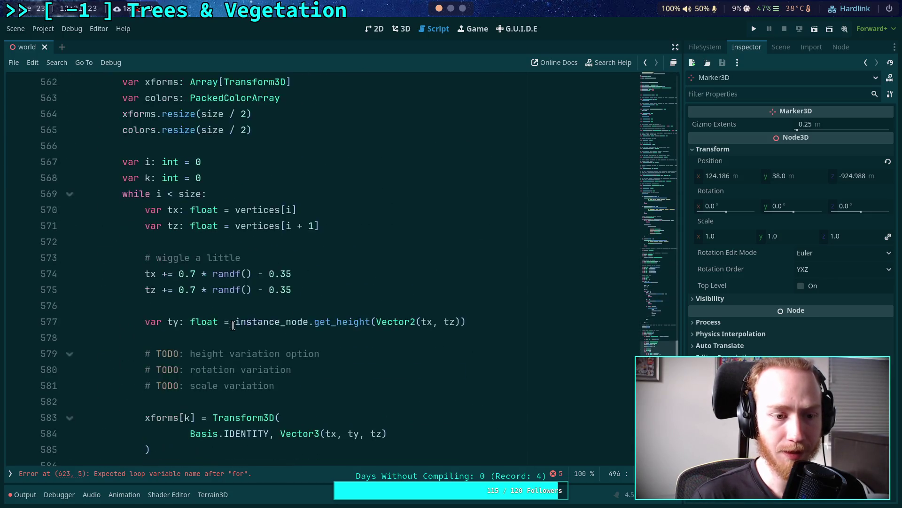
scroll(237, 322, down, 10)
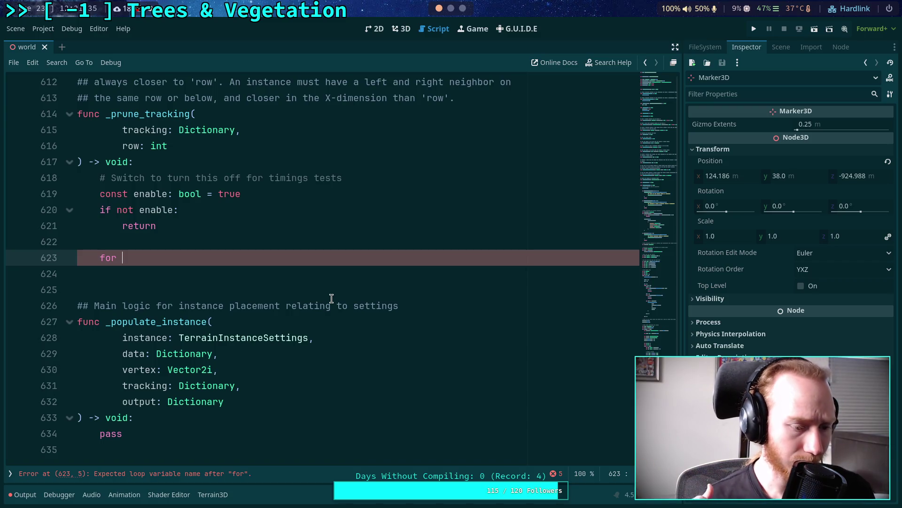
scroll(338, 303, up, 20)
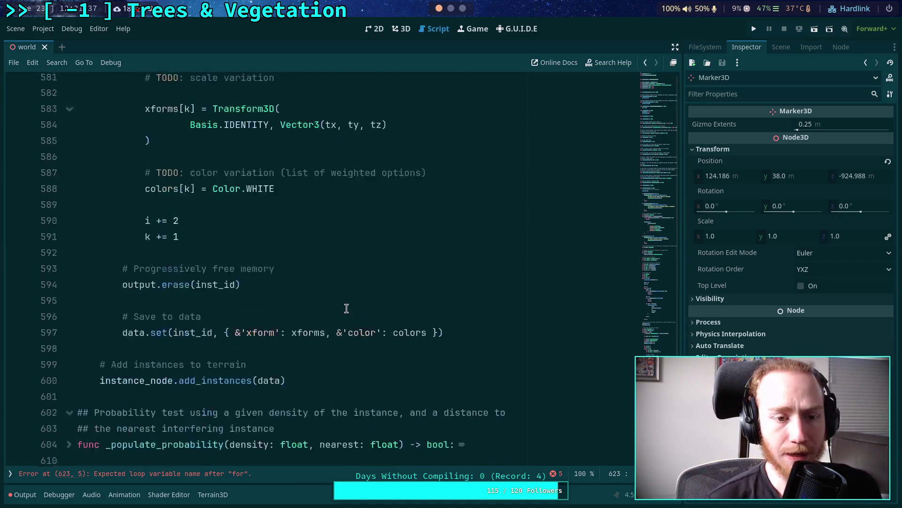
scroll(392, 319, up, 18)
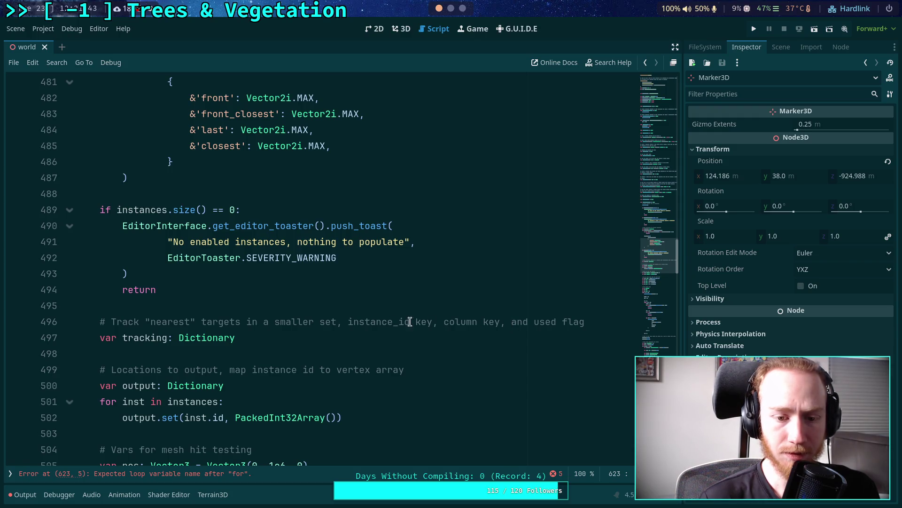
Replace the rest of the comment line with a nested skeleton of commented brace lines under the id entry
drag(337, 323, 615, 324)
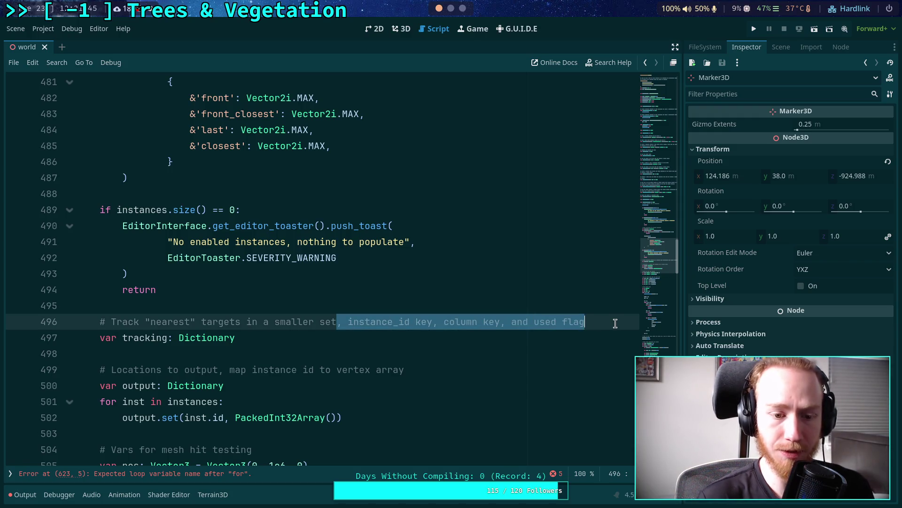
key(BackSpace)
key(Return)
text(# )
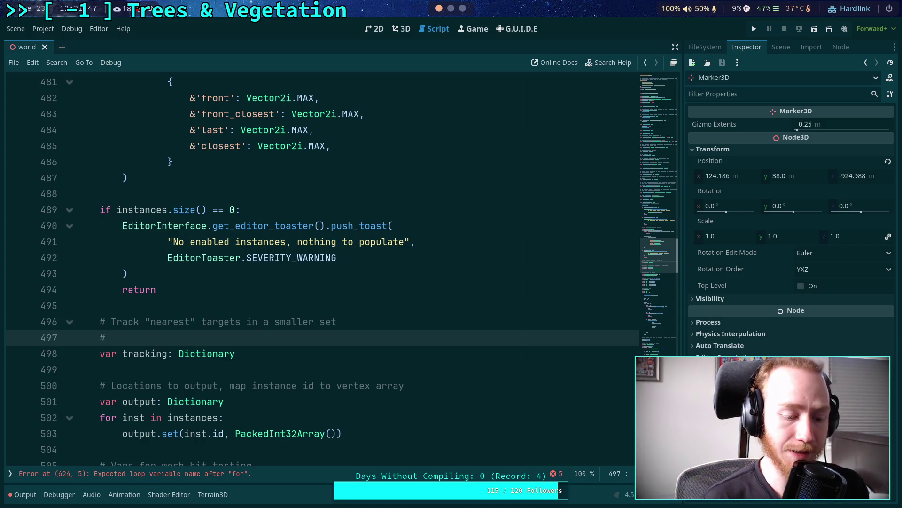
text({)
key(Return)
text(#)
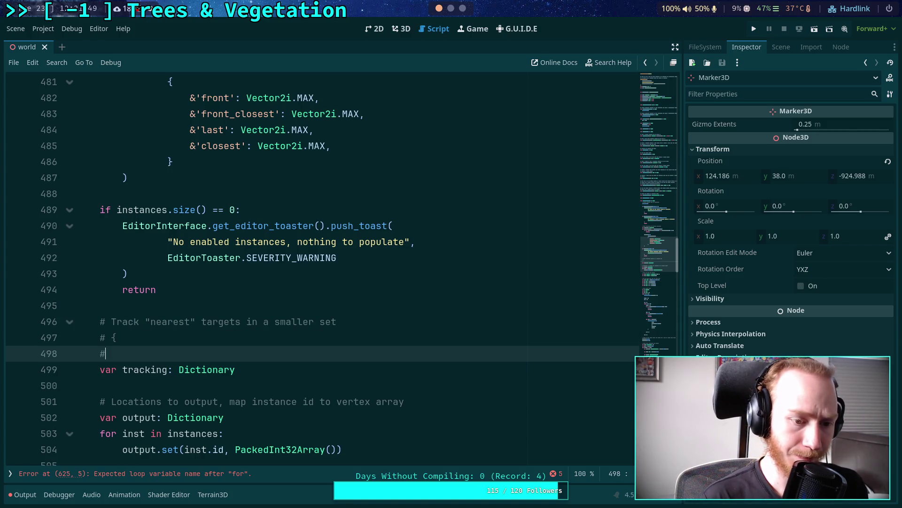
text( })
key(Home)
key(Return)
key(Up)
text(# )
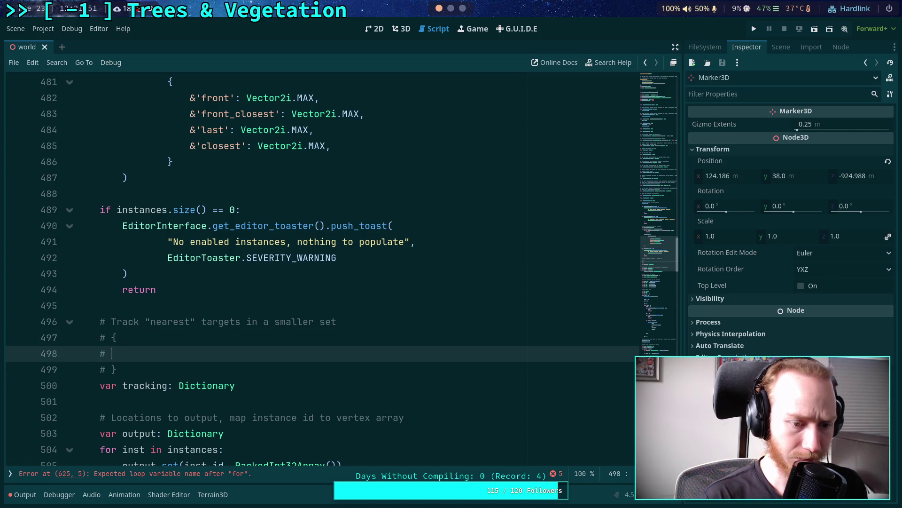
text( in)
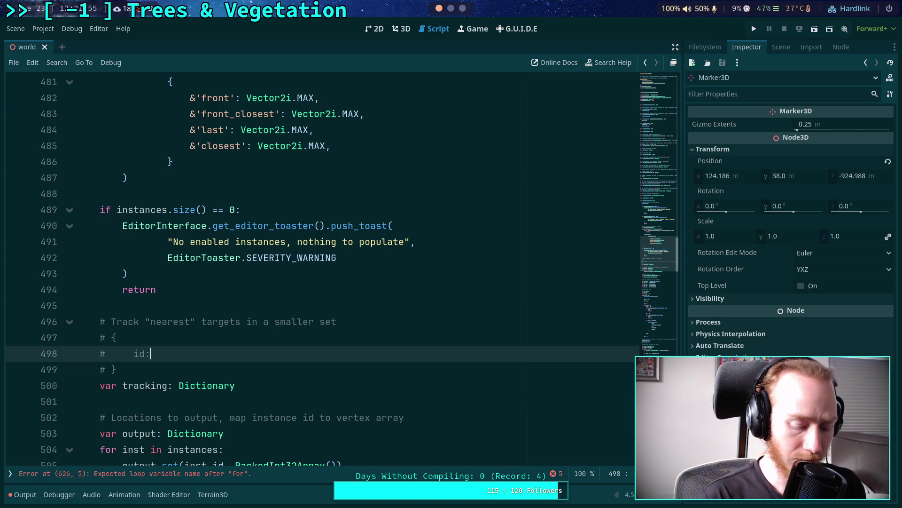
text(int {)
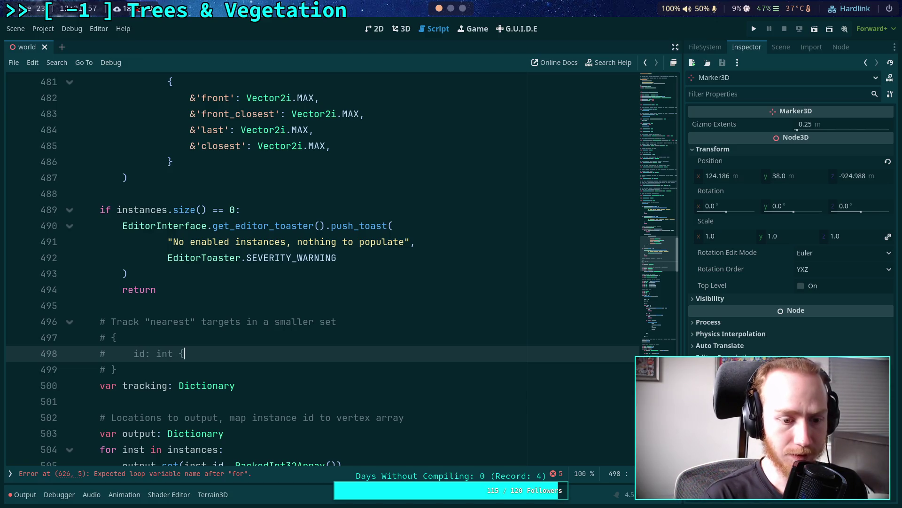
key(Return)
text(#)
key(Return)
text(#  )
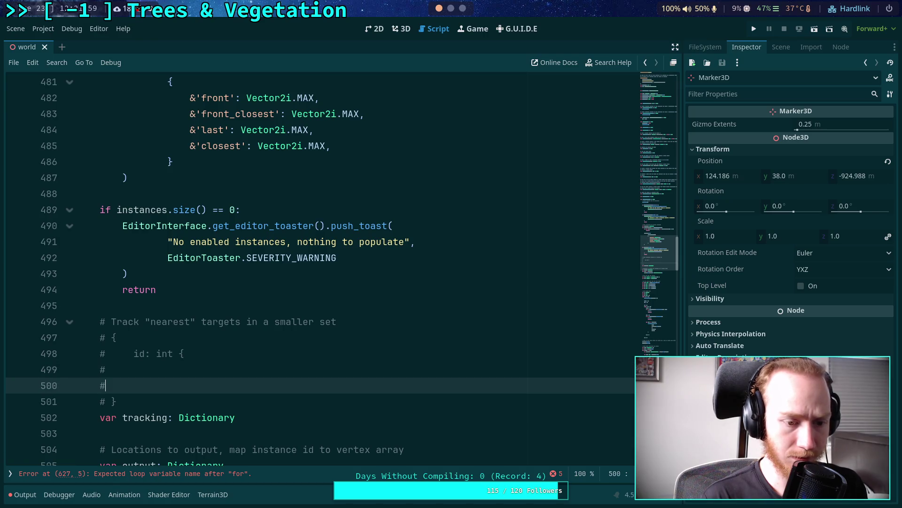
text(})
key(Up)
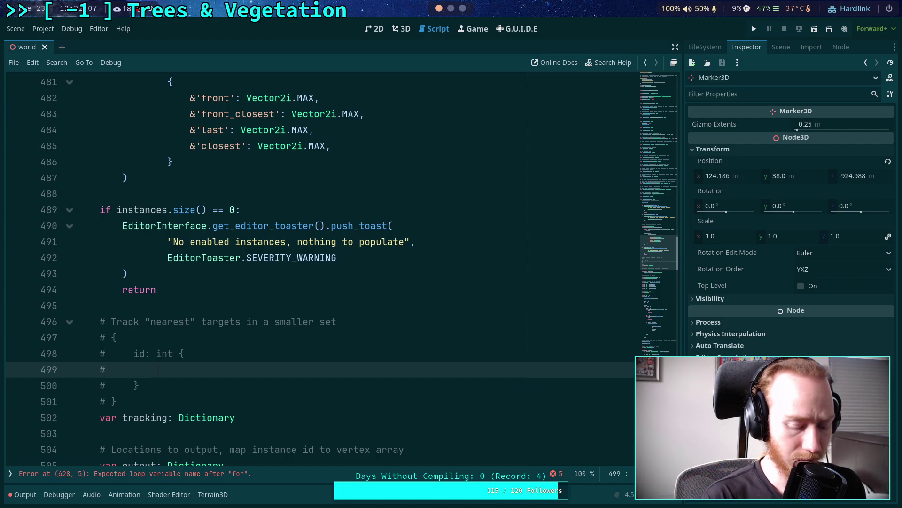
Add a commented 'column: int {' entry holding 'used: bool,', 'left: column,' and 'right: column'
text(column: int {)
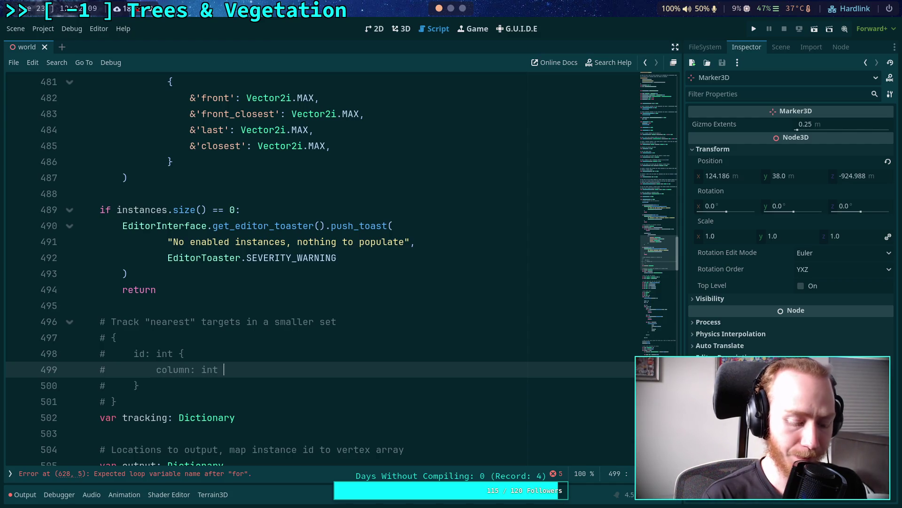
key(Return)
text(#)
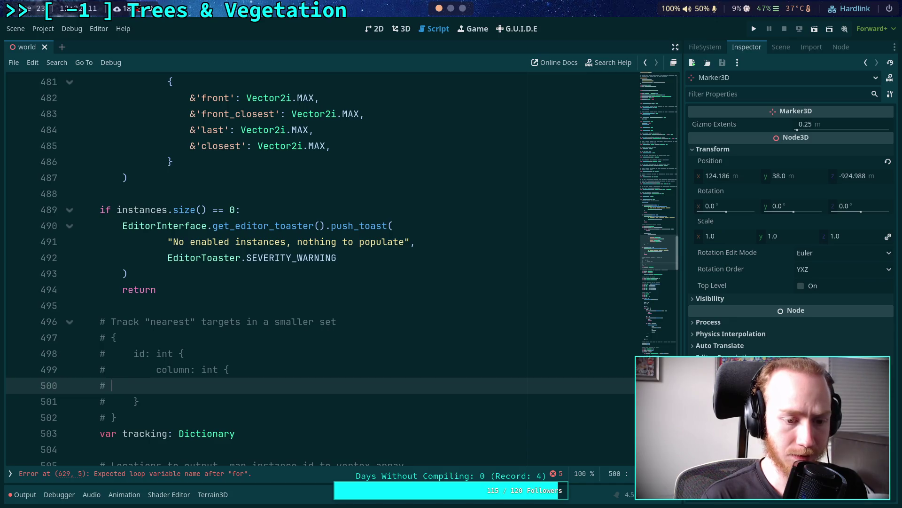
key(Return)
text(# )
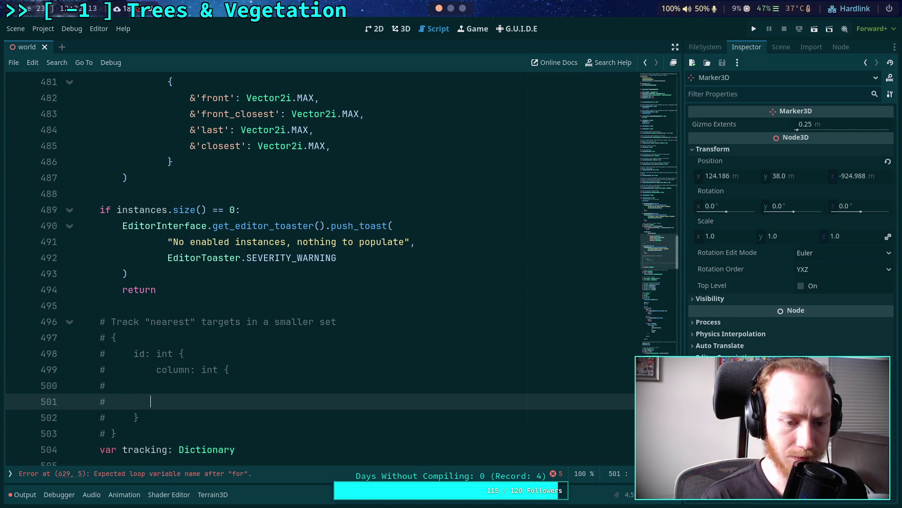
text(})
key(Up)
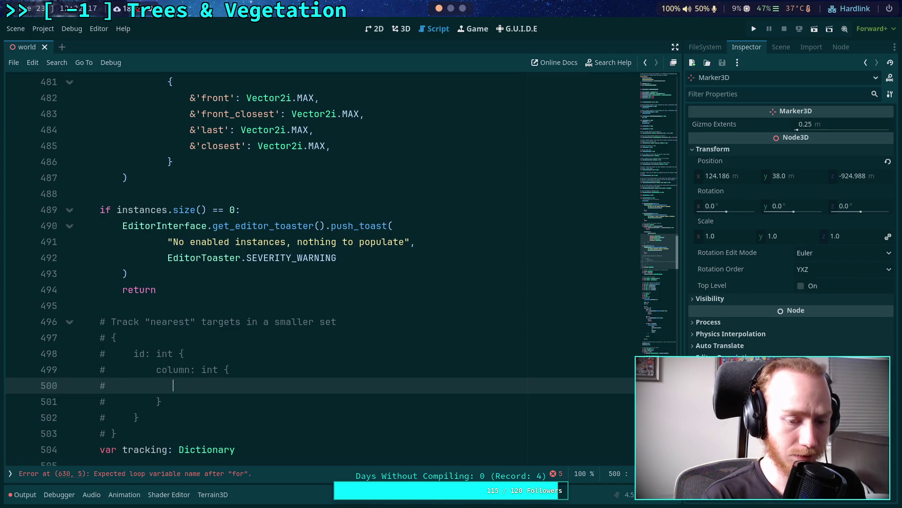
text(used:)
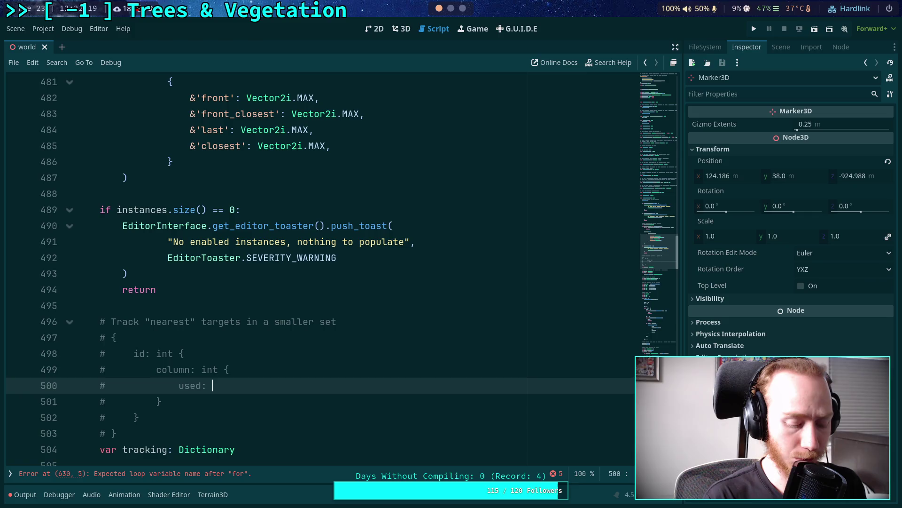
text( bool,)
key(Return)
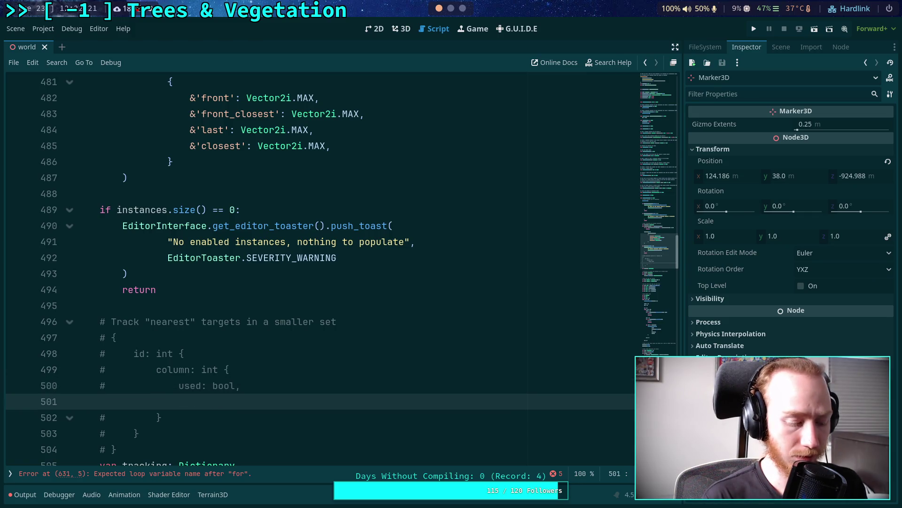
text(# left)
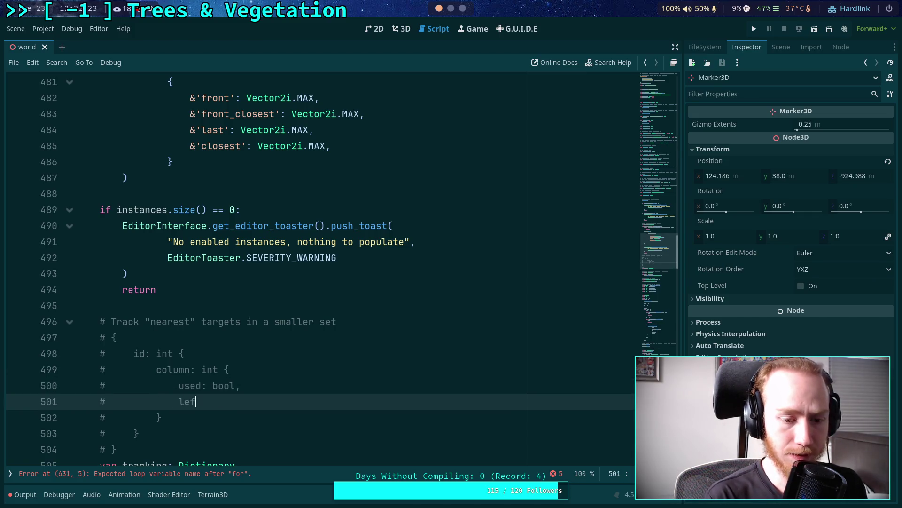
text(col)
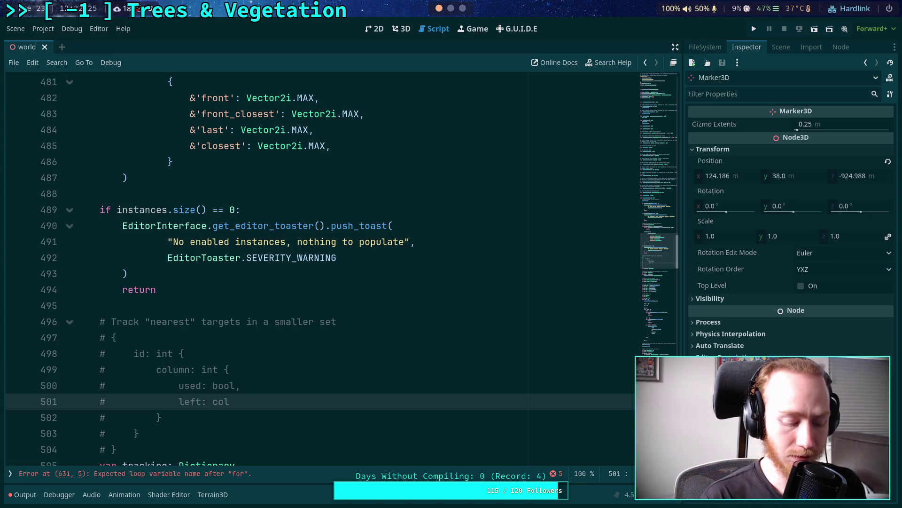
text(umn,)
key(Return)
text(#)
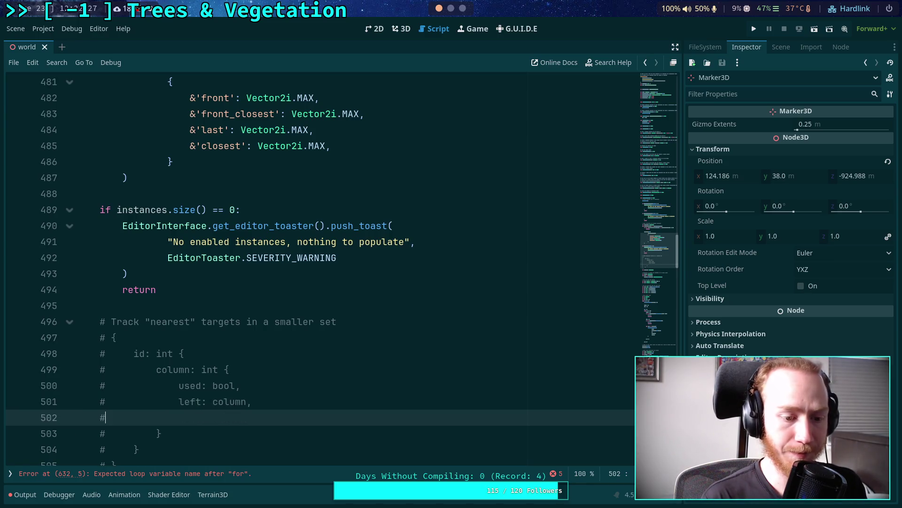
text(             right:)
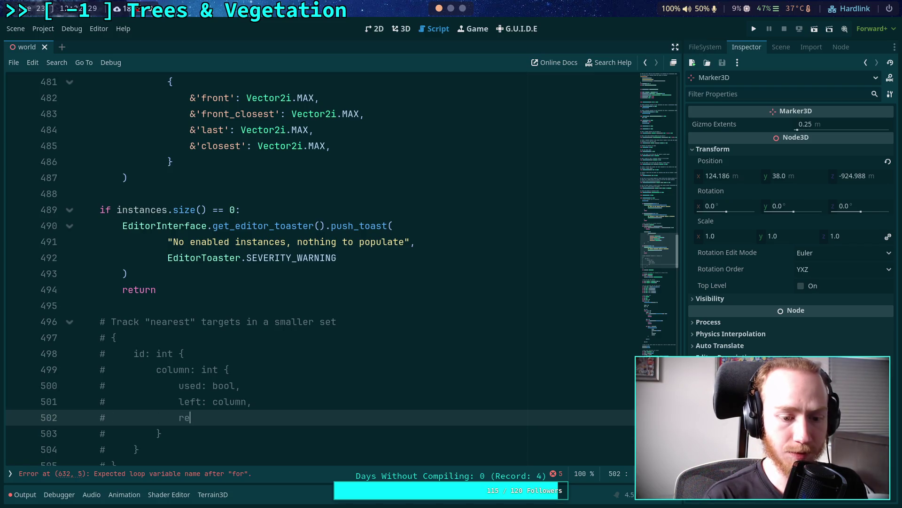
text( column)
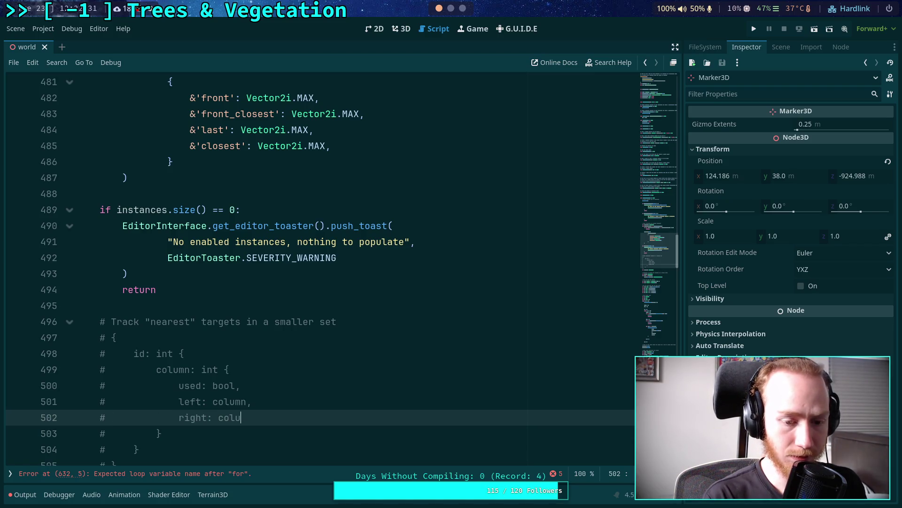
click(247, 402)
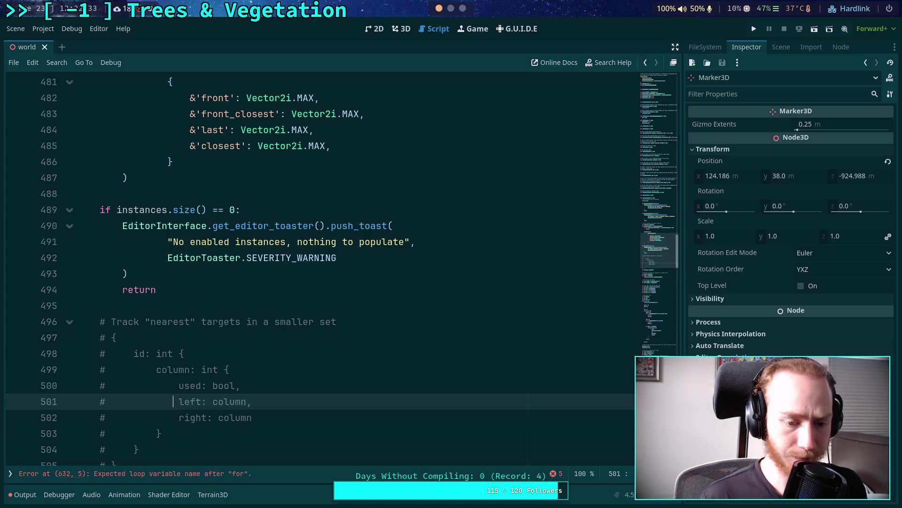
scroll(389, 340, down, 1)
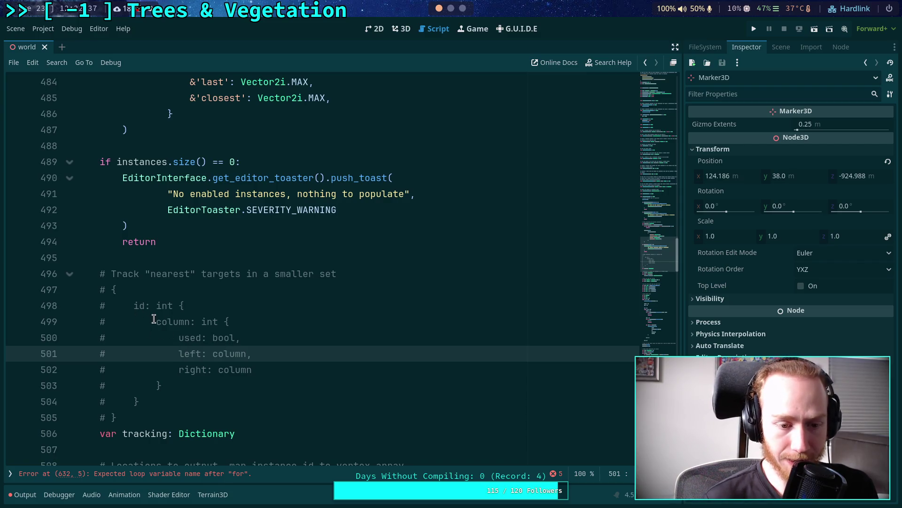
drag(155, 322, 248, 323)
click(226, 353)
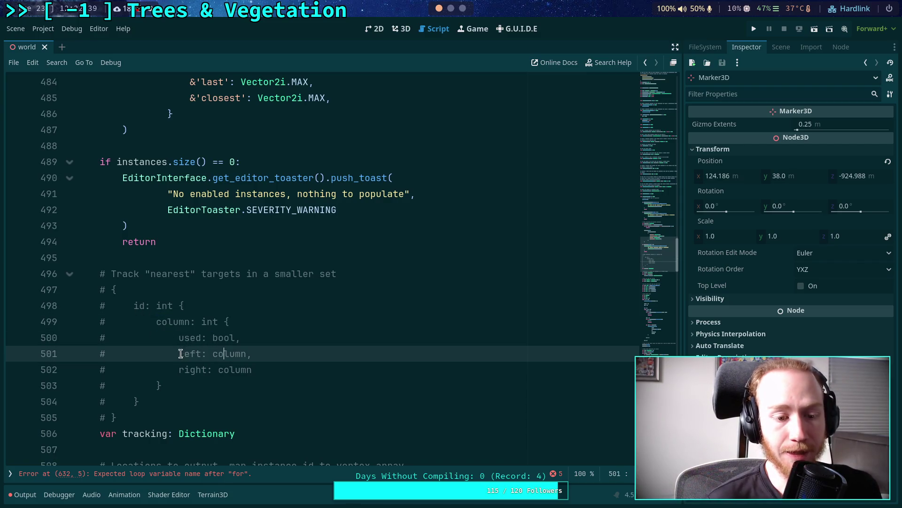
drag(179, 337, 242, 338)
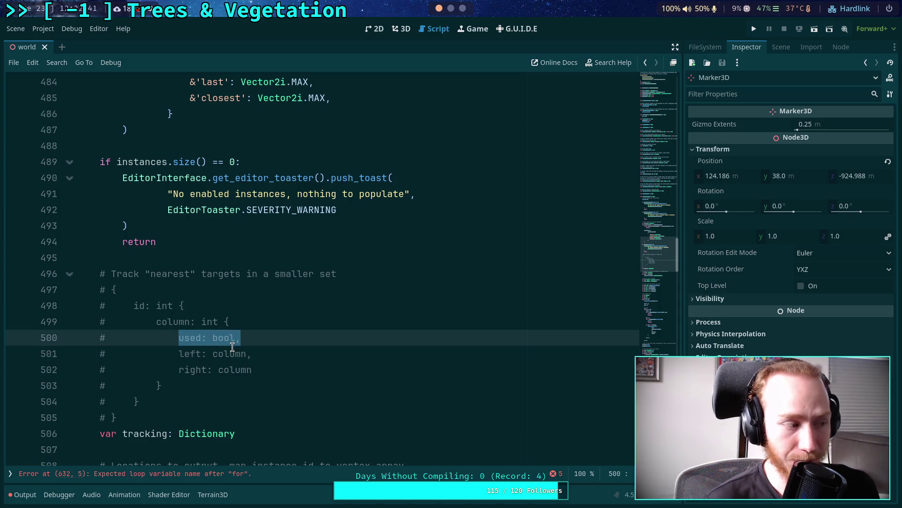
click(178, 357)
drag(178, 357, 246, 355)
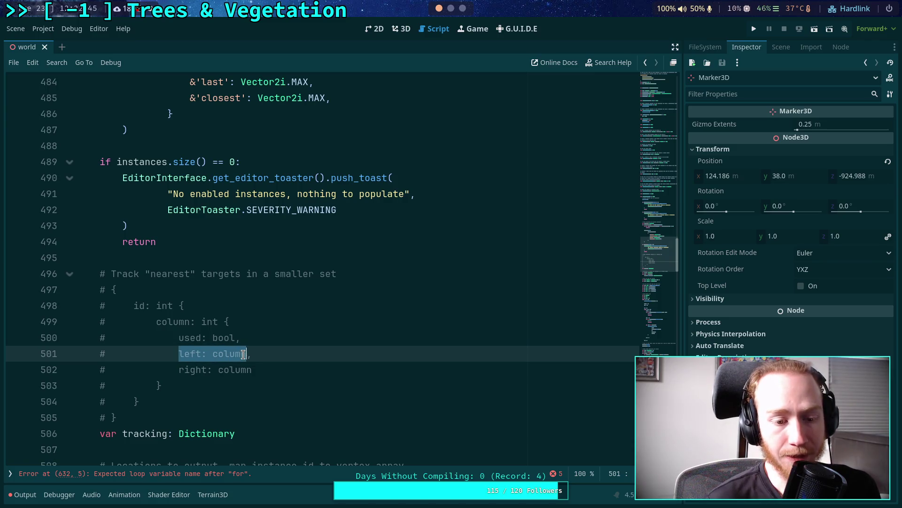
double_click(230, 354)
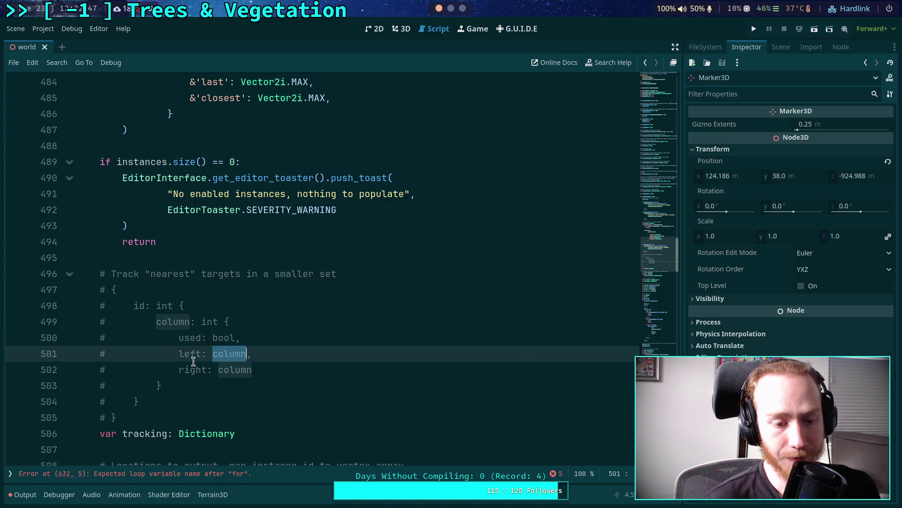
drag(178, 355, 203, 356)
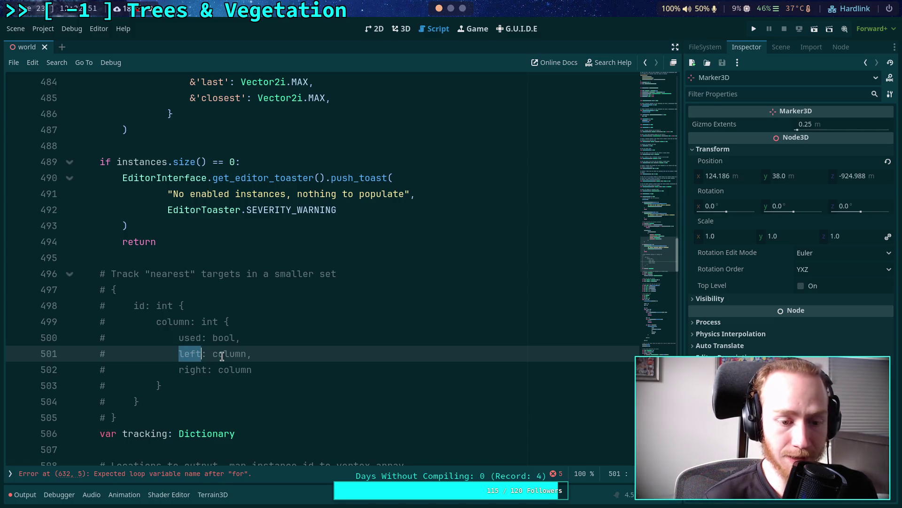
double_click(220, 355)
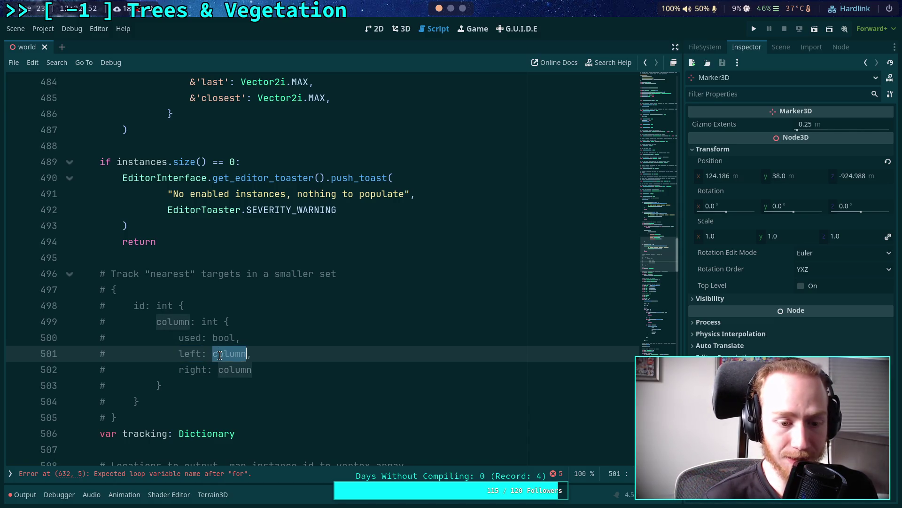
double_click(170, 321)
click(194, 370)
double_click(194, 370)
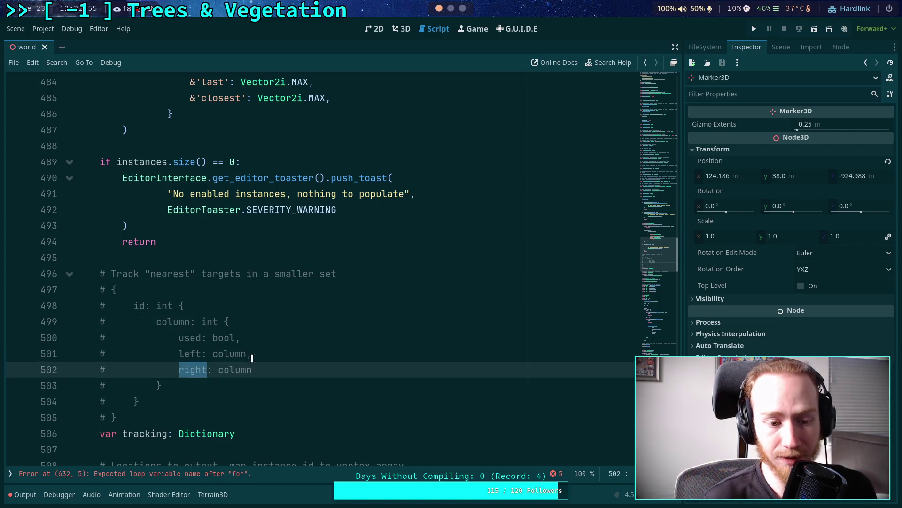
click(215, 387)
scroll(237, 387, down, 1)
scroll(237, 386, down, 1)
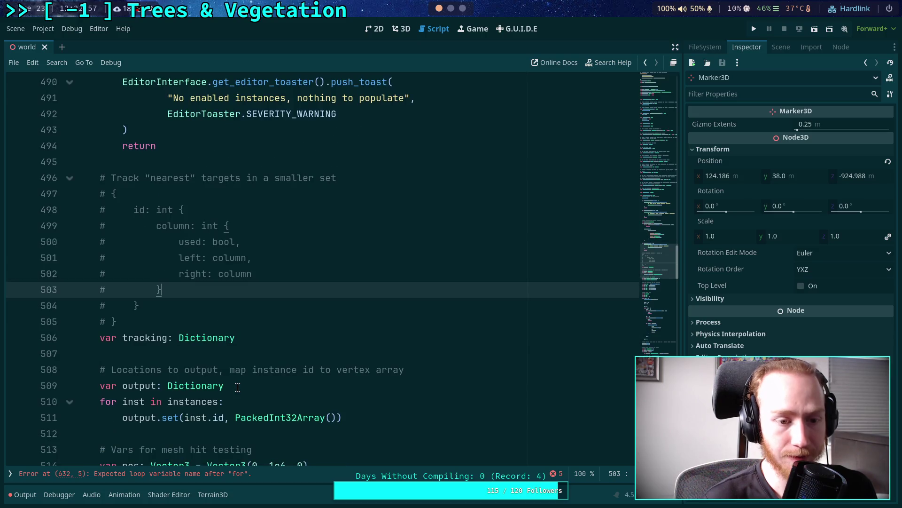
double_click(190, 274)
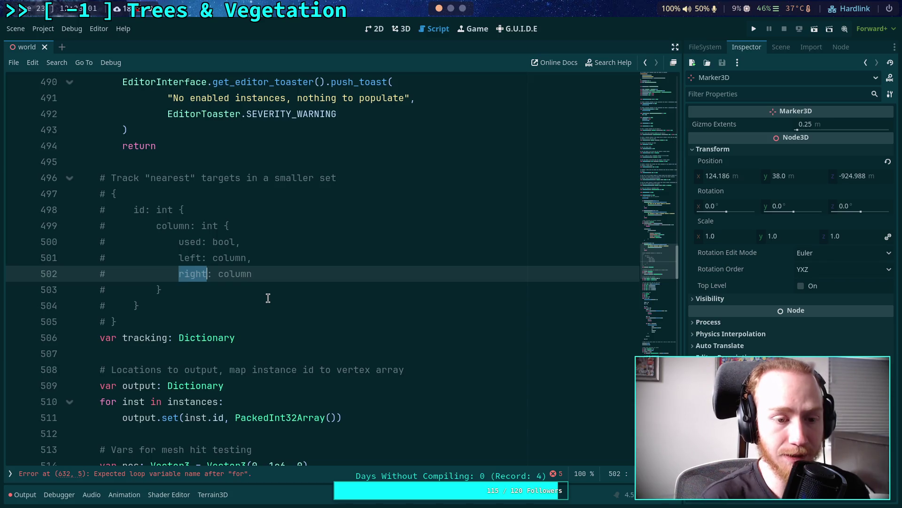
scroll(268, 298, up, 1)
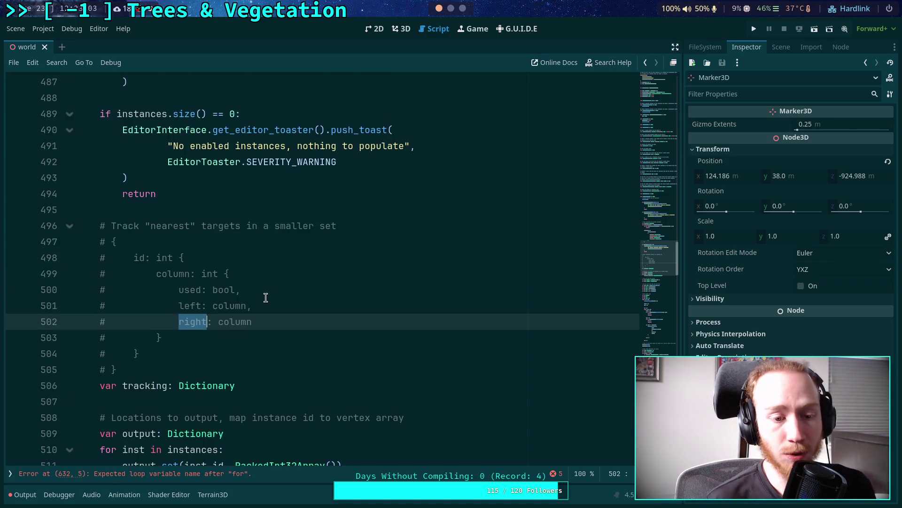
click(211, 290)
click(293, 321)
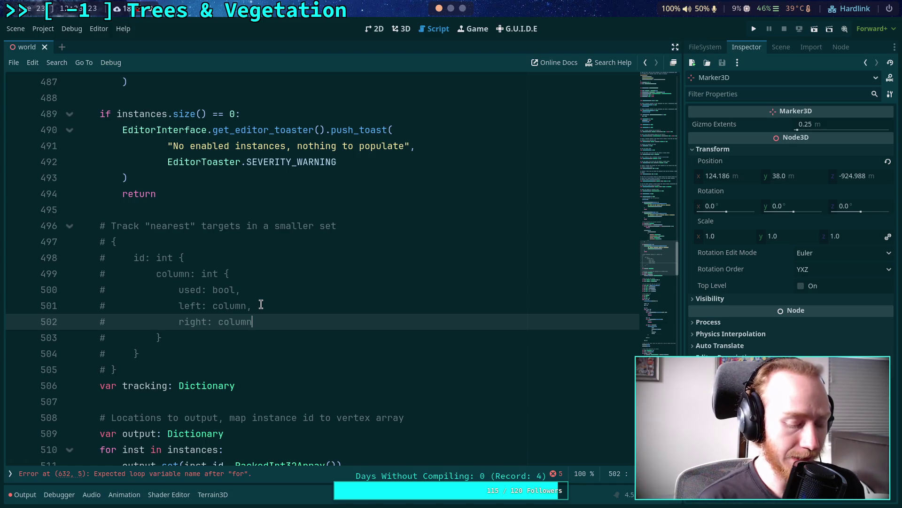
Add a 'row: int,' field after the right field in the column entry
text(,)
key(Return)
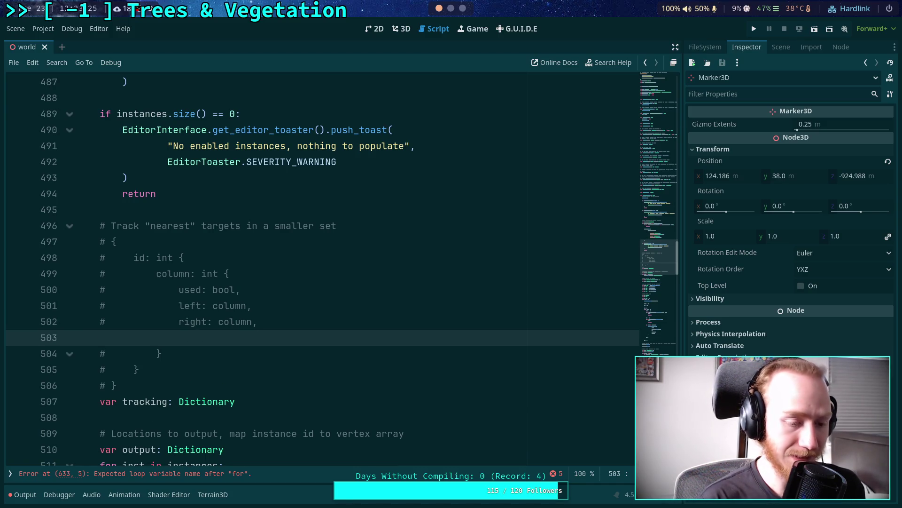
text(#)
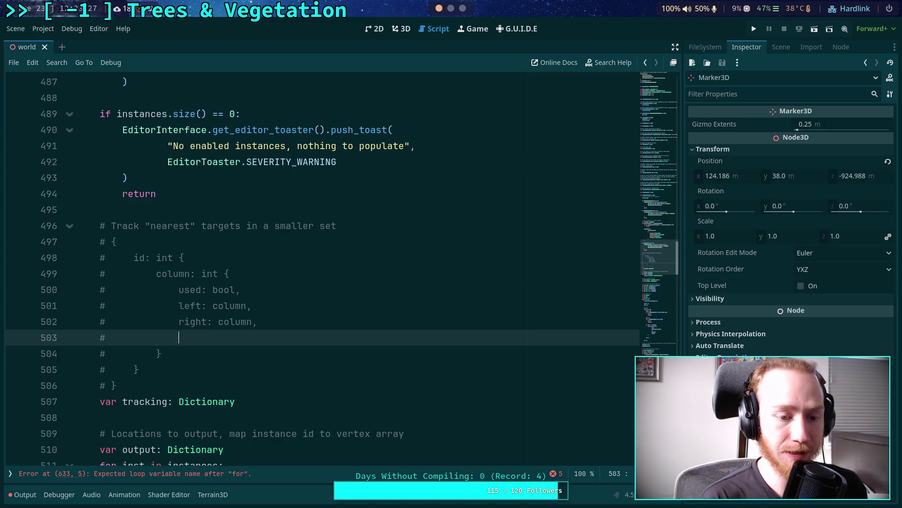
text(row:)
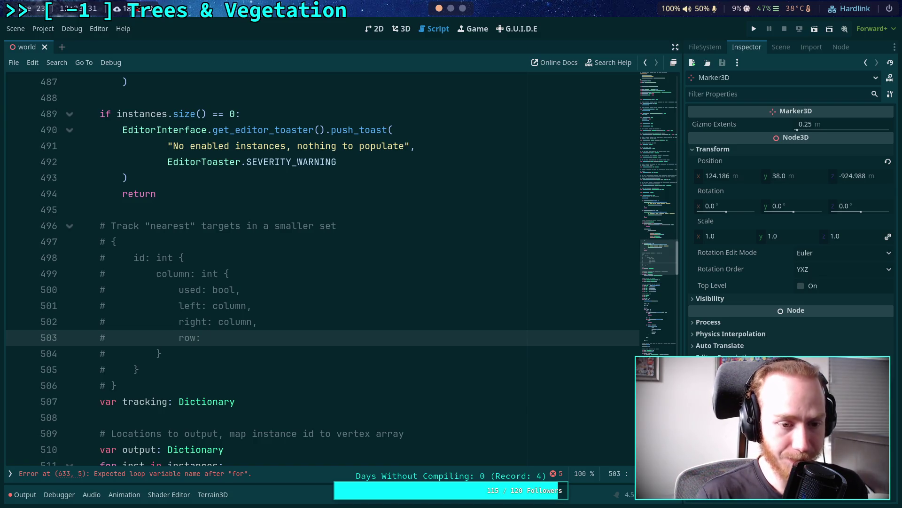
drag(193, 366, 129, 249)
click(219, 346)
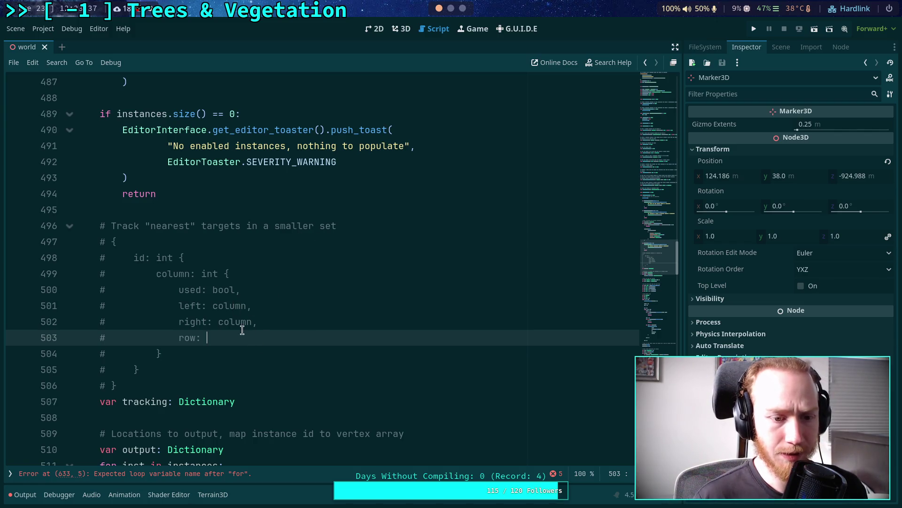
text(int,)
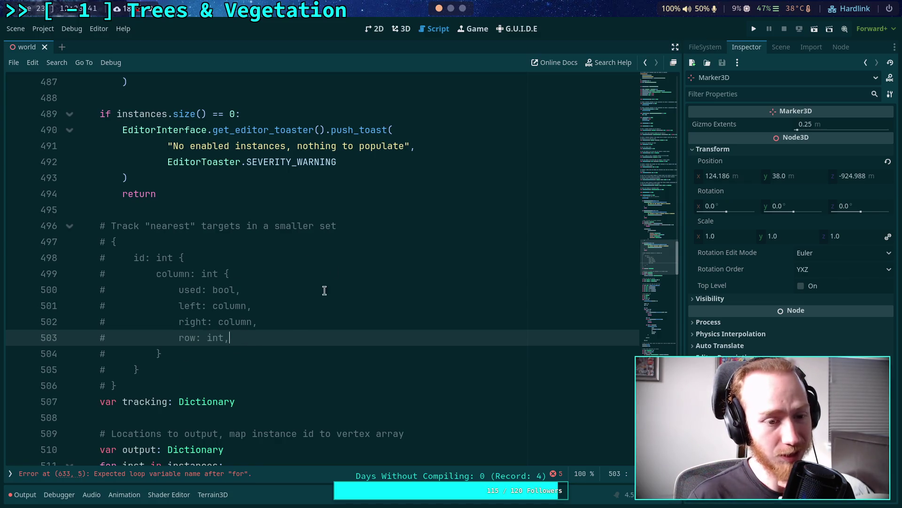
Add an empty comment line below the layout's closing brace, above var tracking
click(191, 369)
click(206, 389)
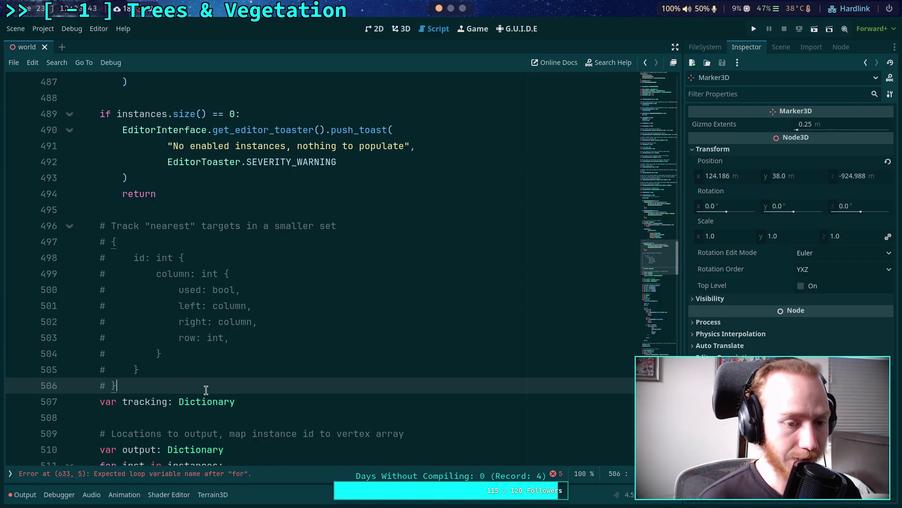
key(Return)
text(#)
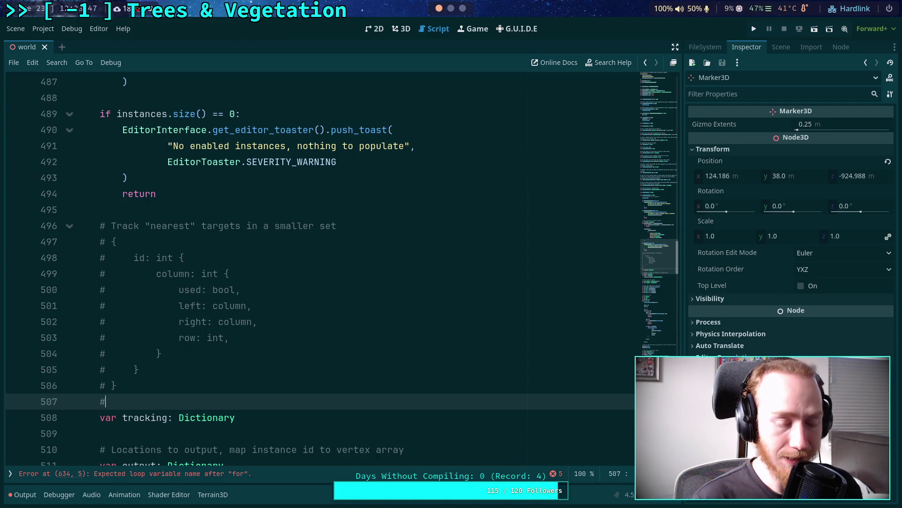
double_click(155, 273)
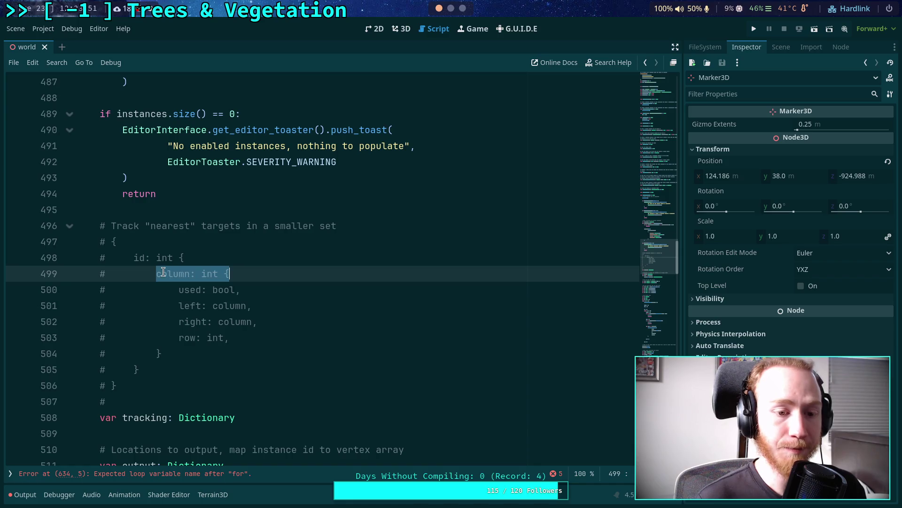
click(161, 274)
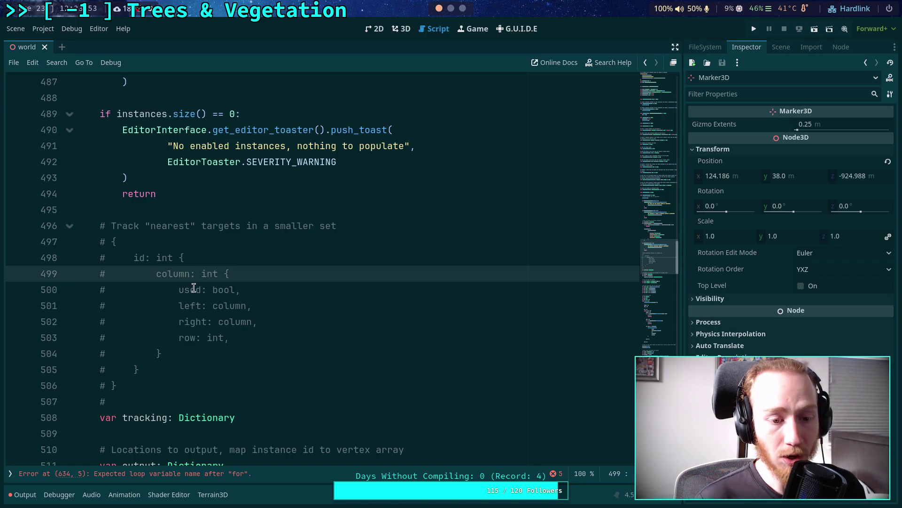
click(157, 397)
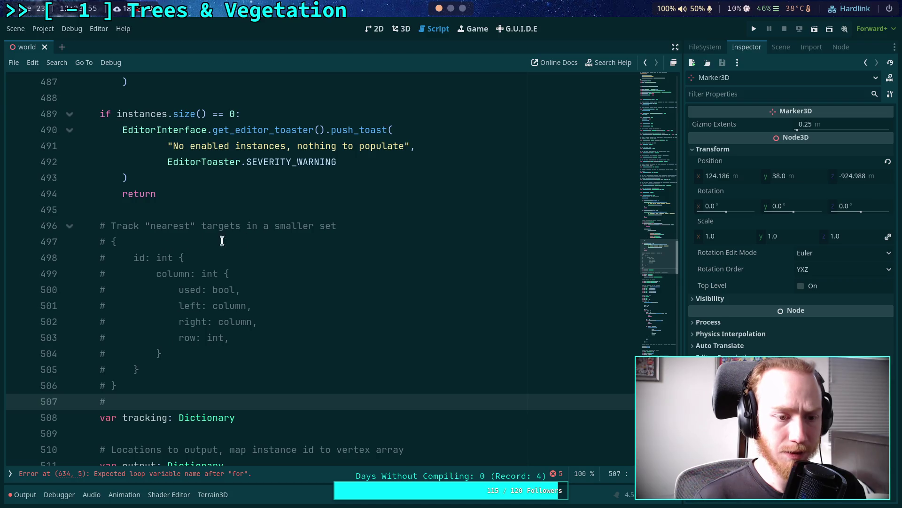
Insert a '# With pruning' subheading under the Track nearest targets comment
click(373, 226)
key(Return)
text(#)
key(Return)
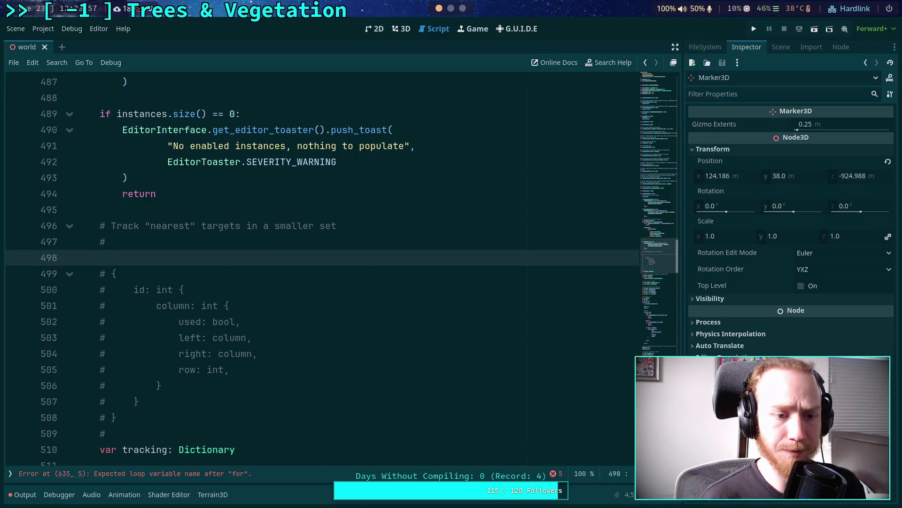
text(# With pruning)
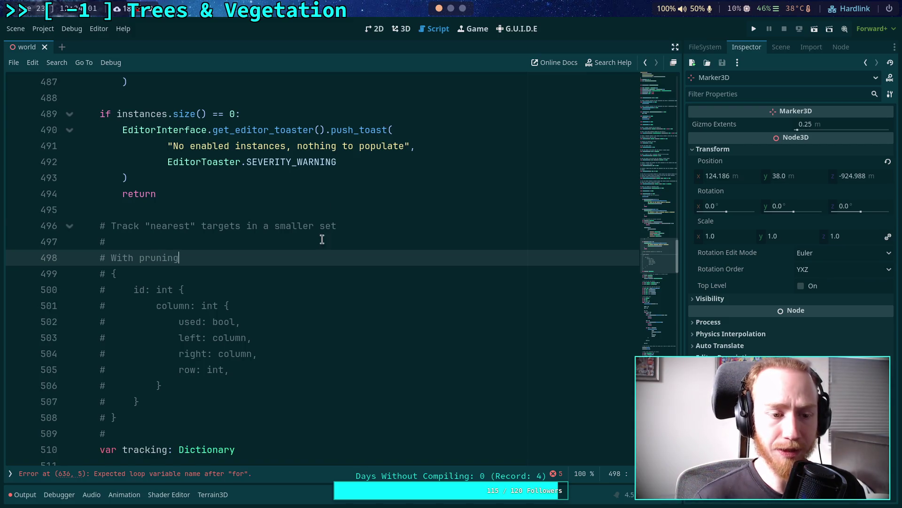
Add a '# Without pruning' heading with an empty commented brace block below the first layout
scroll(323, 239, down, 1)
click(155, 373)
key(Return)
text(#)
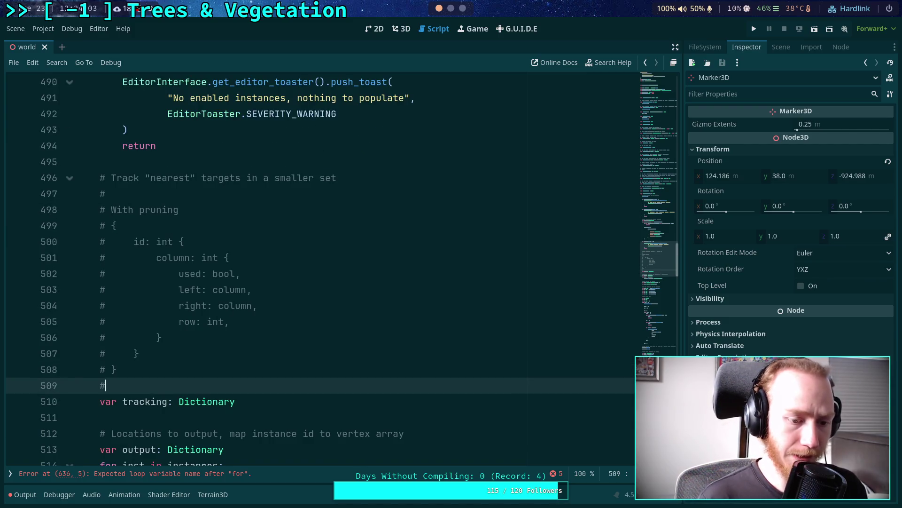
key(Return)
text(# Without pruning)
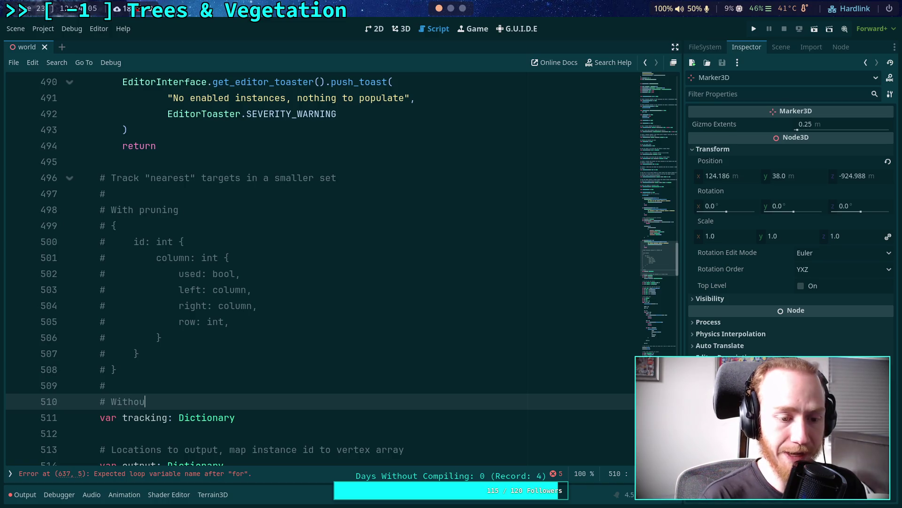
key(Return)
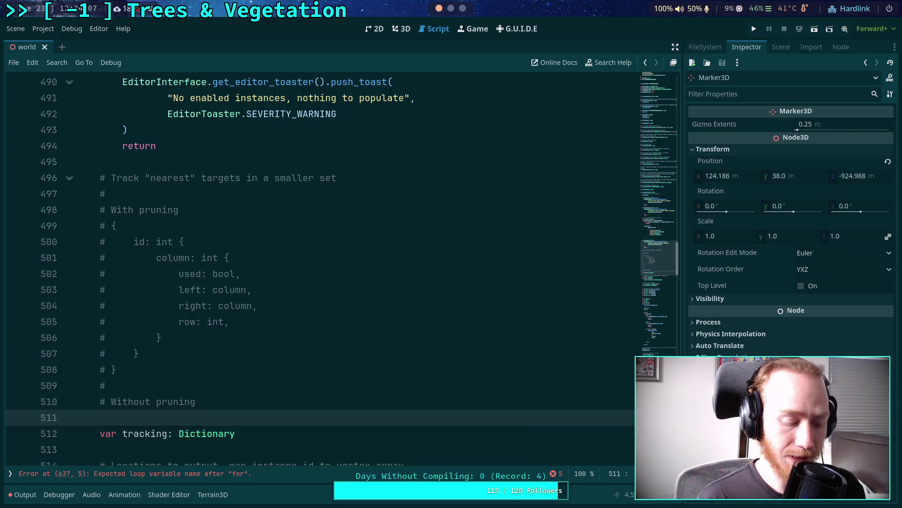
text(#)
key(Return)
text(#)
key(Up)
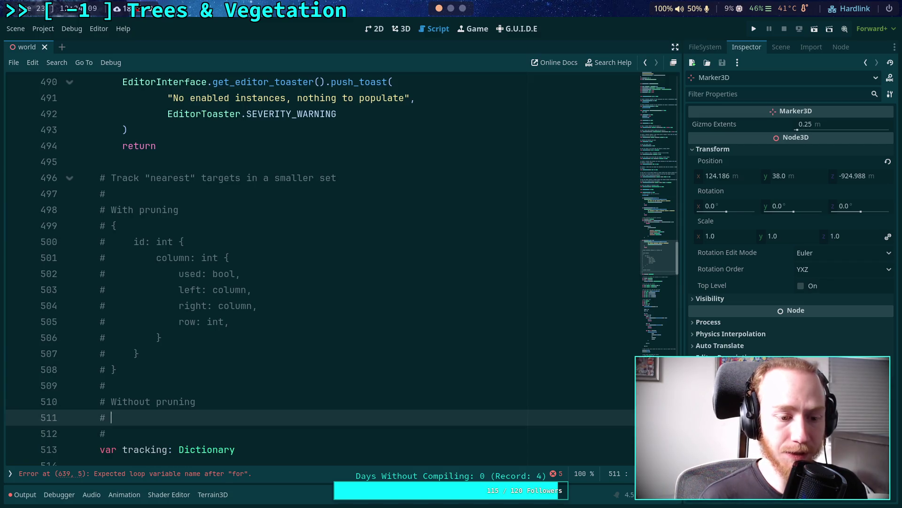
text({)
key(Down)
text(})
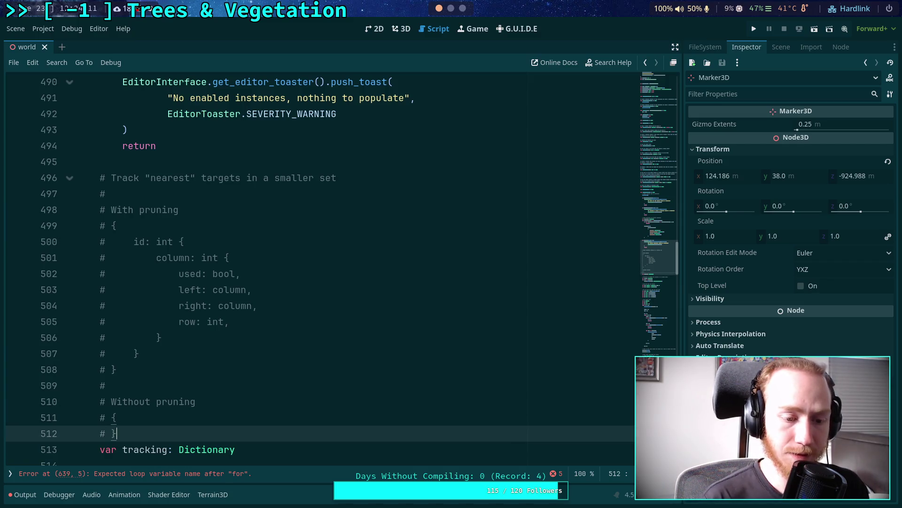
key(Up)
key(Return)
Fill the Without pruning block with an 'id: int {' entry containing 'column: int'
text(# )
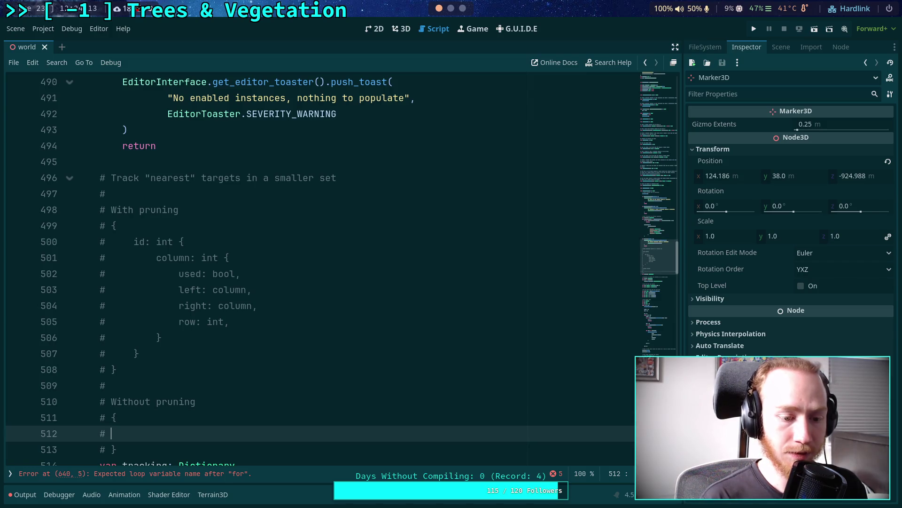
text(    id: int {)
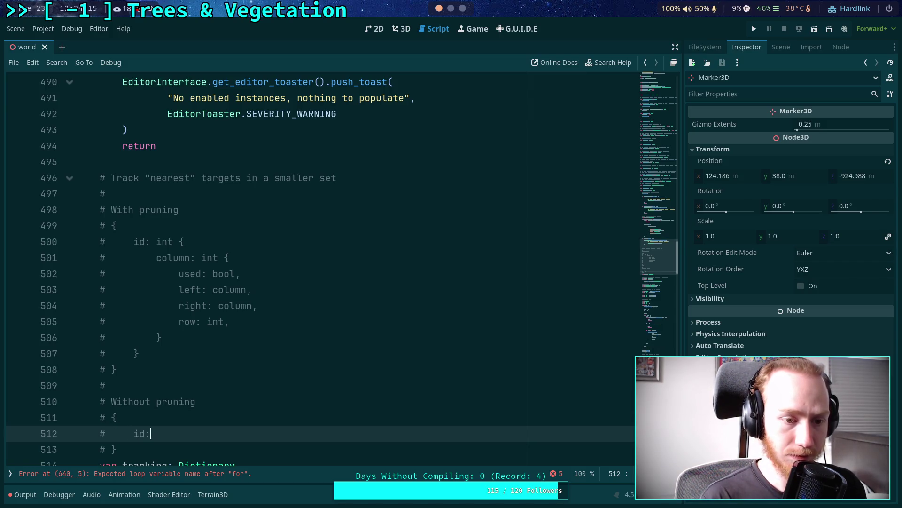
key(Return)
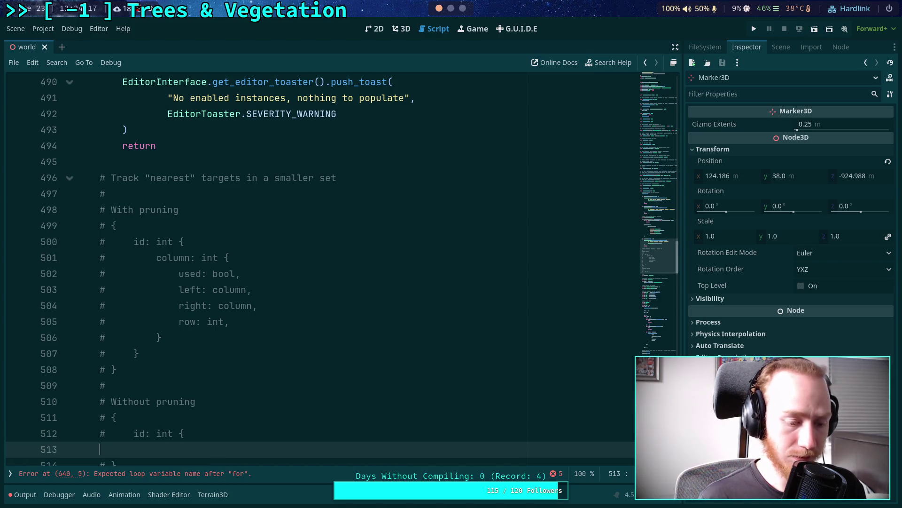
text(#)
key(Return)
text(# )
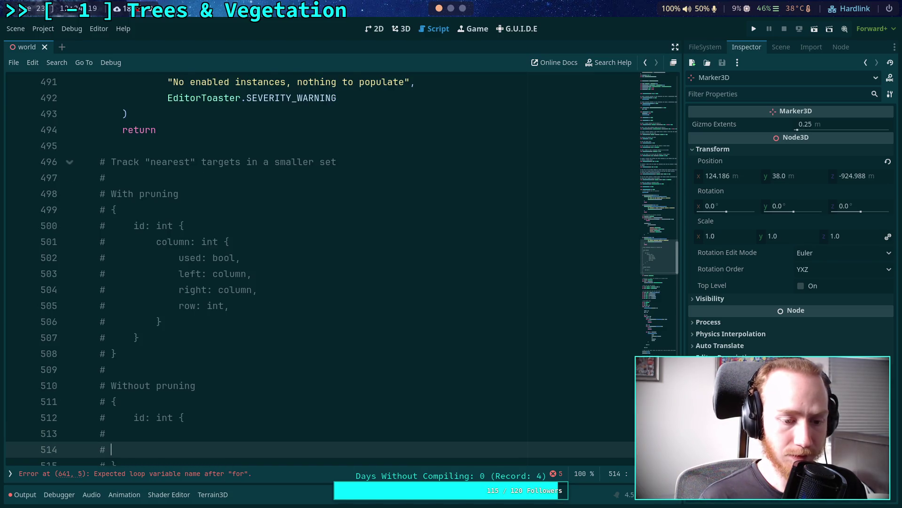
text(})
scroll(198, 373, down, 1)
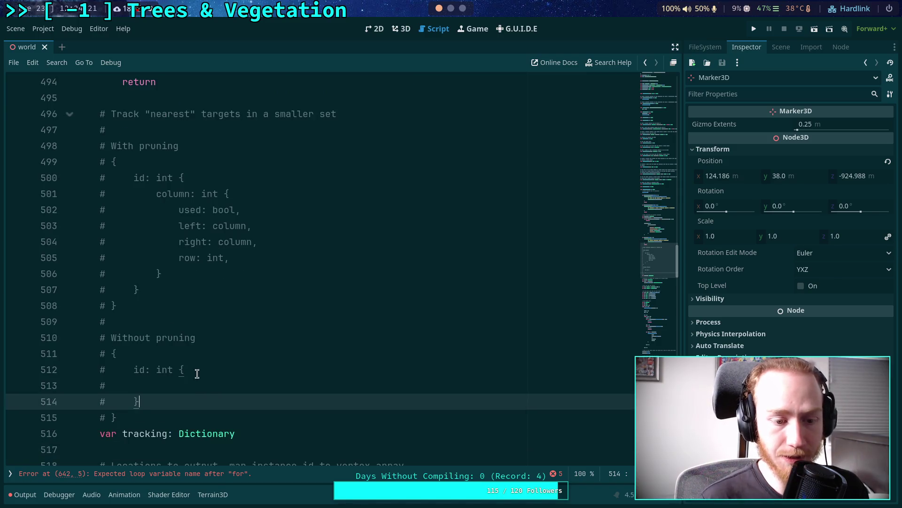
click(219, 386)
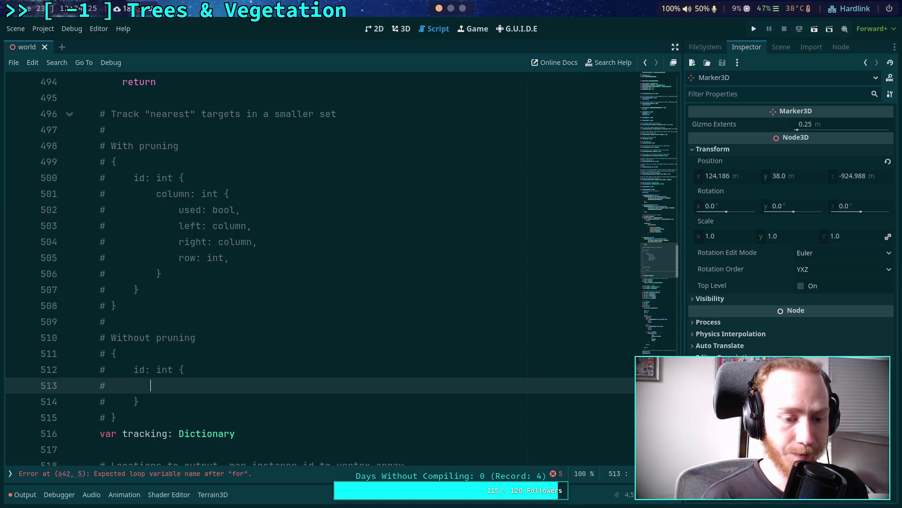
text(column)
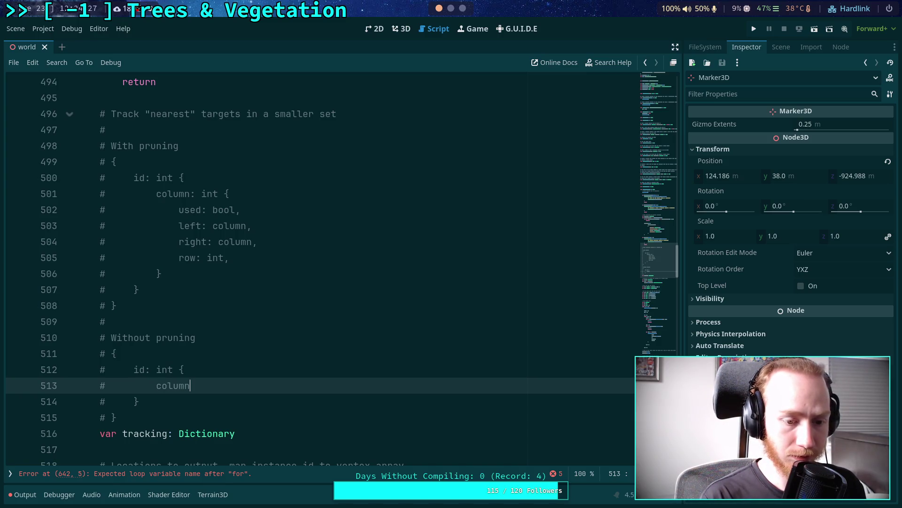
text(: int { null})
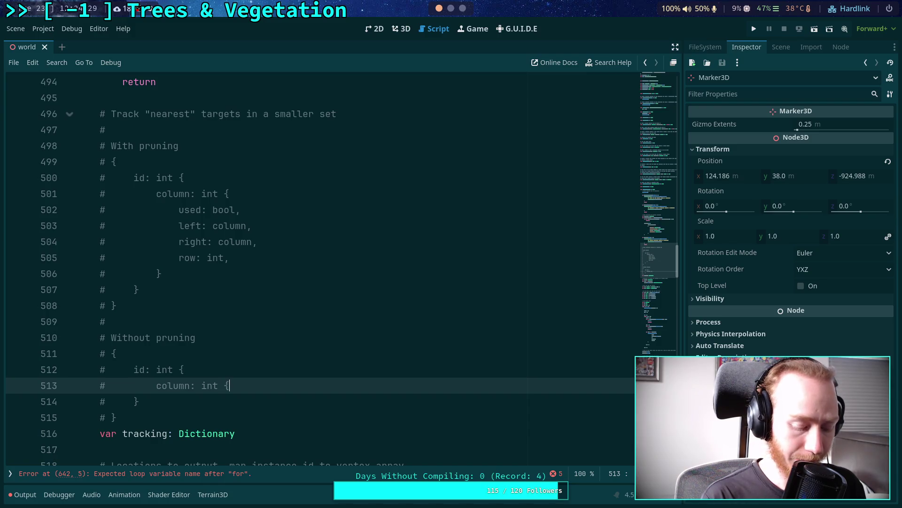
key(Left)
key(Left)
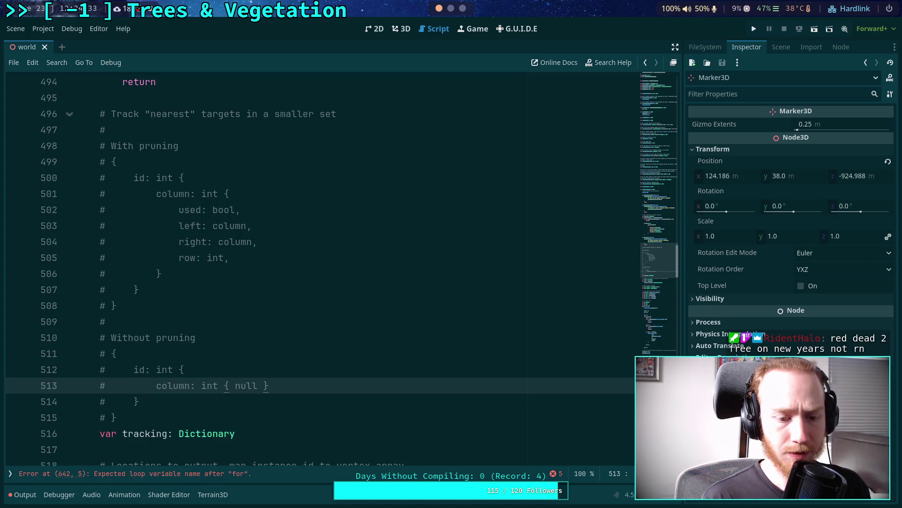
click(230, 385)
key(BackSpace)
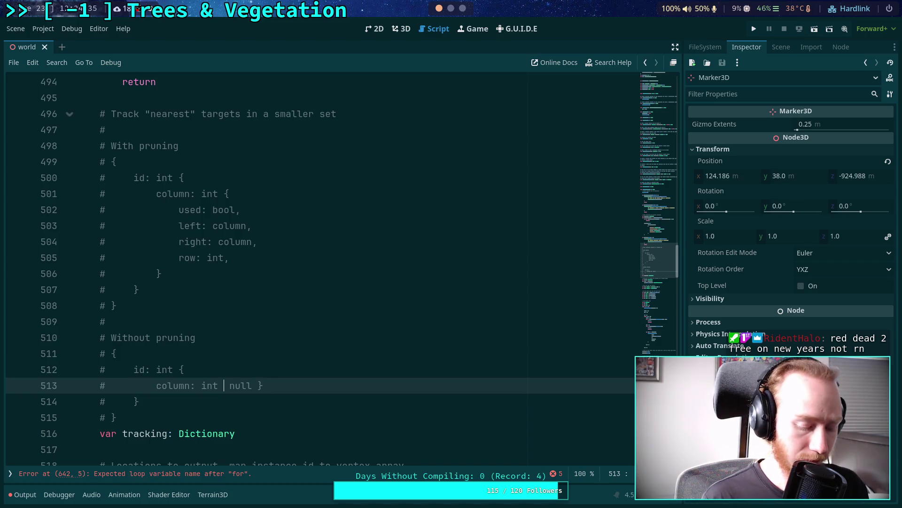
key(BackSpace)
key(BackSpace)
key(BackSpace)
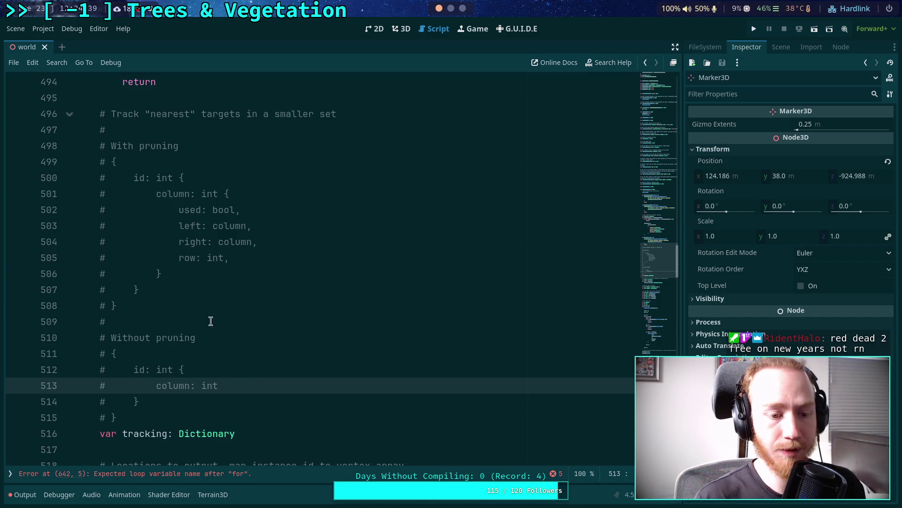
Compare the used-through-row fields of the With pruning layout, ending at the Without pruning block
scroll(210, 318, down, 1)
drag(139, 353, 128, 322)
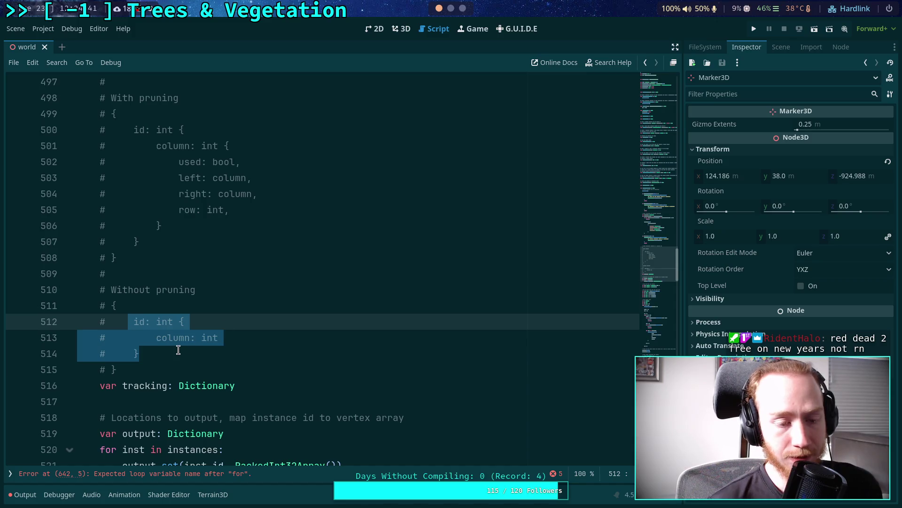
scroll(180, 350, up, 1)
click(129, 369)
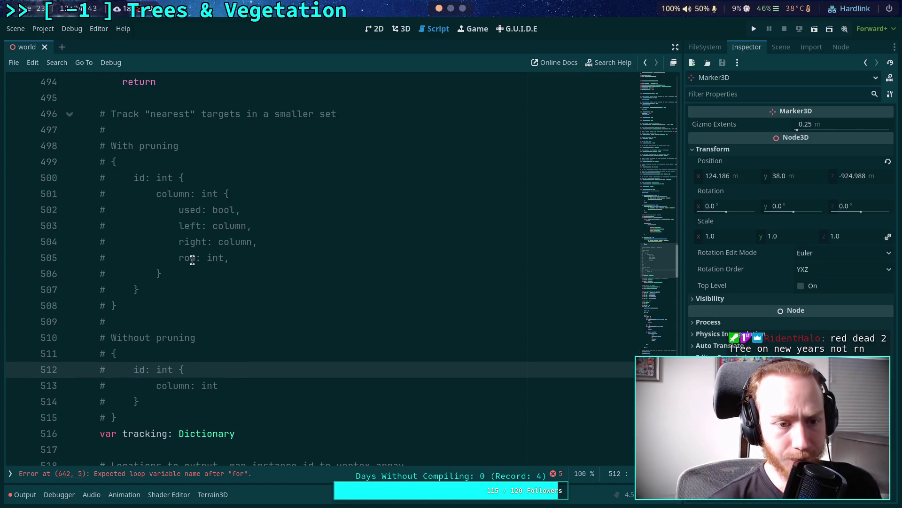
click(240, 260)
drag(241, 260, 180, 209)
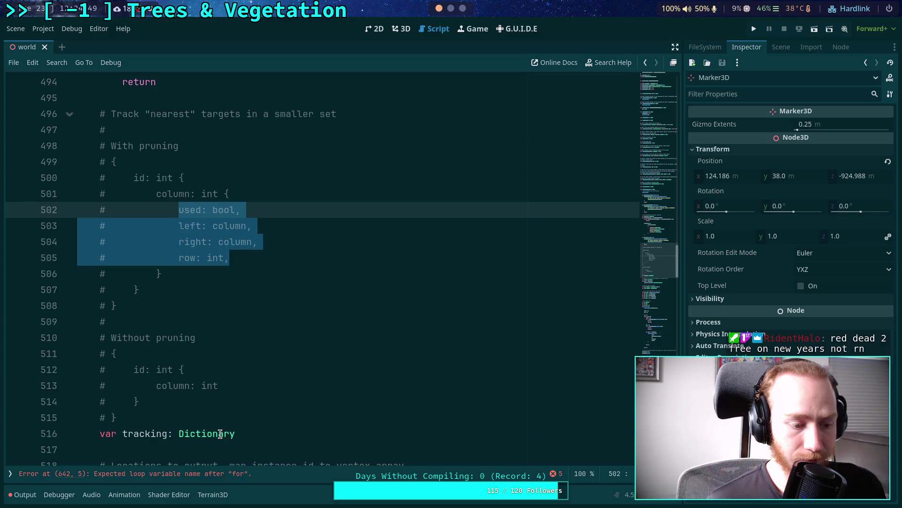
mouse_move(221, 433)
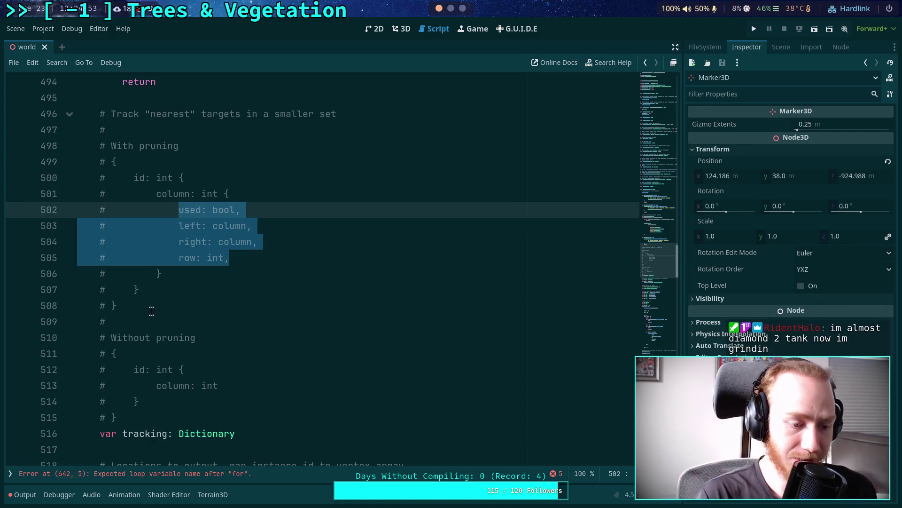
scroll(248, 323, down, 1)
scroll(248, 323, down, 1)
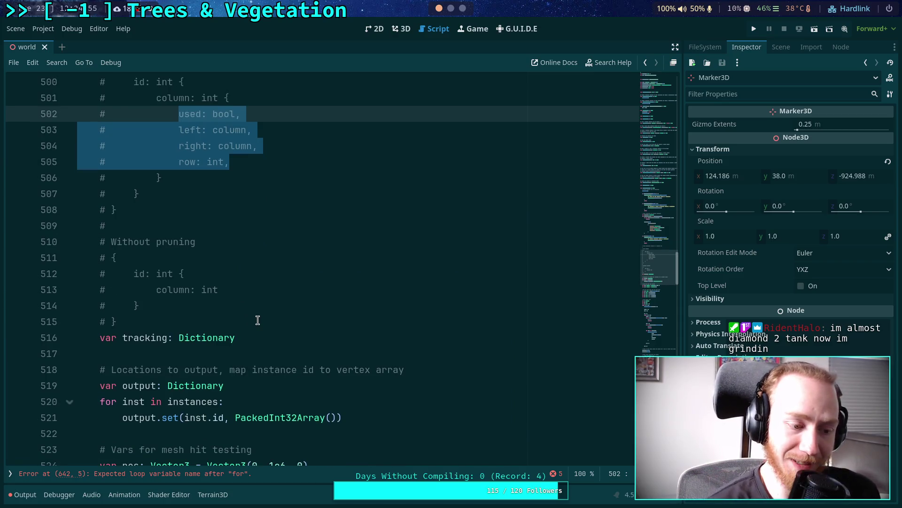
click(258, 320)
scroll(254, 325, up, 2)
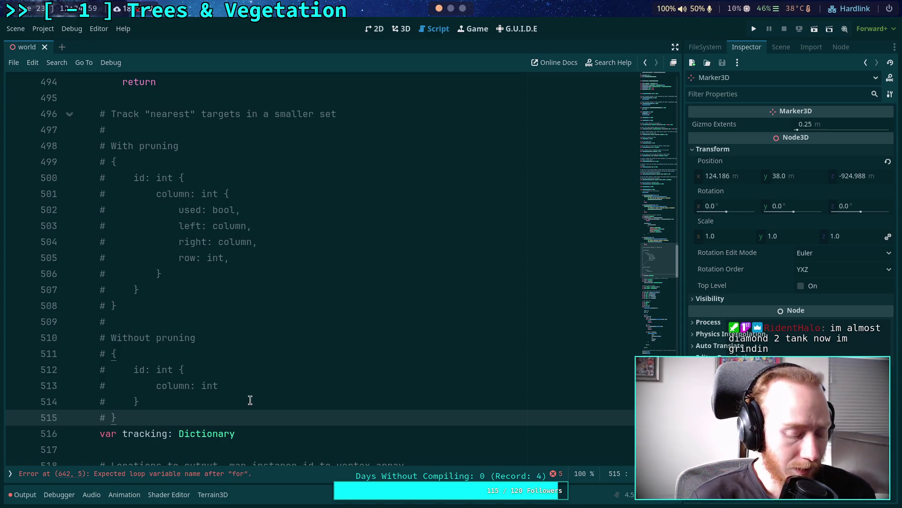
key(Return)
text(#)
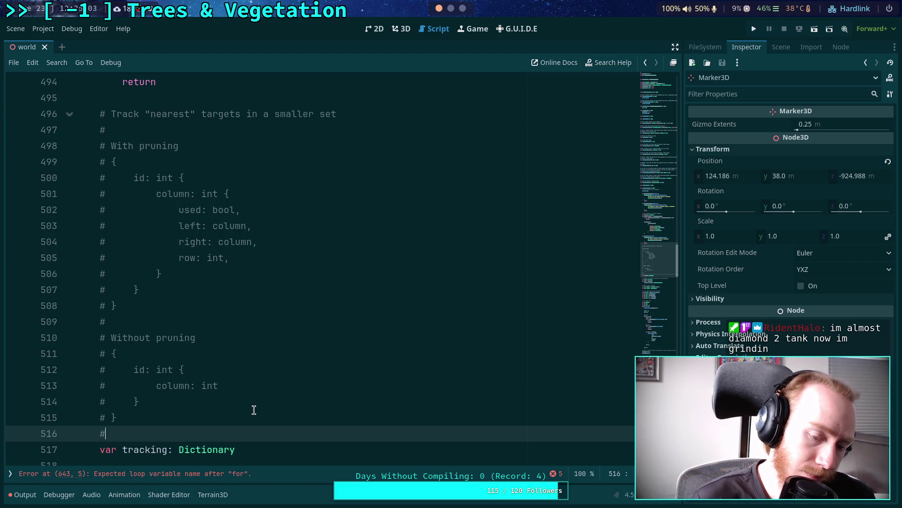
drag(244, 264, 180, 210)
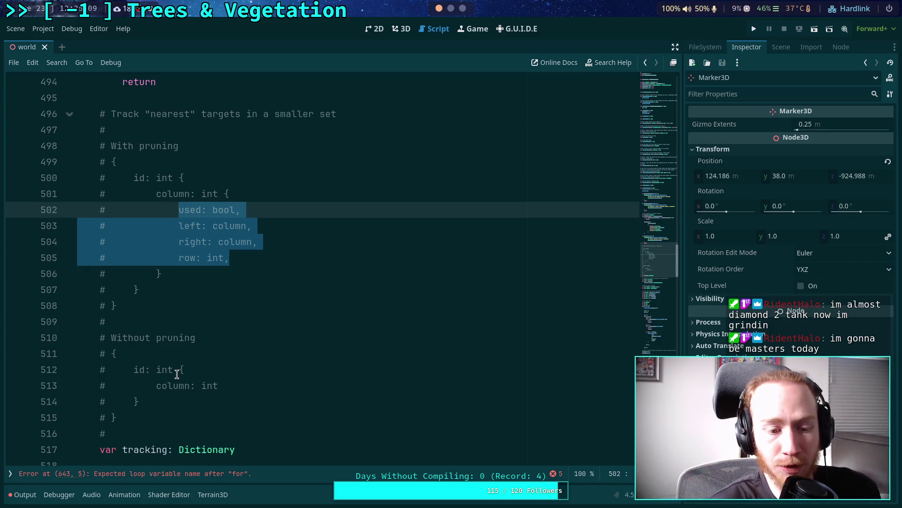
double_click(167, 386)
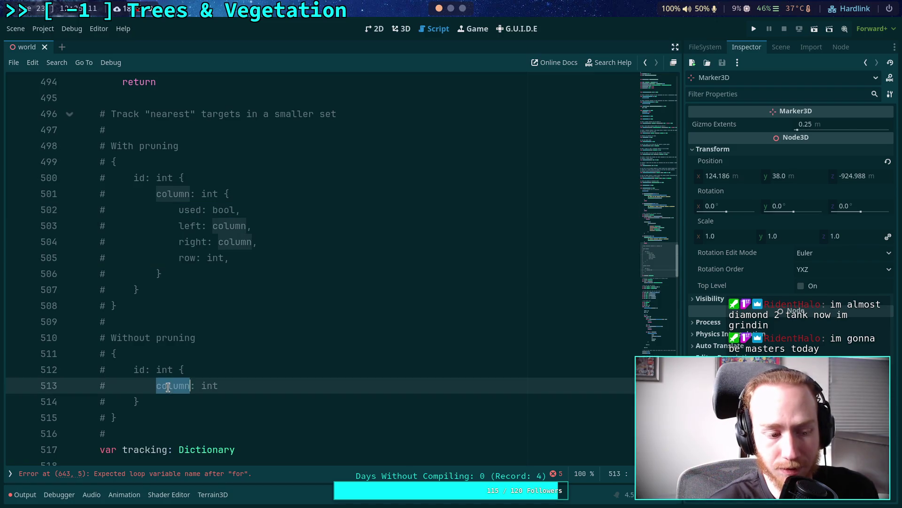
click(223, 392)
click(218, 404)
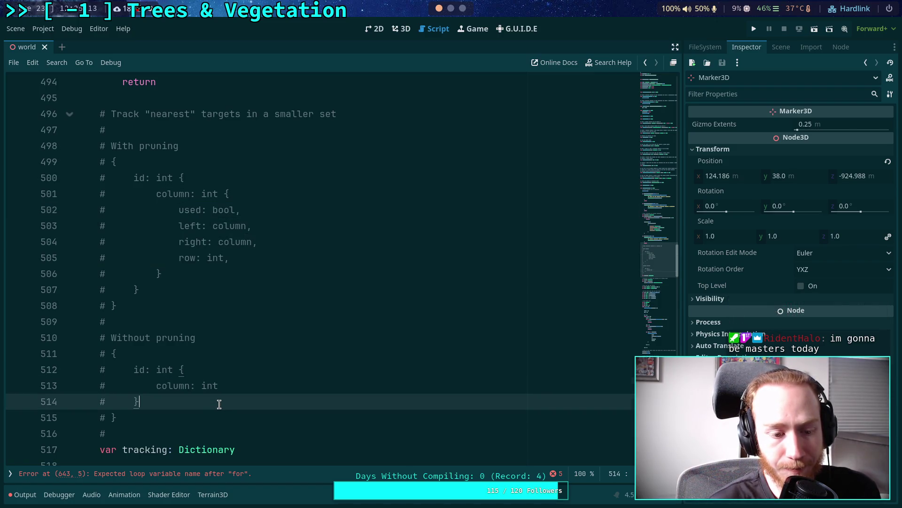
click(199, 420)
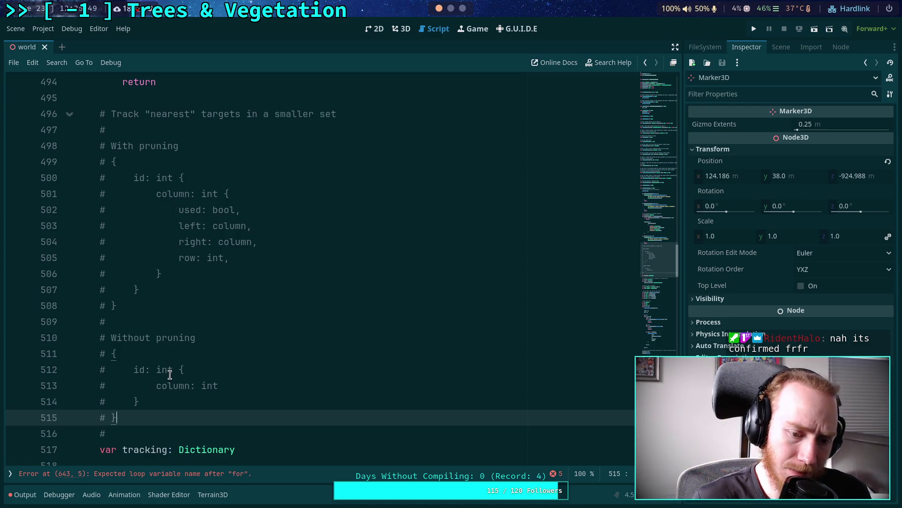
Select the id entry and the 'column: int' line of the Without pruning layout
click(157, 385)
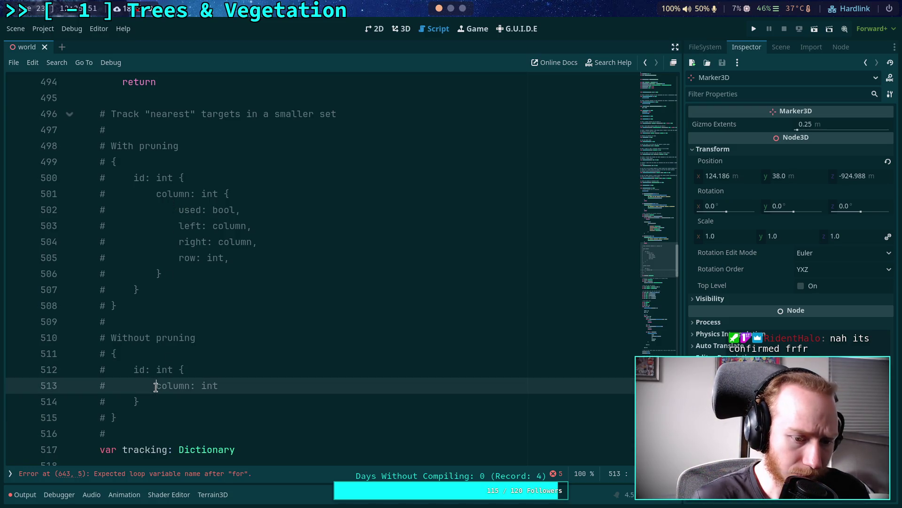
click(111, 354)
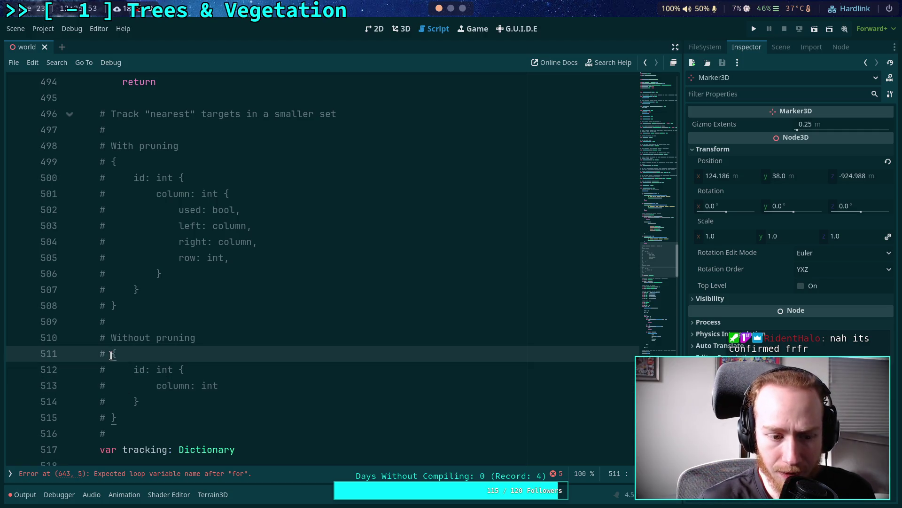
mouse_move(134, 370)
mouse_down()
mouse_move(179, 370)
mouse_move(159, 385)
mouse_move(219, 385)
mouse_move(180, 370)
mouse_move(155, 398)
mouse_up()
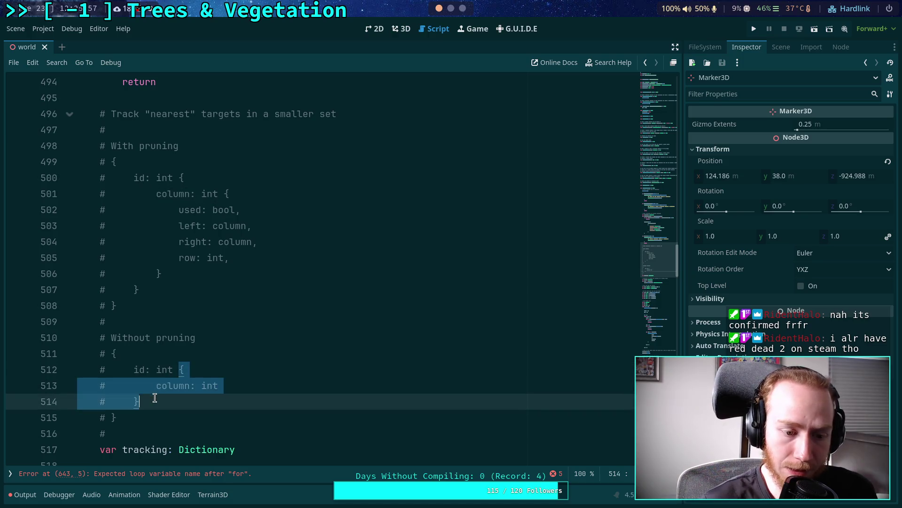
double_click(173, 385)
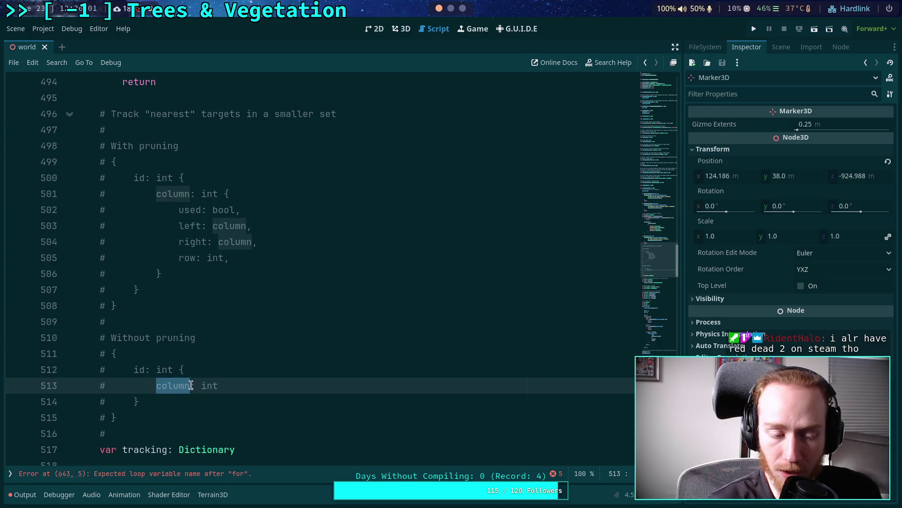
drag(152, 385, 252, 381)
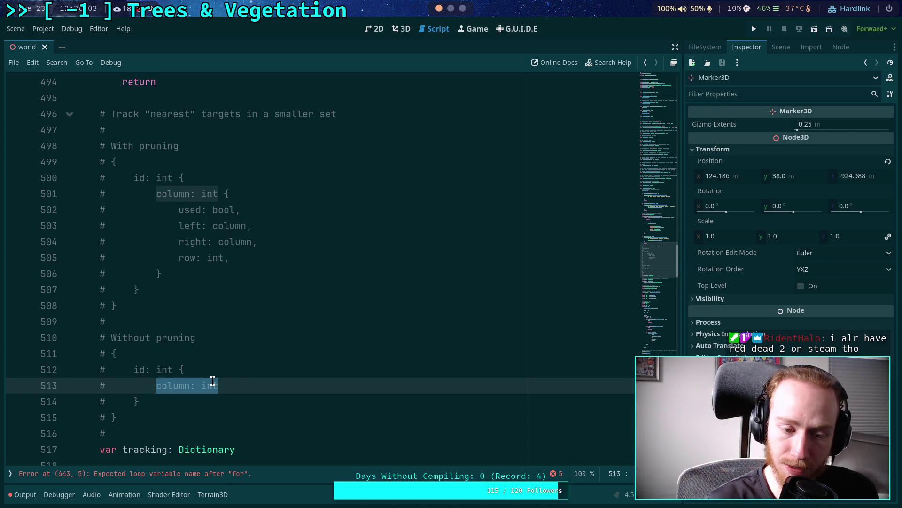
click(169, 402)
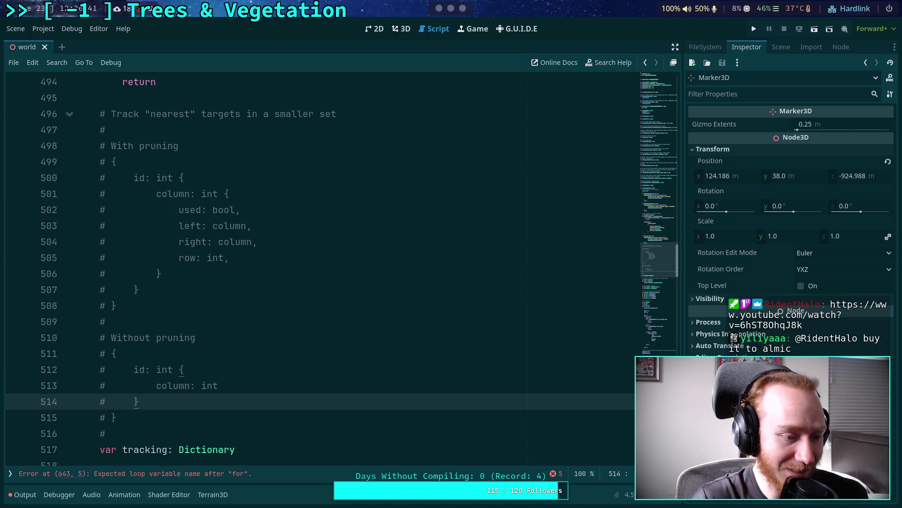
Load the 'Zoombinis - Make me a pizza!' YouTube video in a new browser tab
key(alt+Tab)
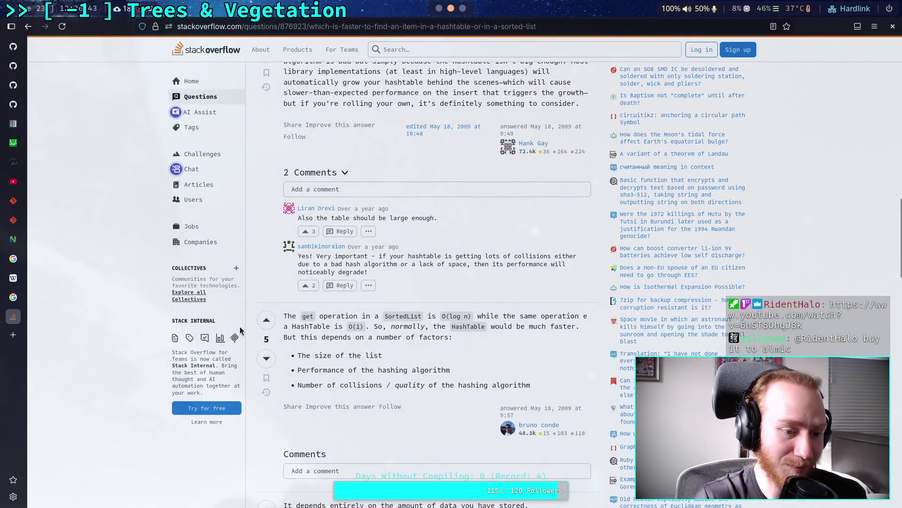
click(12, 335)
text(https://www.youtube.com/watch?v=6hST8OhqJ8k)
key(Return)
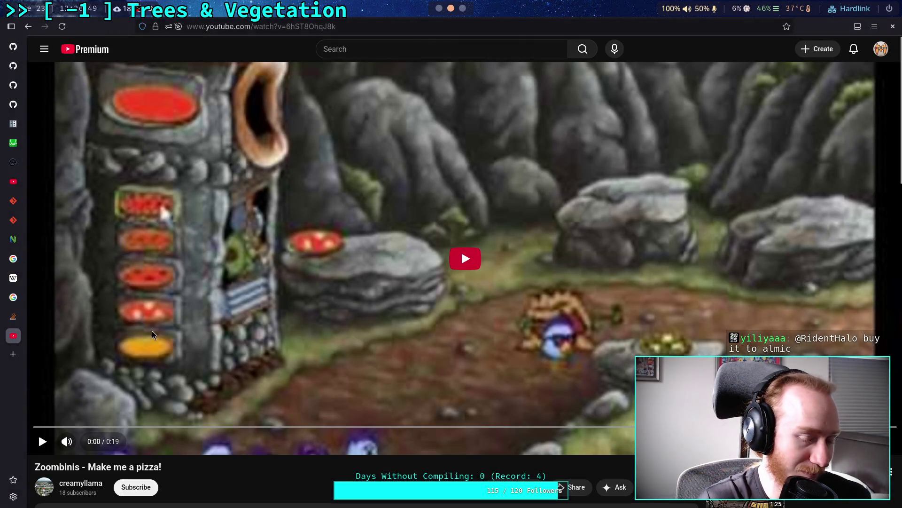
Play the Zoombinis clip, lower its volume slightly, pause it and close the tab
click(190, 336)
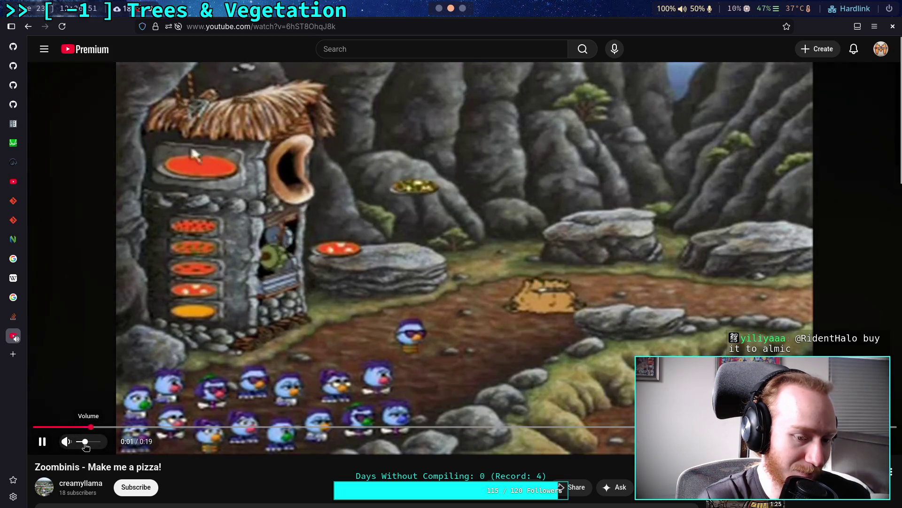
drag(86, 447, 83, 447)
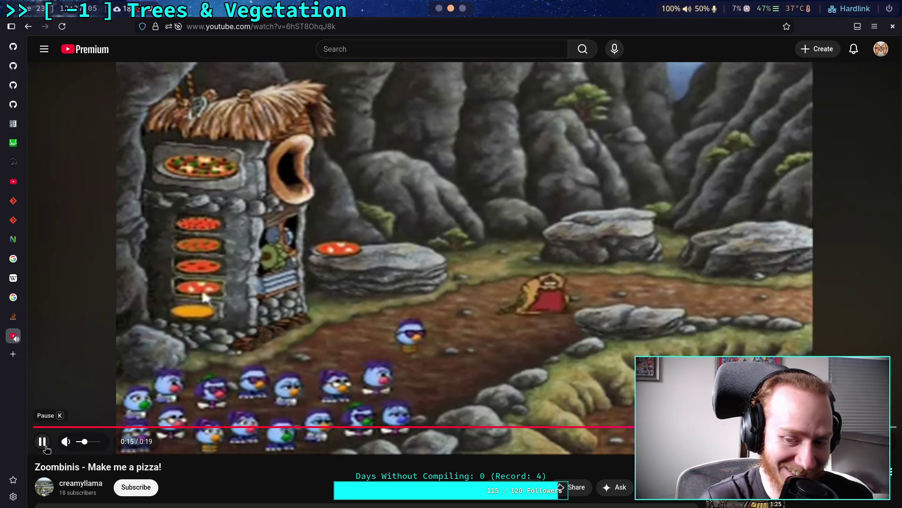
click(33, 370)
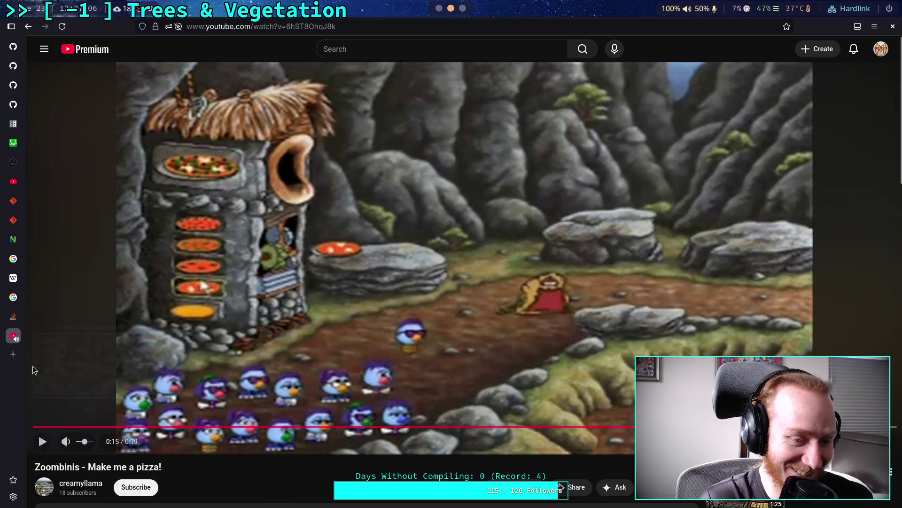
middle_click(10, 335)
key(alt+Tab)
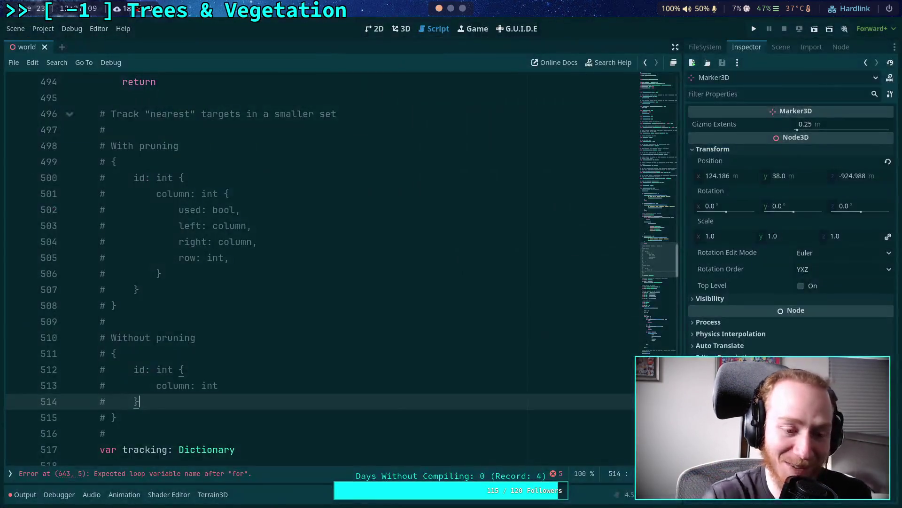
scroll(309, 332, down, 1)
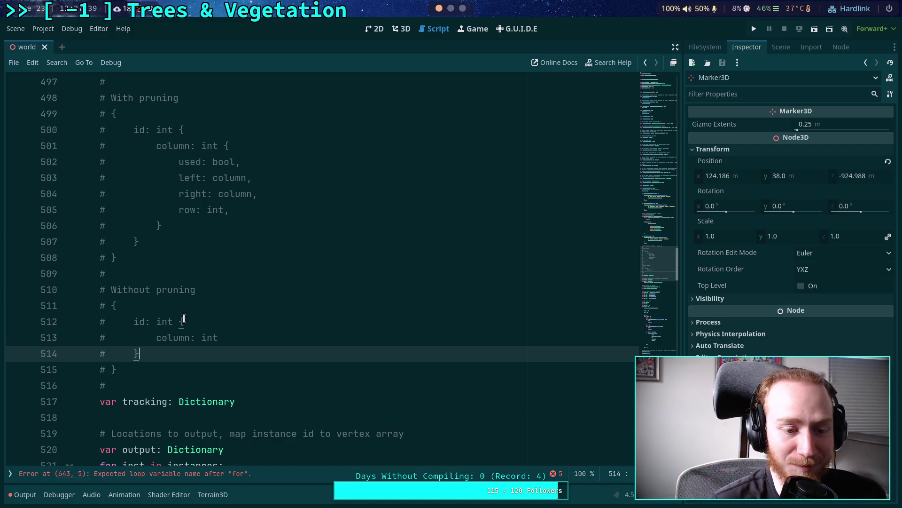
click(198, 308)
scroll(201, 311, down, 1)
click(174, 351)
click(239, 372)
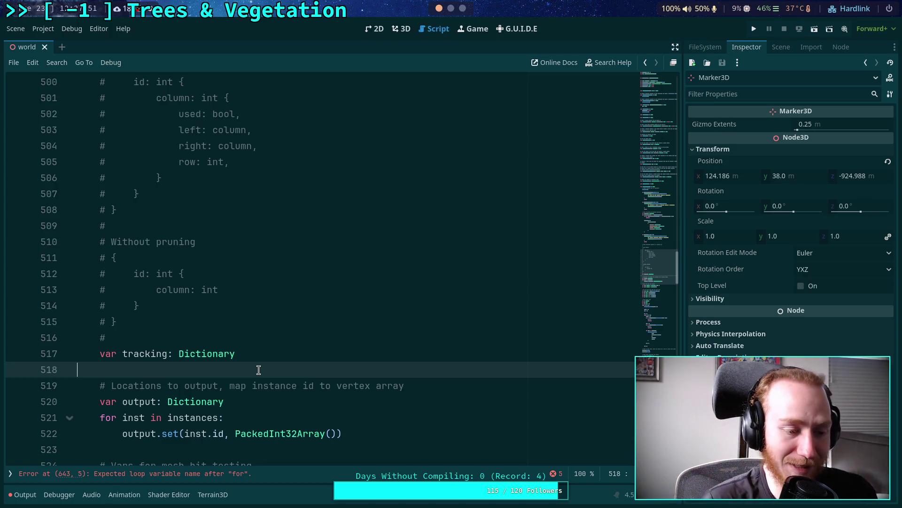
scroll(209, 366, up, 3)
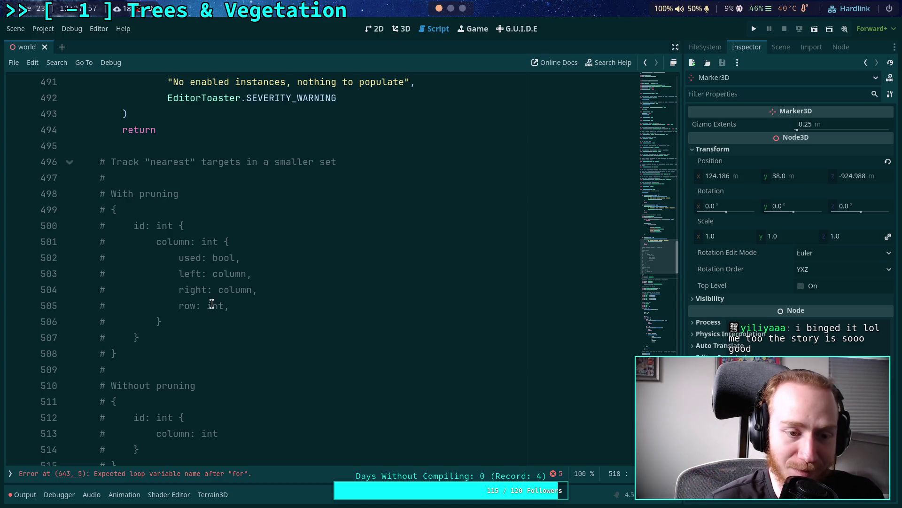
scroll(229, 329, down, 2)
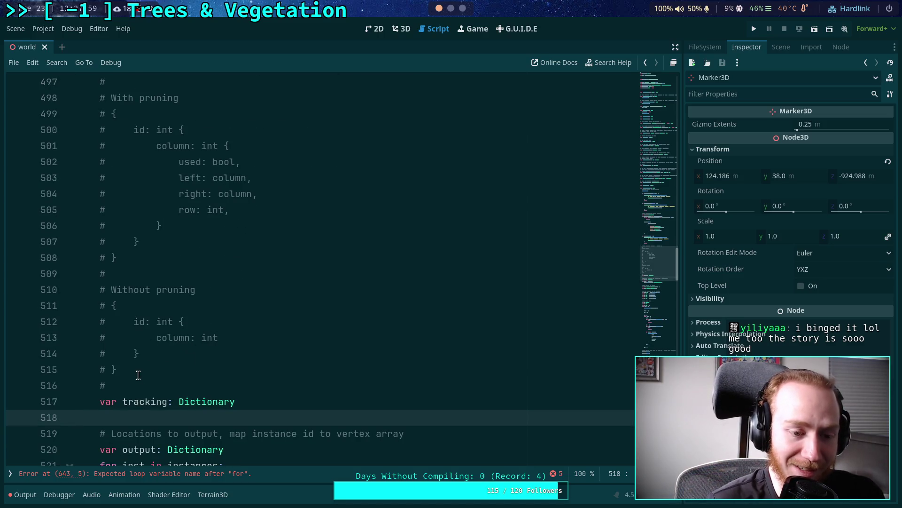
drag(137, 372, 44, 291)
mouse_move(190, 235)
mouse_down()
mouse_move(137, 237)
mouse_move(35, 127)
mouse_up()
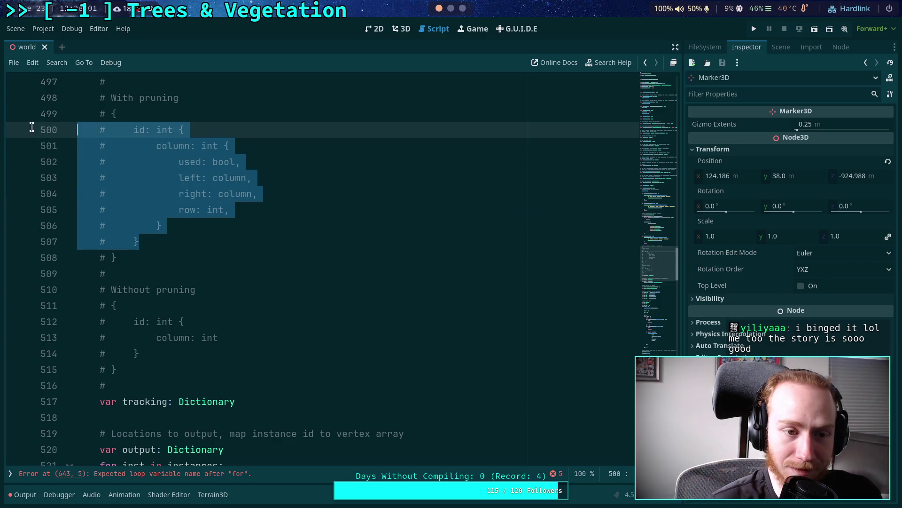
click(235, 226)
mouse_move(162, 241)
mouse_down()
mouse_move(133, 228)
mouse_move(203, 194)
mouse_up()
click(208, 194)
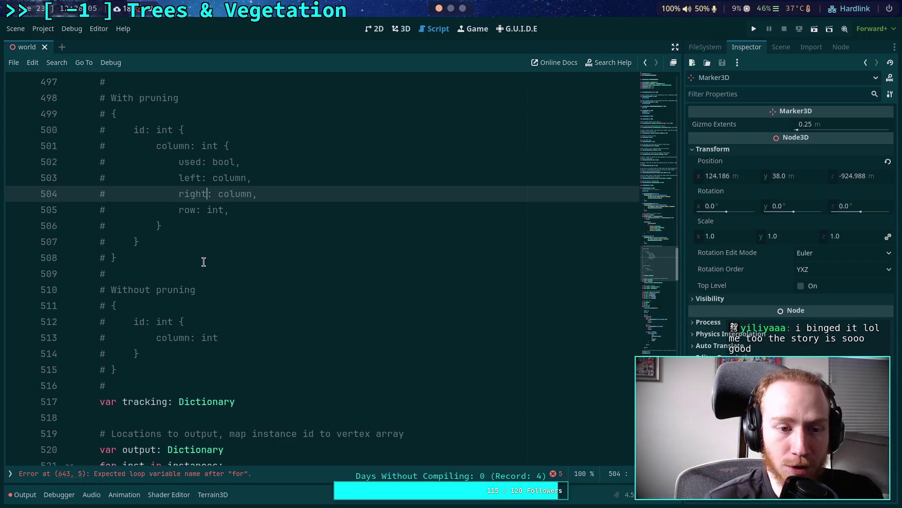
drag(132, 323, 148, 353)
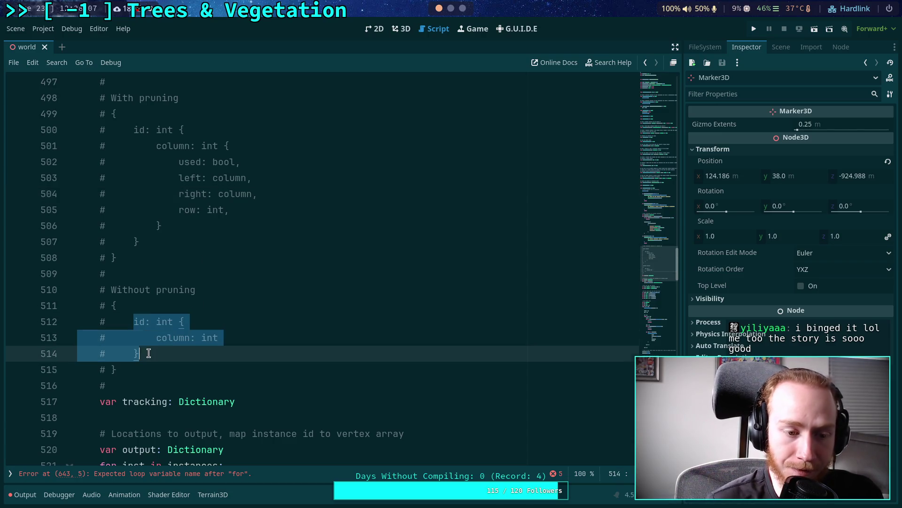
mouse_move(182, 162)
mouse_down()
mouse_move(243, 191)
mouse_move(240, 208)
mouse_up()
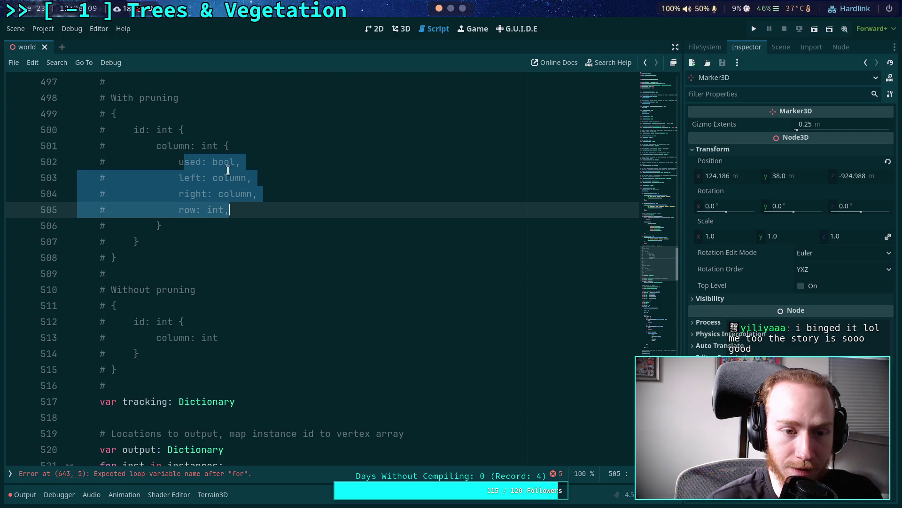
drag(224, 145, 160, 226)
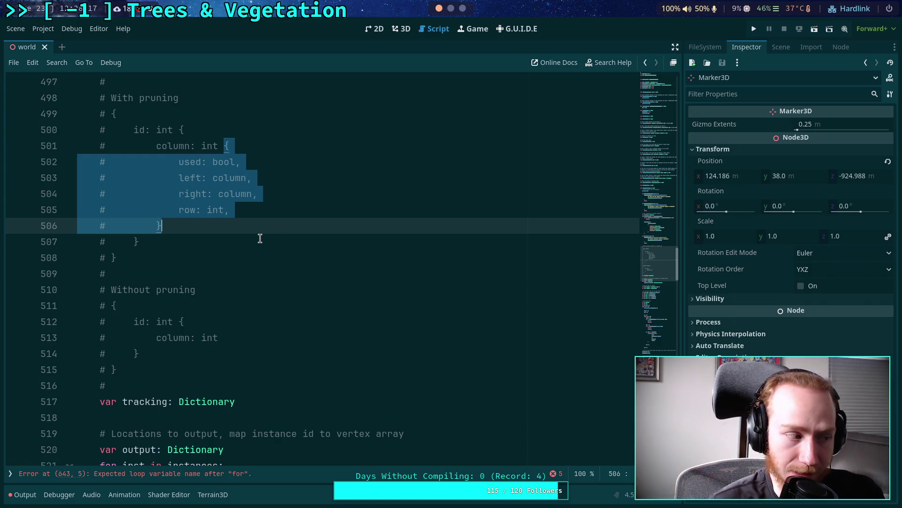
click(200, 195)
click(222, 146)
drag(222, 147, 163, 226)
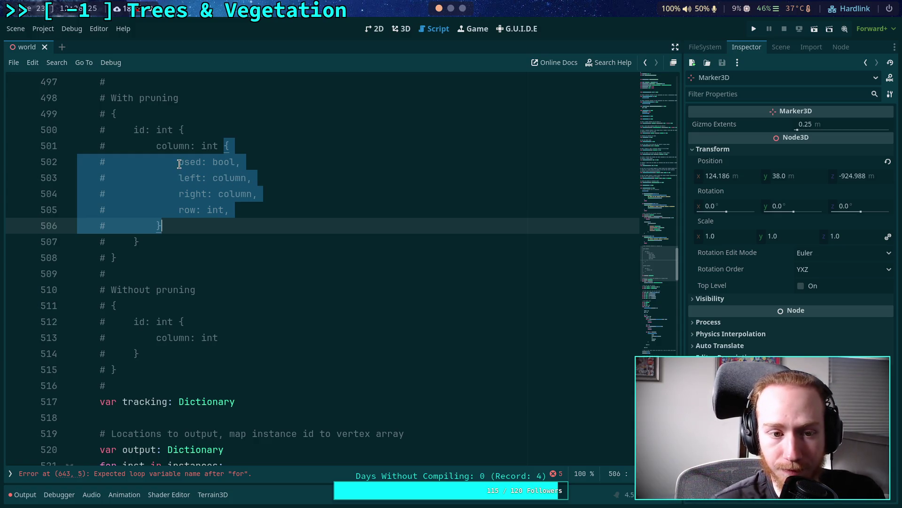
drag(178, 161, 259, 211)
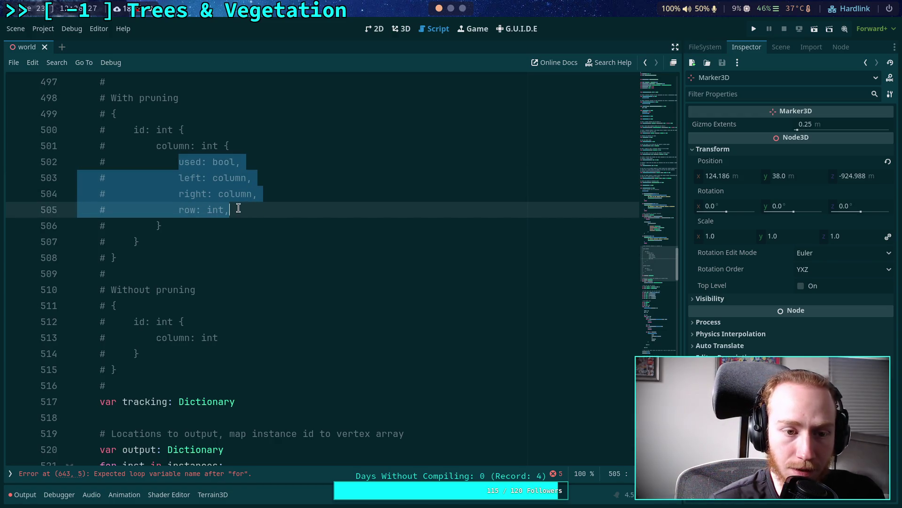
click(180, 163)
drag(180, 163, 306, 164)
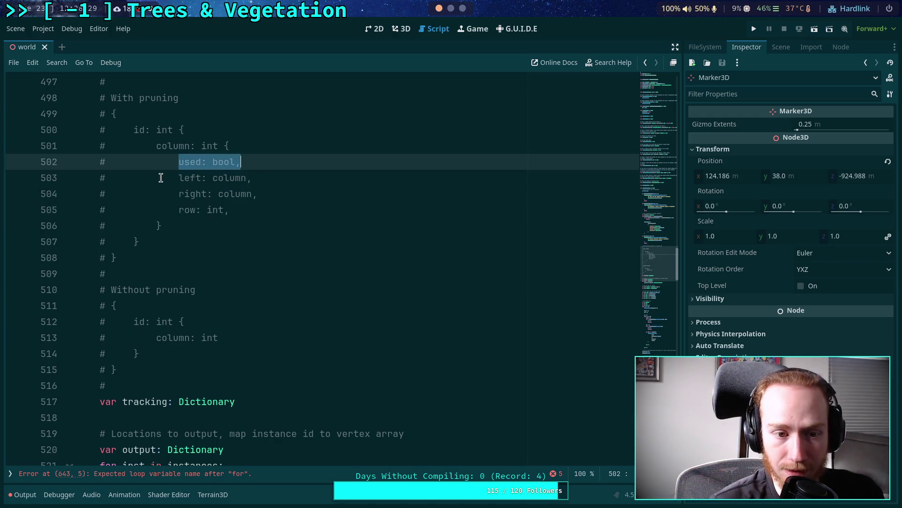
mouse_move(168, 179)
mouse_down()
mouse_move(307, 179)
mouse_move(298, 195)
mouse_up()
drag(169, 211, 300, 208)
drag(231, 210, 174, 210)
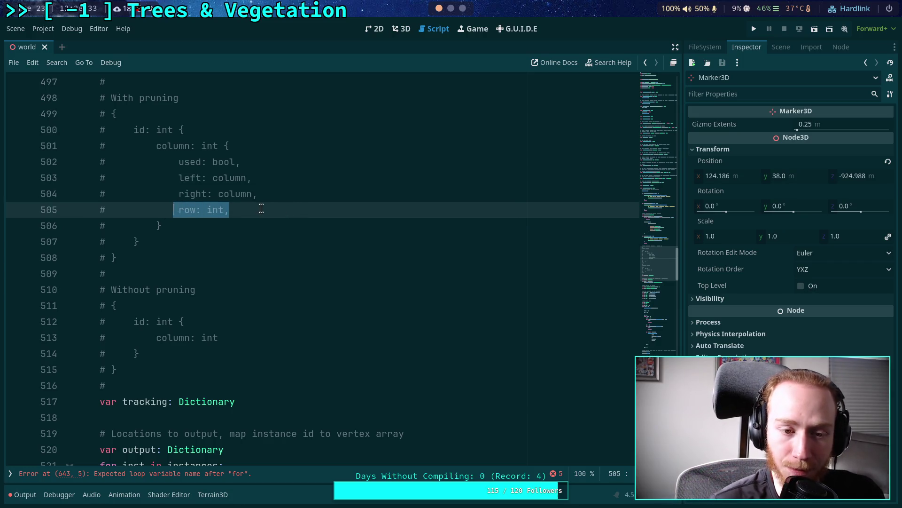
drag(244, 210, 179, 210)
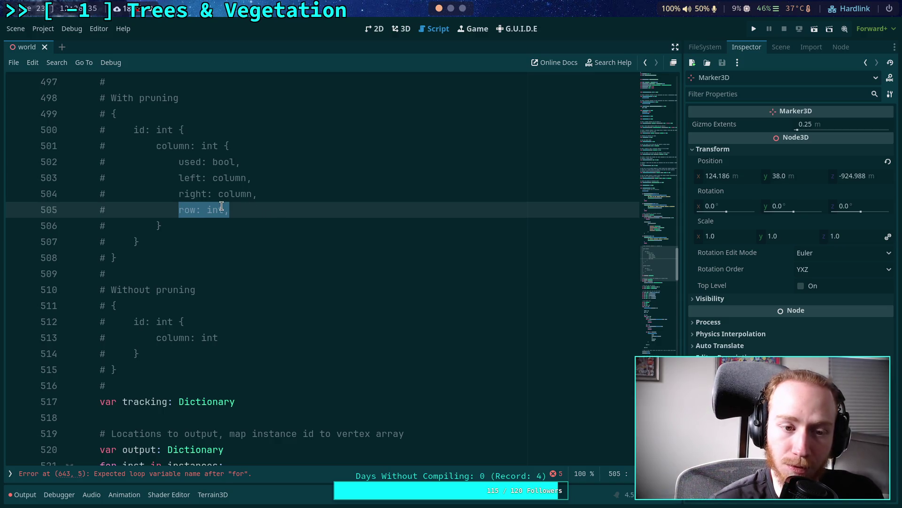
mouse_move(226, 146)
mouse_down()
mouse_move(261, 194)
mouse_move(161, 226)
mouse_up()
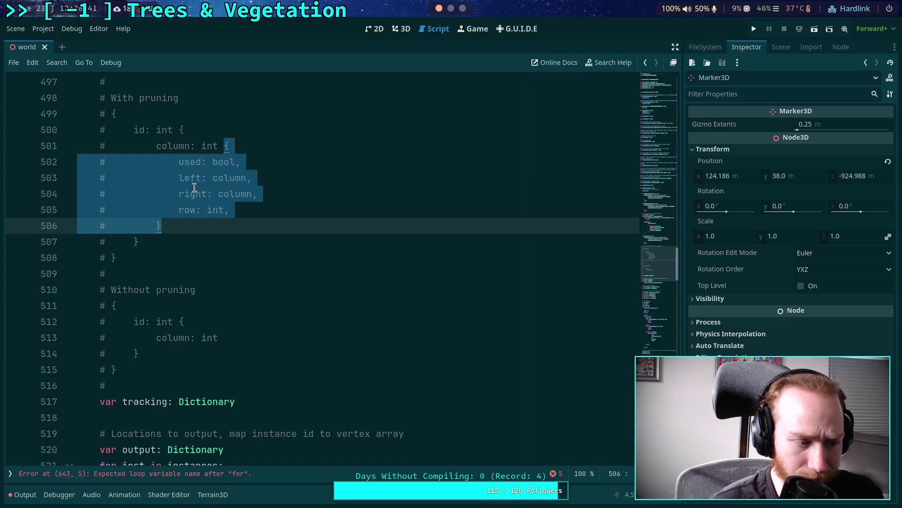
click(200, 212)
click(192, 240)
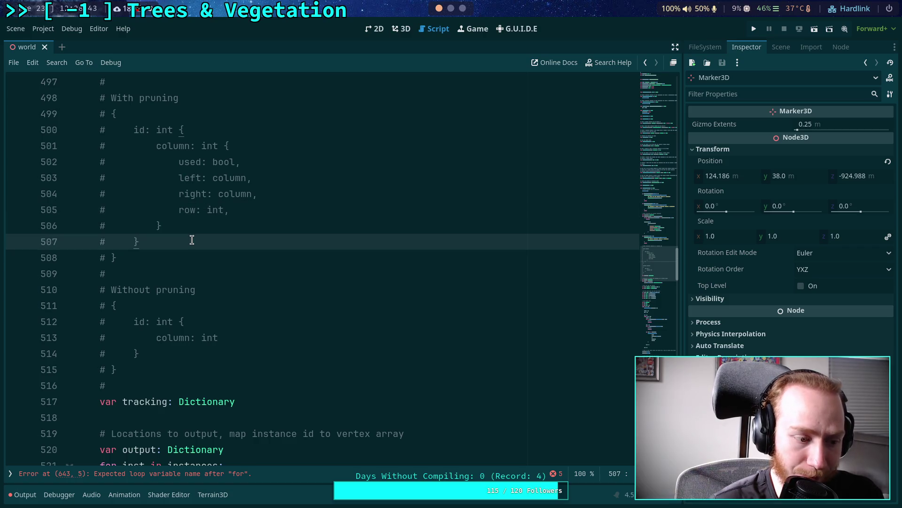
scroll(192, 240, down, 1)
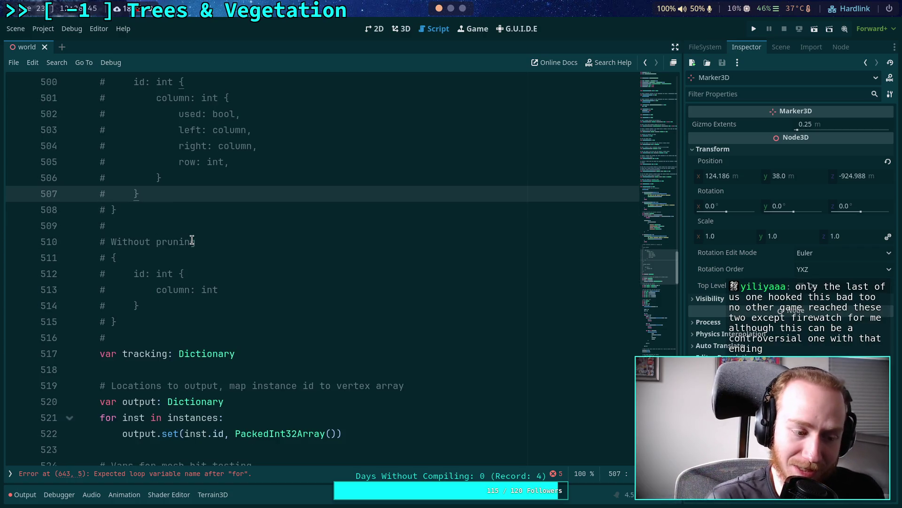
scroll(233, 254, down, 8)
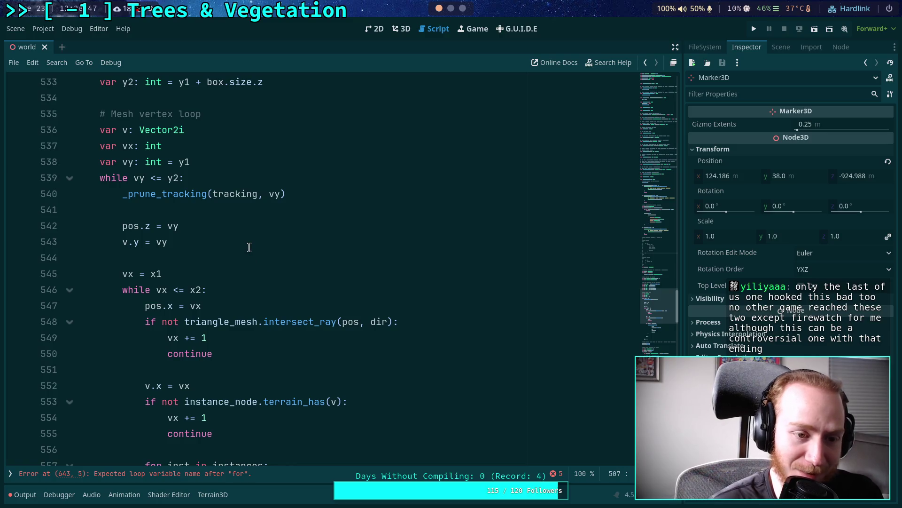
scroll(253, 238, down, 1)
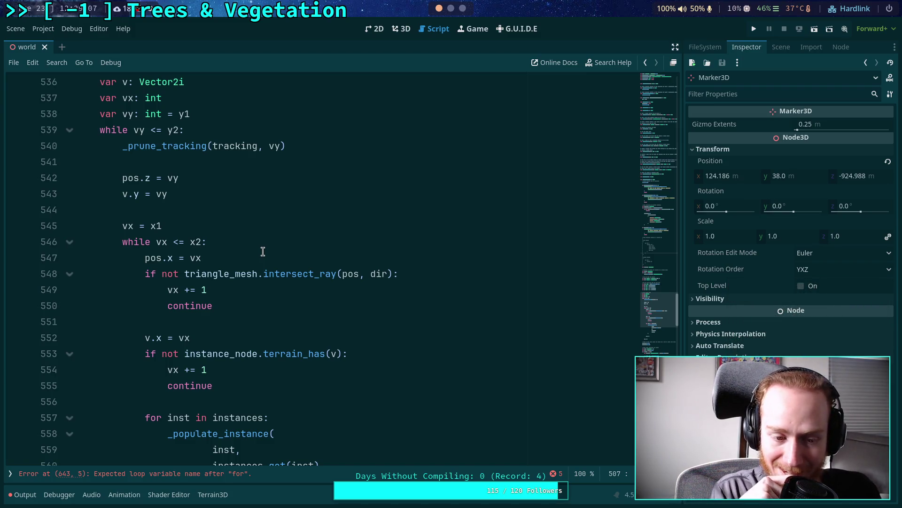
click(165, 215)
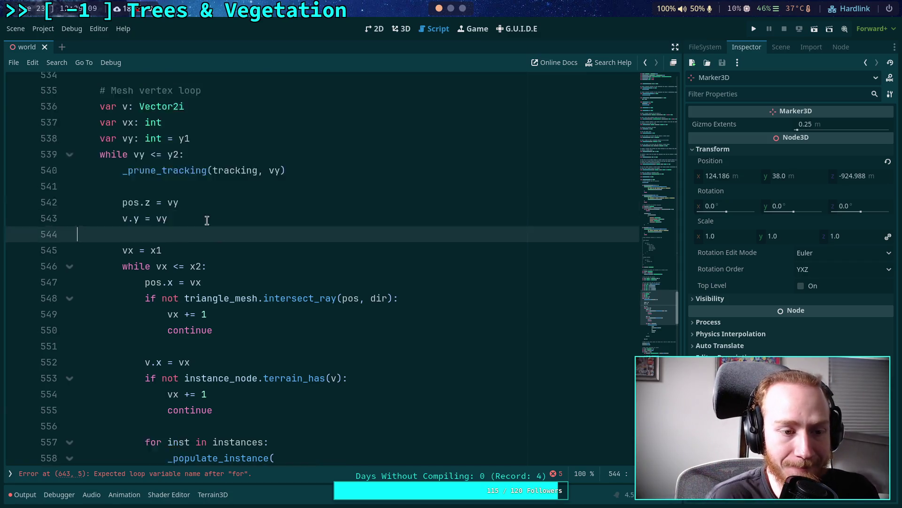
scroll(165, 215, up, 4)
click(198, 241)
scroll(197, 240, up, 2)
click(155, 216)
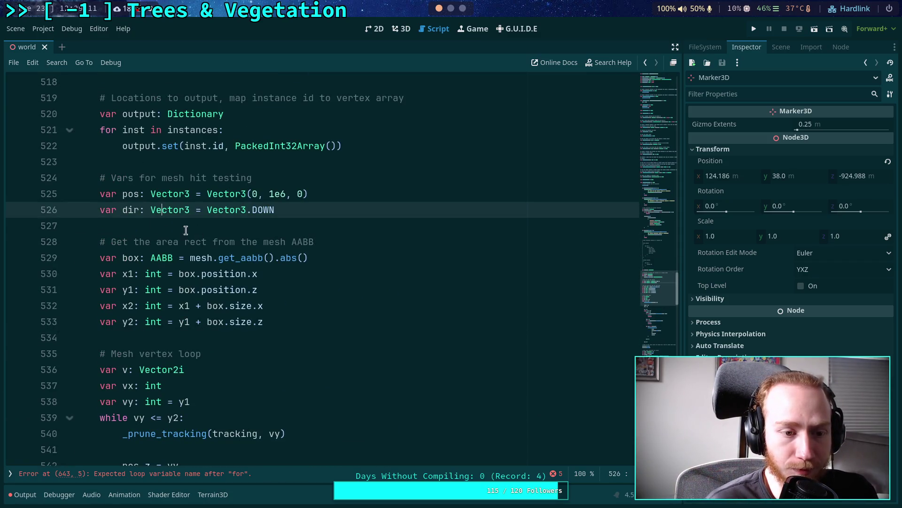
click(186, 230)
click(166, 163)
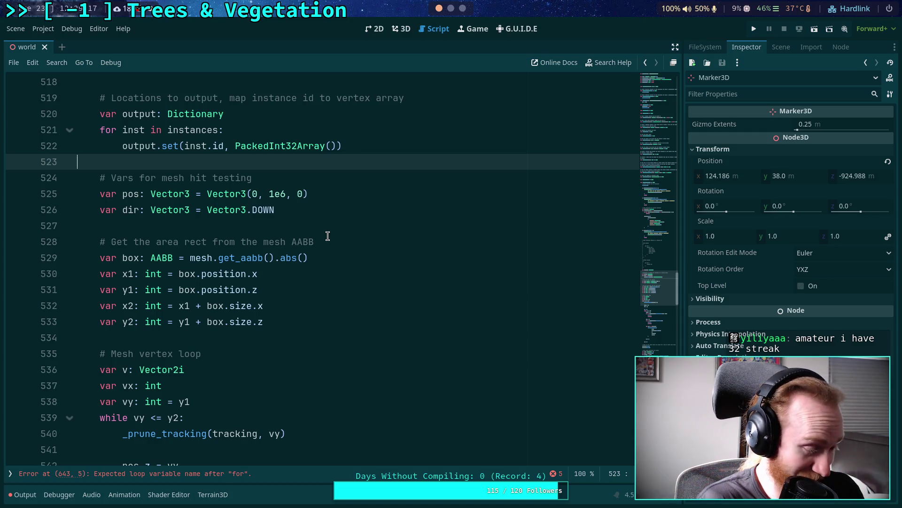
click(183, 335)
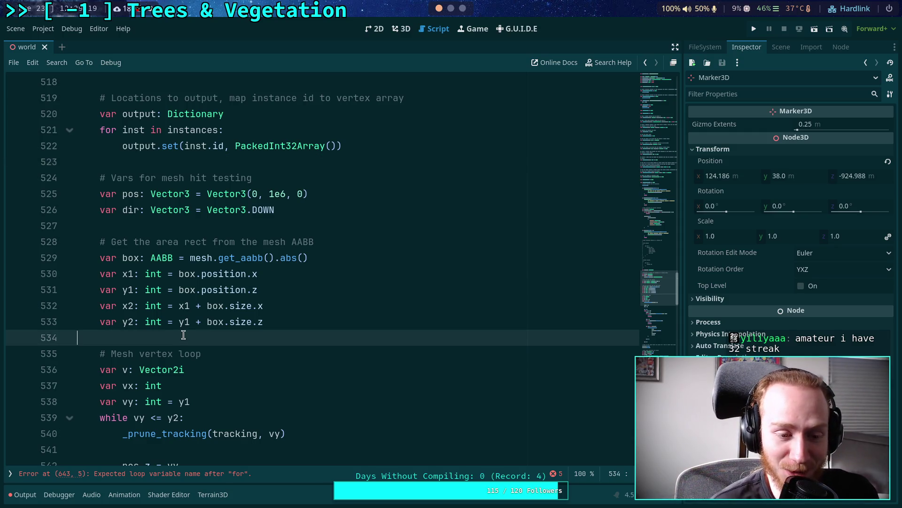
scroll(227, 341, down, 6)
click(219, 321)
scroll(278, 292, down, 15)
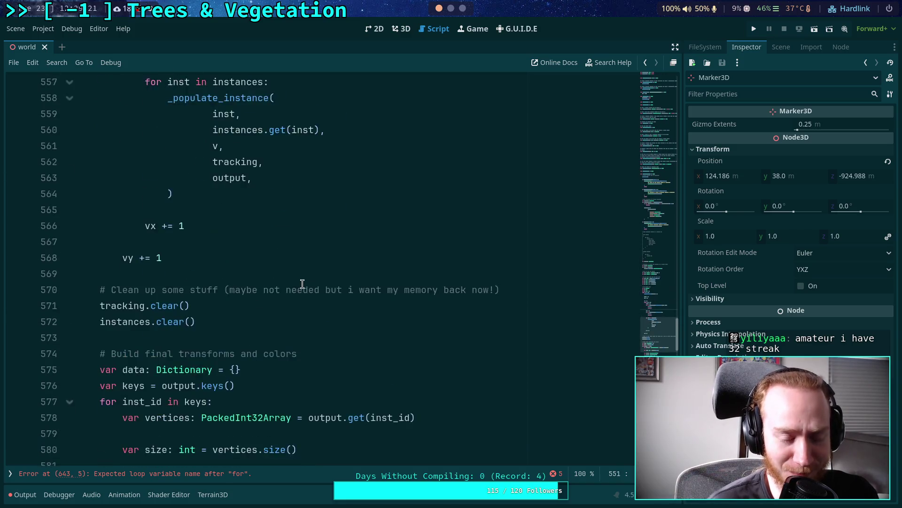
scroll(270, 287, down, 4)
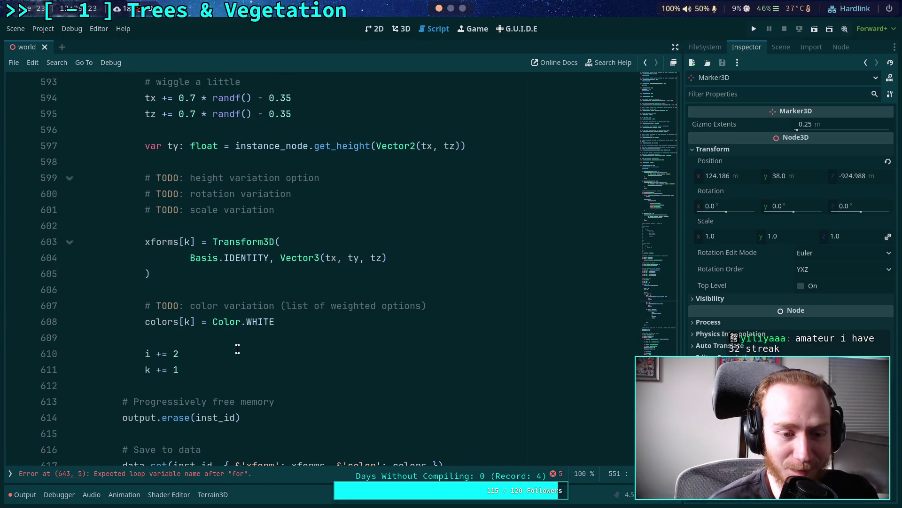
scroll(238, 348, down, 3)
click(213, 243)
click(269, 291)
scroll(263, 294, down, 1)
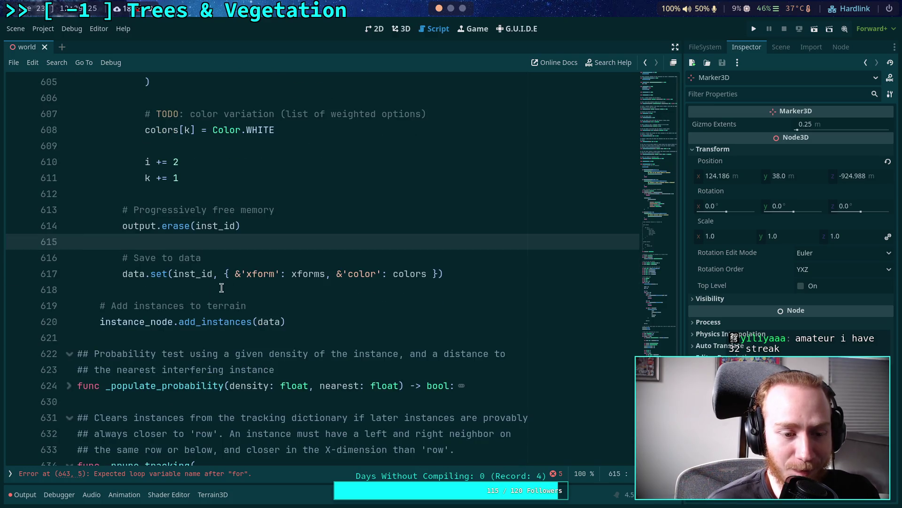
click(216, 290)
click(282, 339)
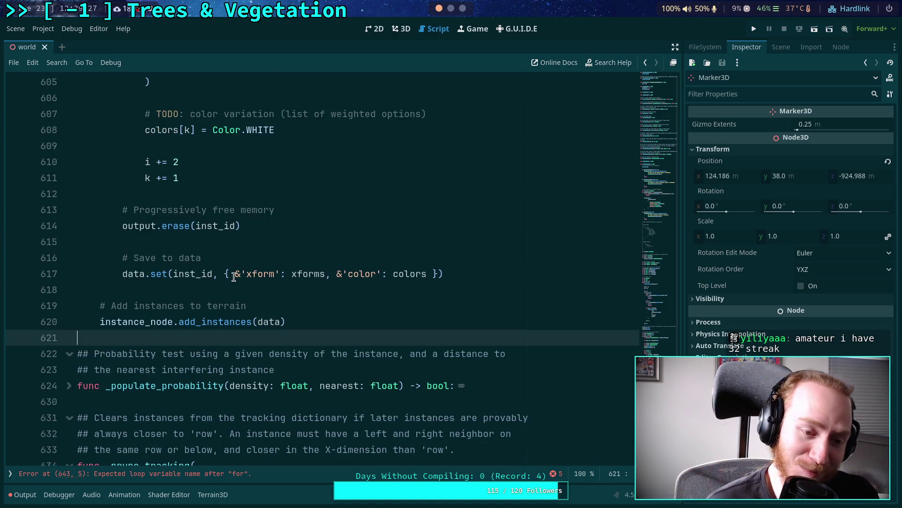
click(234, 274)
click(216, 288)
click(210, 243)
click(174, 193)
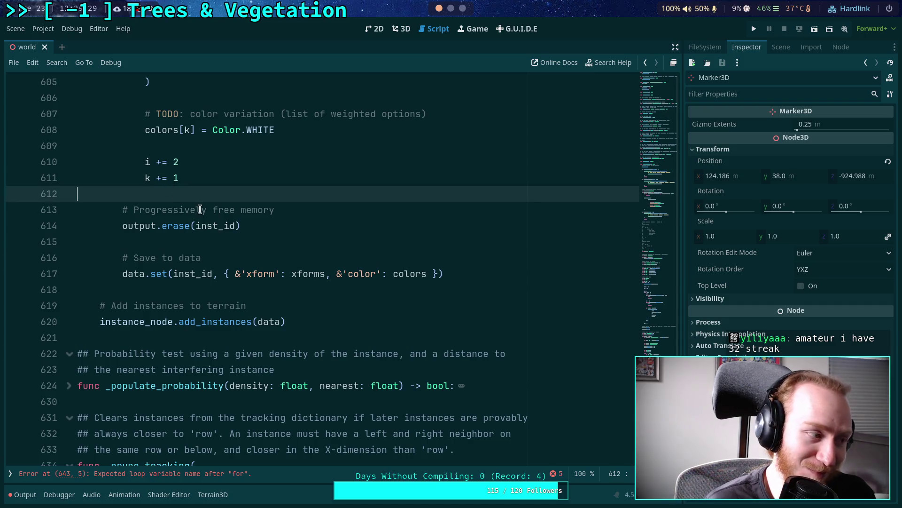
click(185, 146)
scroll(337, 326, down, 5)
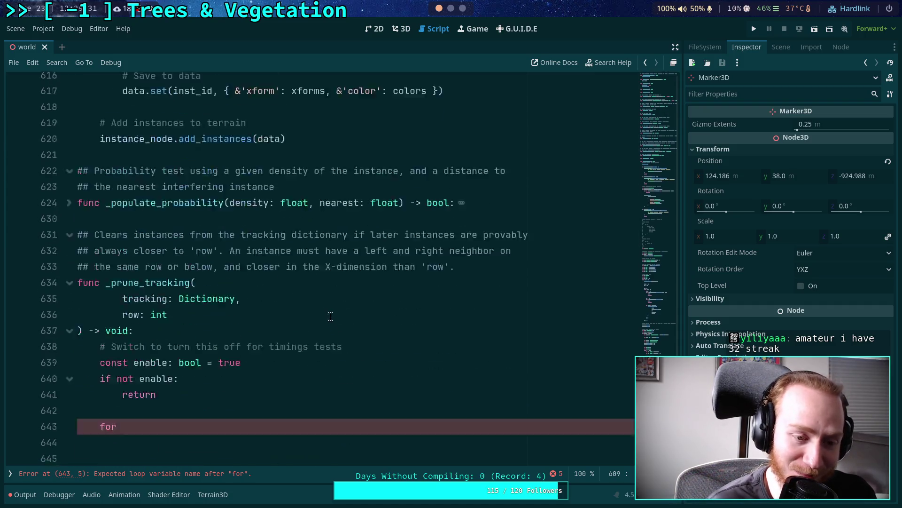
click(146, 356)
click(224, 372)
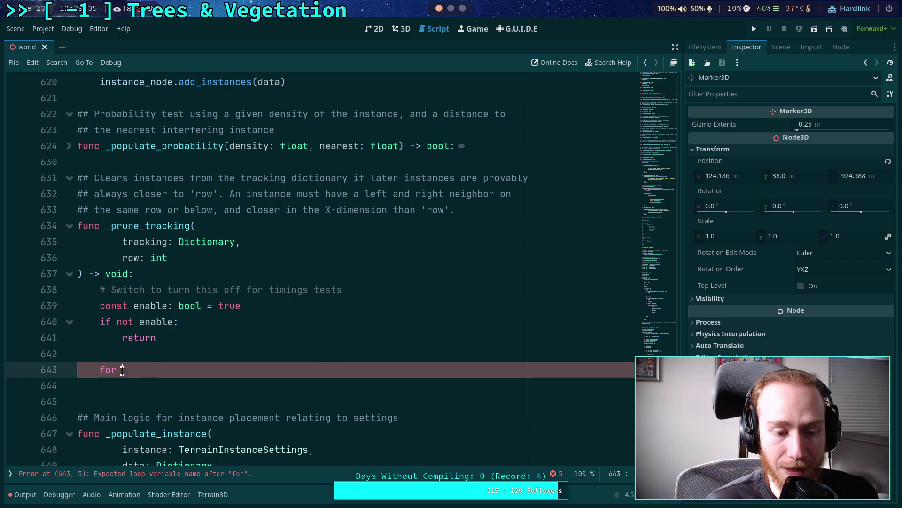
Replace the unfinished for with pass and begin a NOTE about leaving this unimplemented due to memory use
drag(123, 369, 100, 371)
text(pass)
key(ctrl+shift+Return)
text(# Du)
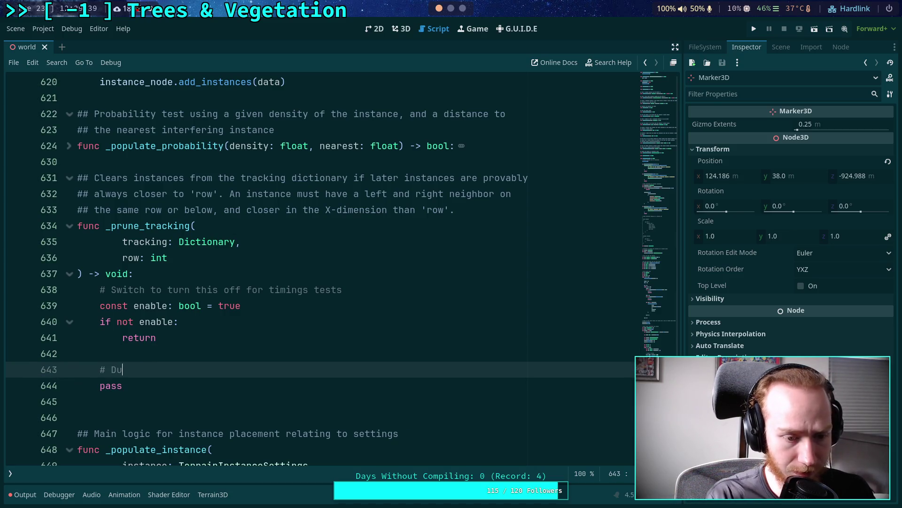
key(BackSpace)
key(BackSpace)
text(NOTE: d)
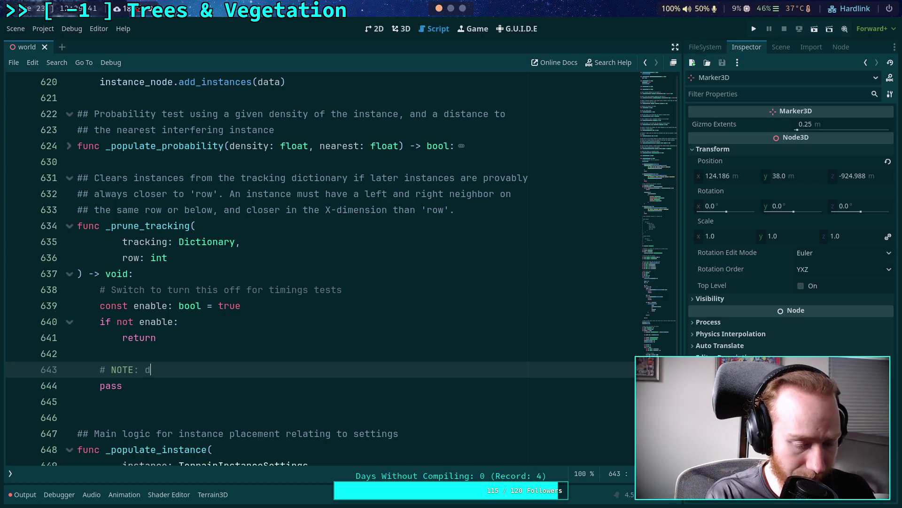
text(ue to memory use, I'm )
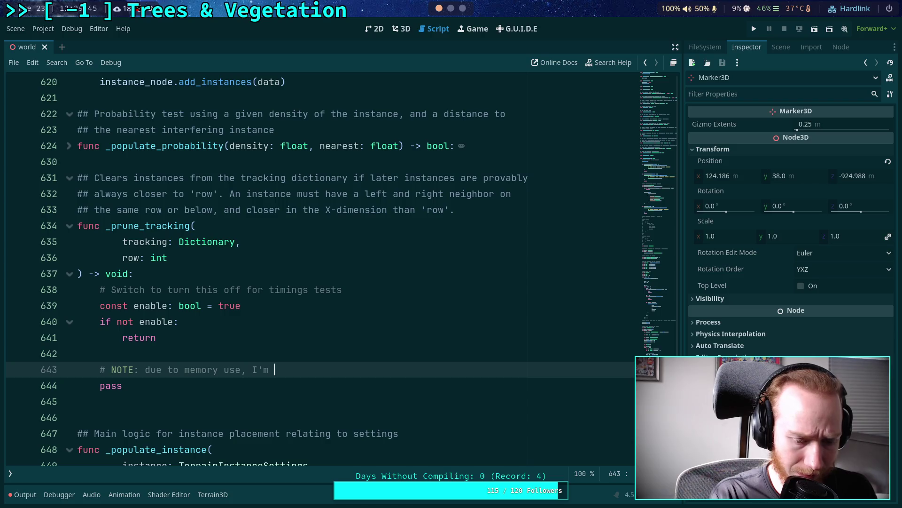
text(gonna )
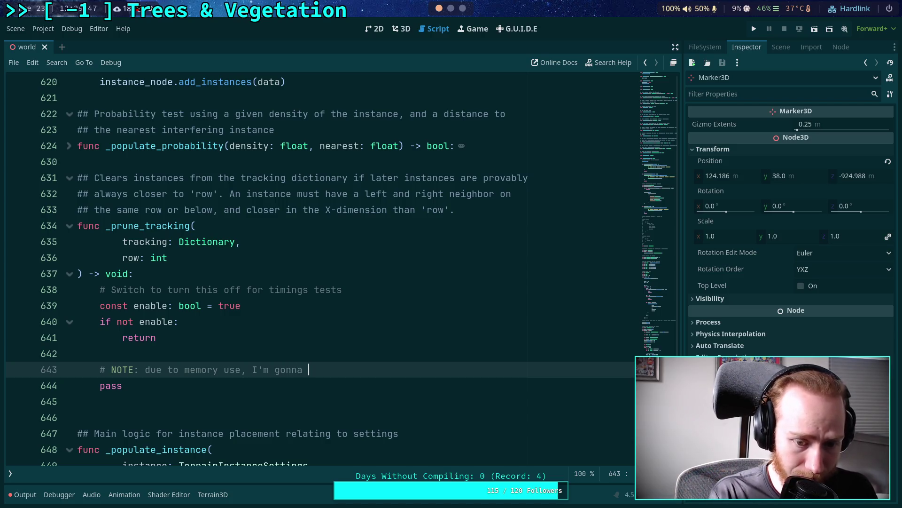
text(leave this i)
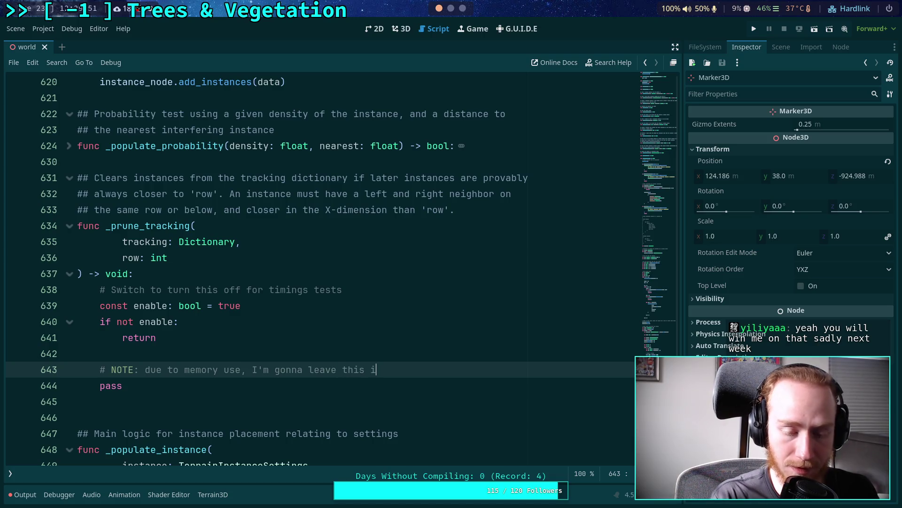
key(BackSpace)
text(unimpleme)
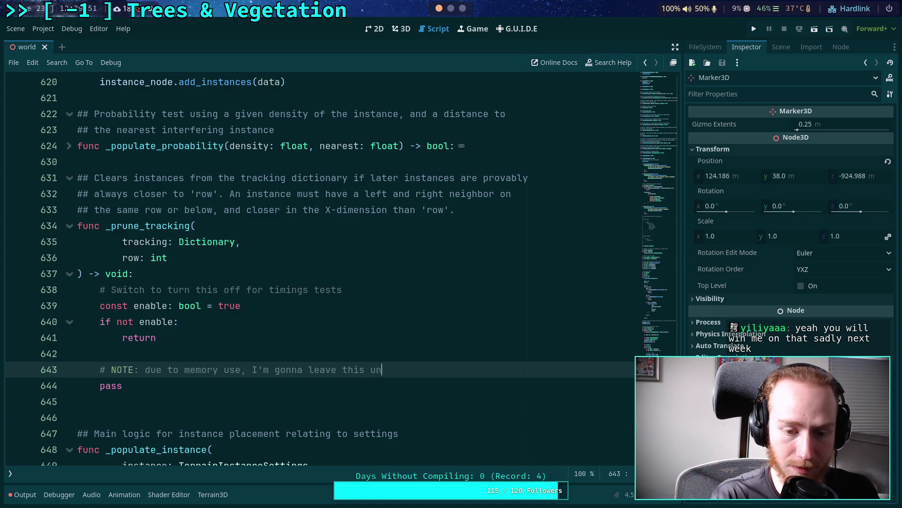
text(nte)
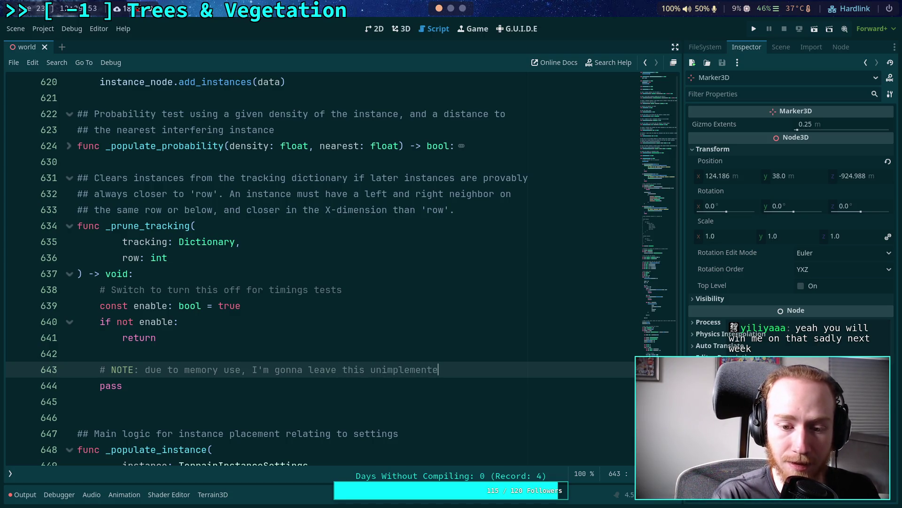
text(d until I dot)
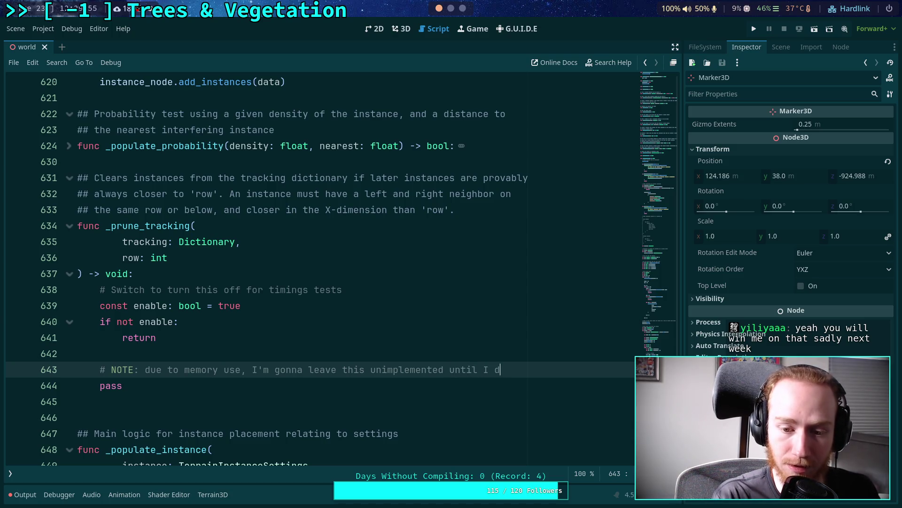
Finish the NOTE: defer until timing tests with large regions, since closest-neighbor lookup is the biggest time usage; save
key(Return)
text(#       )
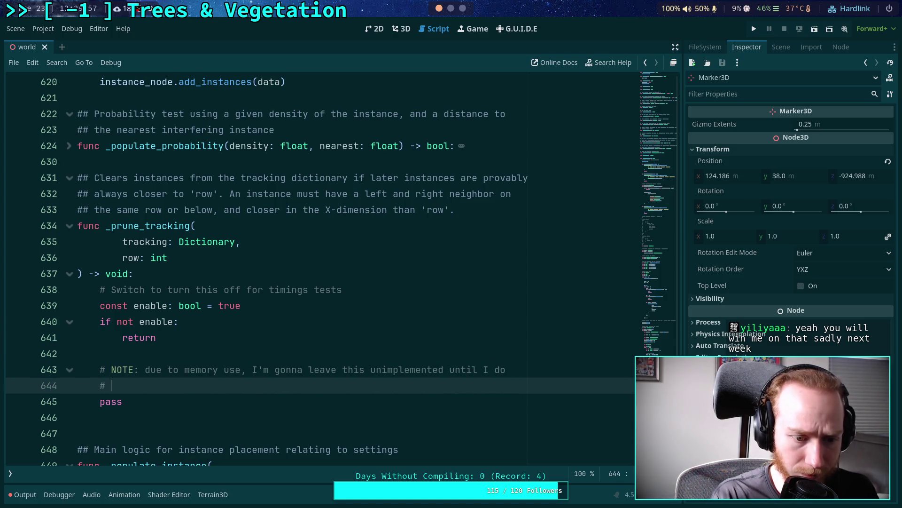
text(timing )
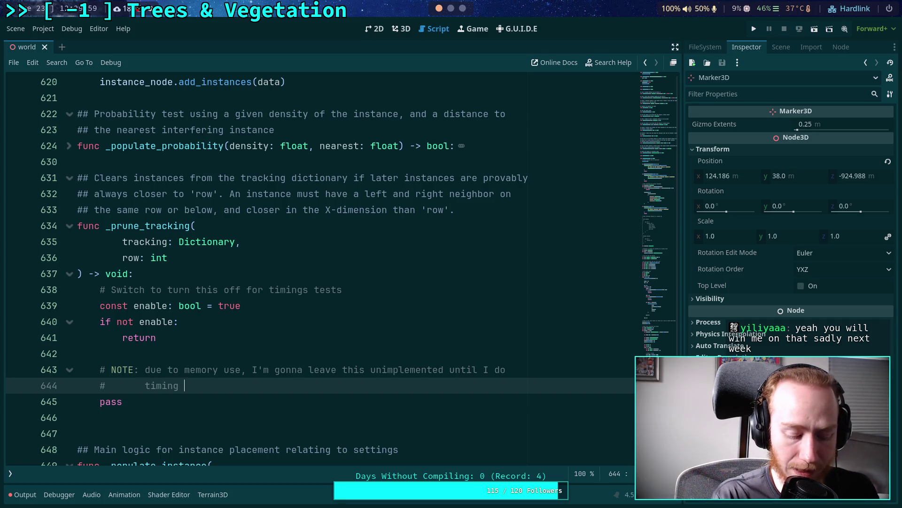
text(teste)
key(BackSpace)
key(BackSpace)
text(s wit)
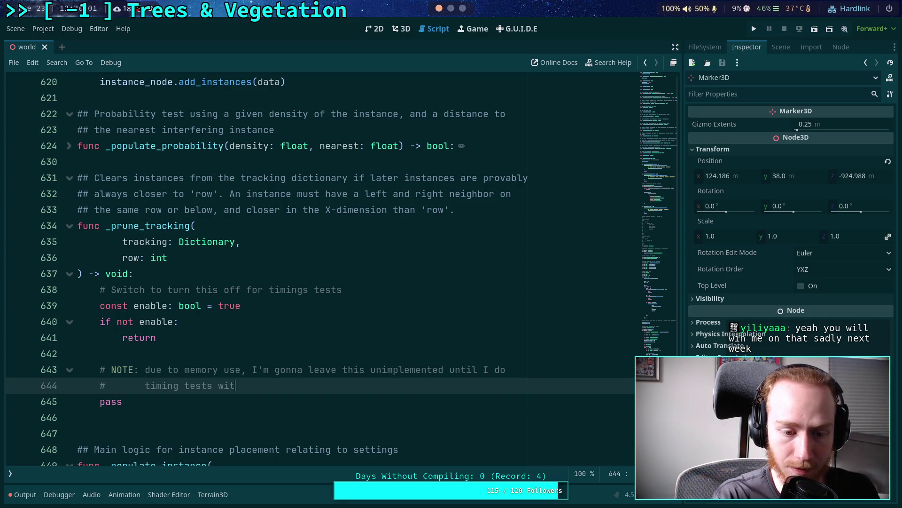
text(h lagre)
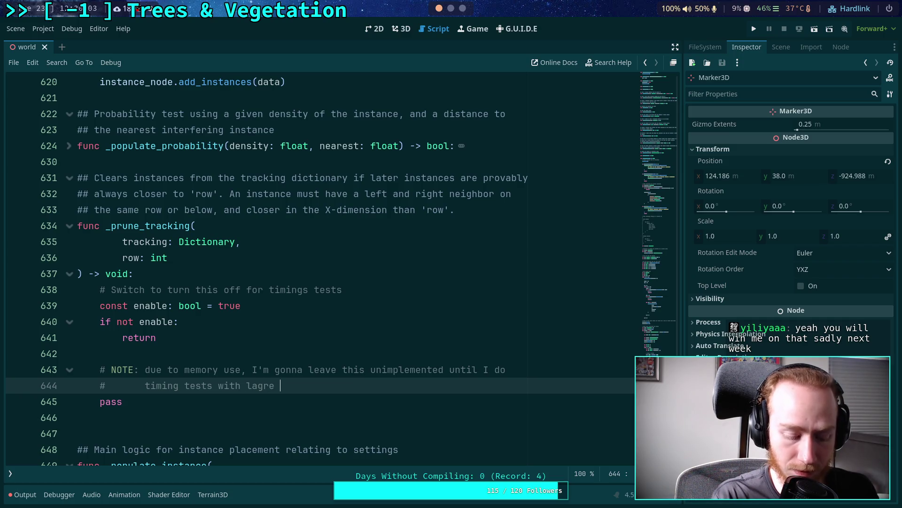
text(rge )
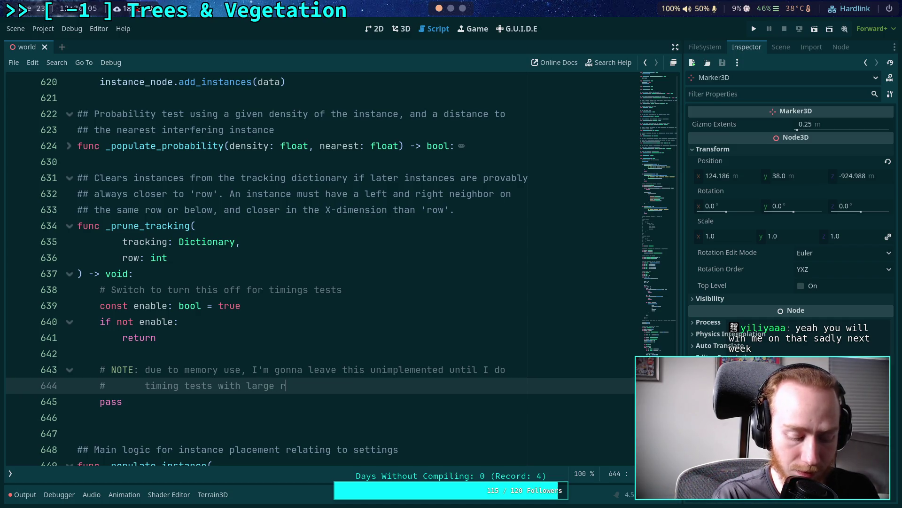
text(egions.)
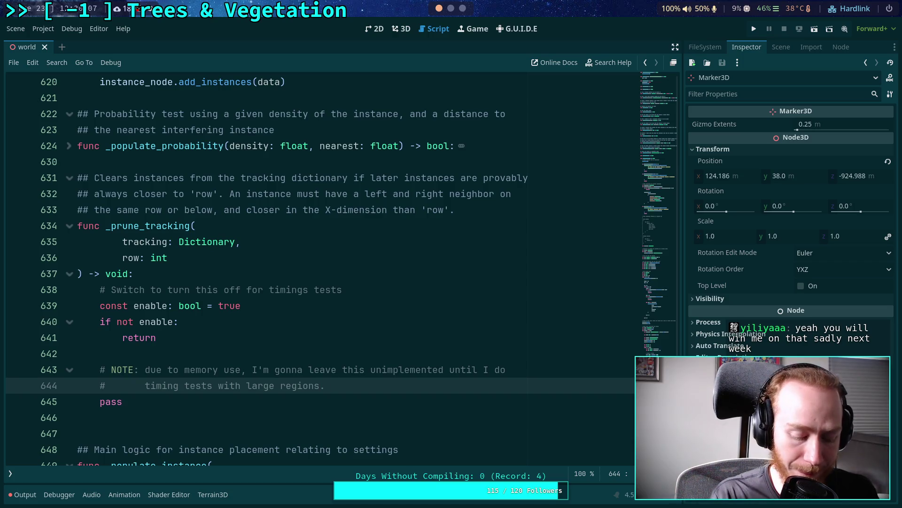
key(BackSpace)
text(, and if)
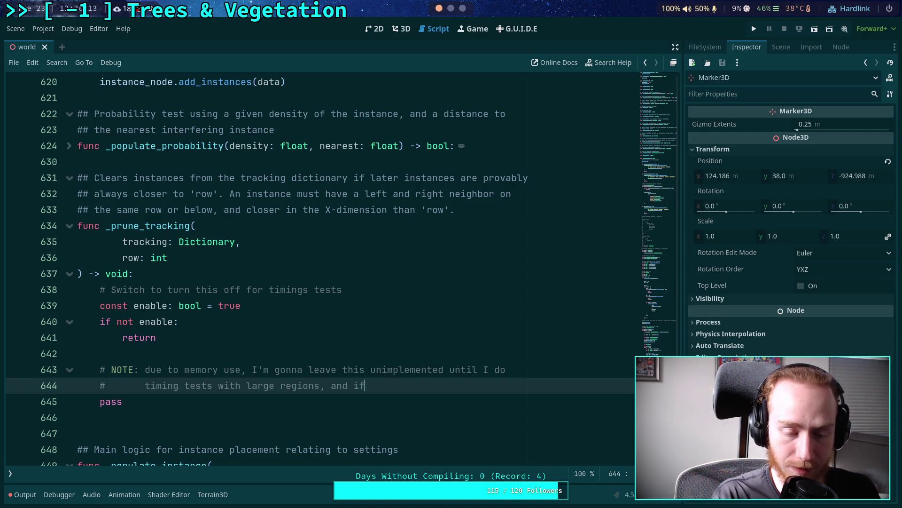
text( locating the )
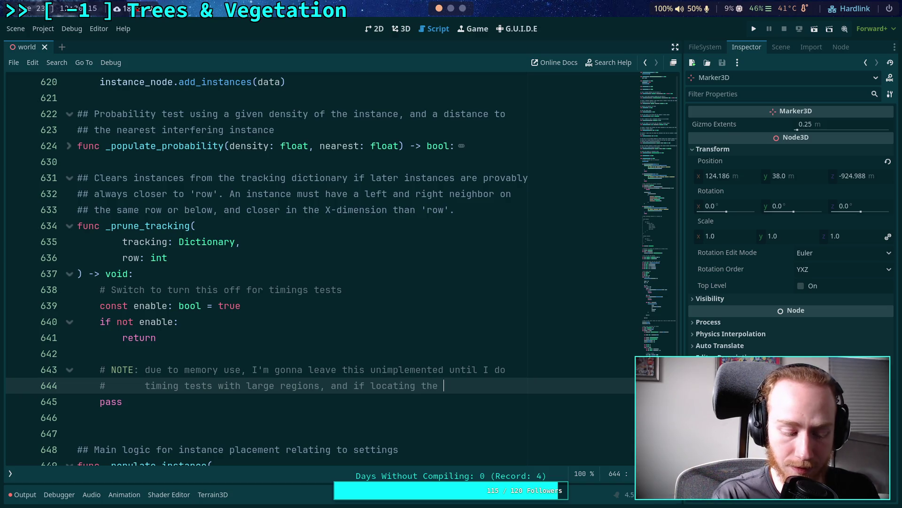
text(closest n)
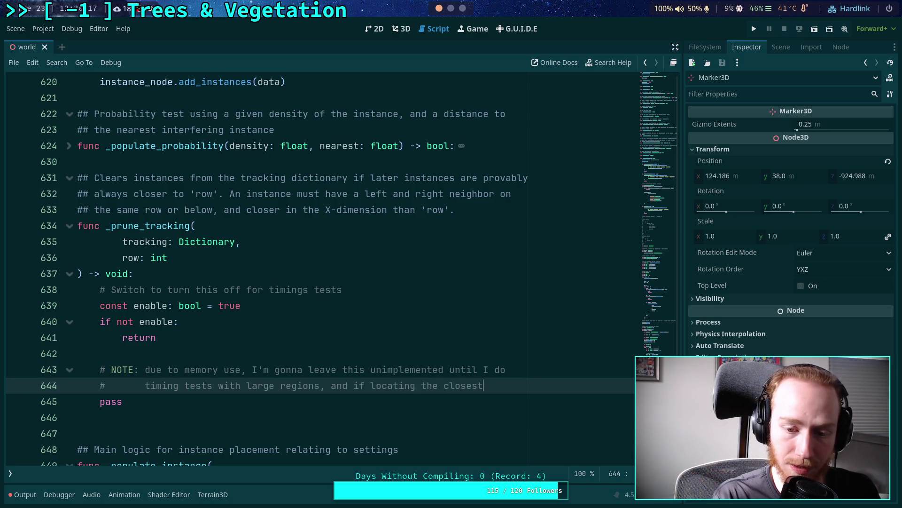
text(eighbor)
key(Return)
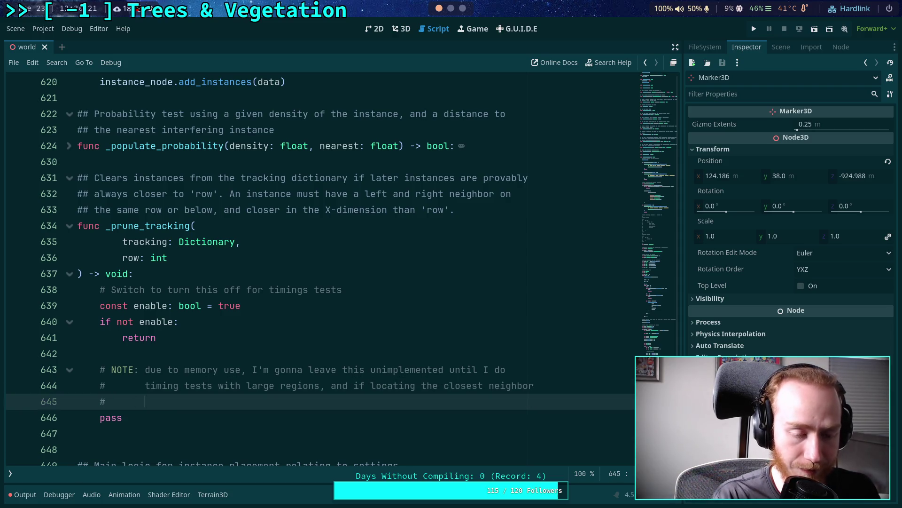
text(is the)
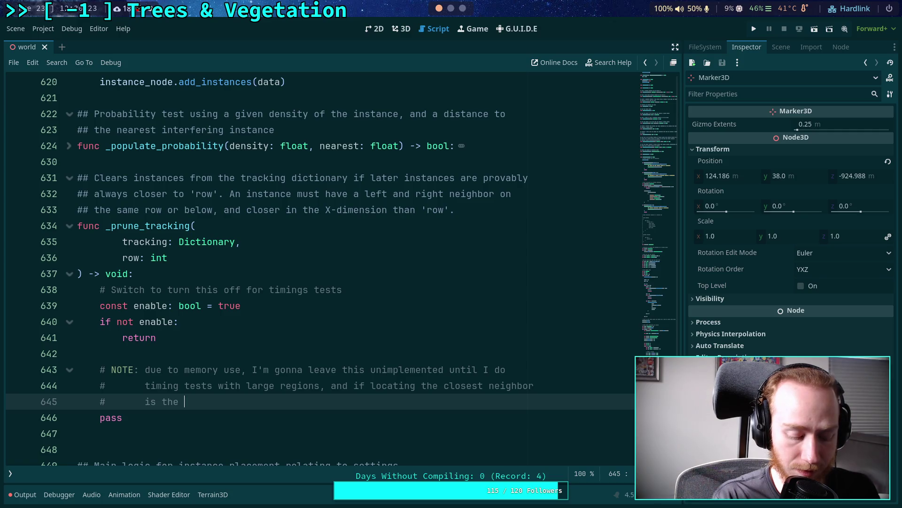
text(beggin)
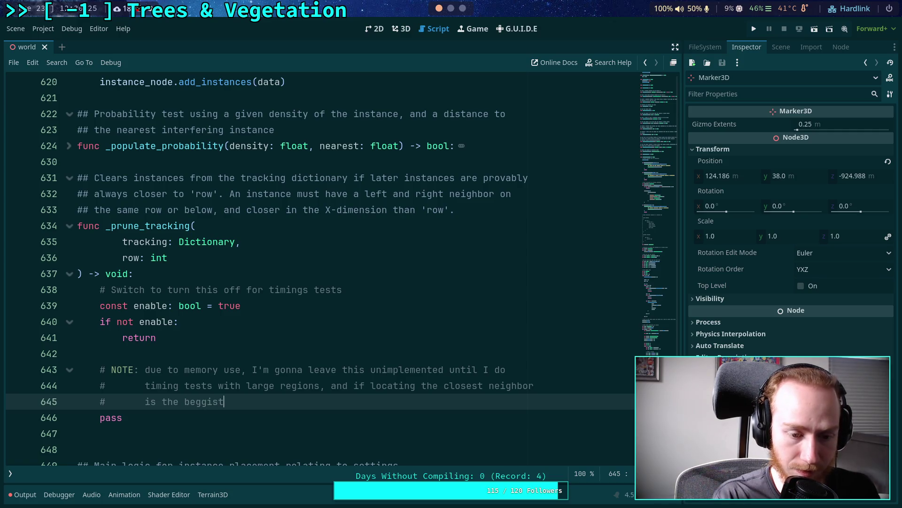
key(BackSpace)
key(BackSpace)
key(BackSpace)
key(BackSpace)
text(iggest)
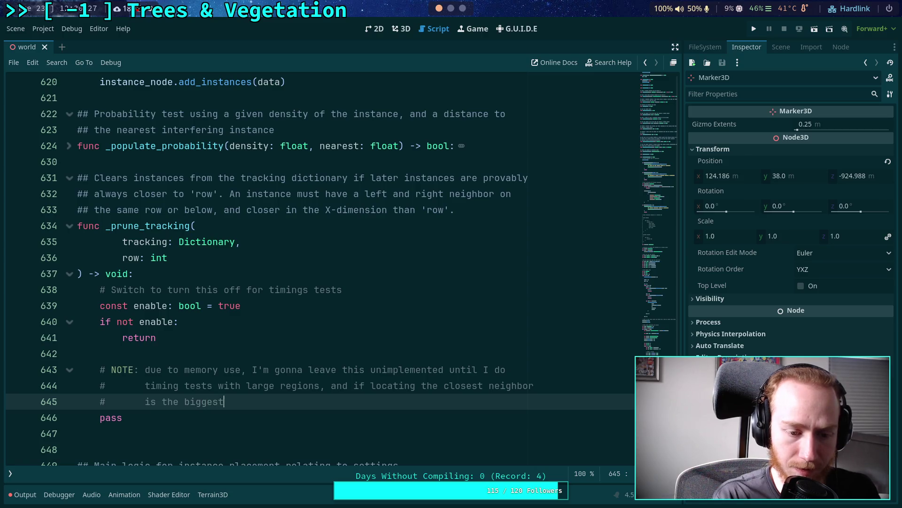
text( time )
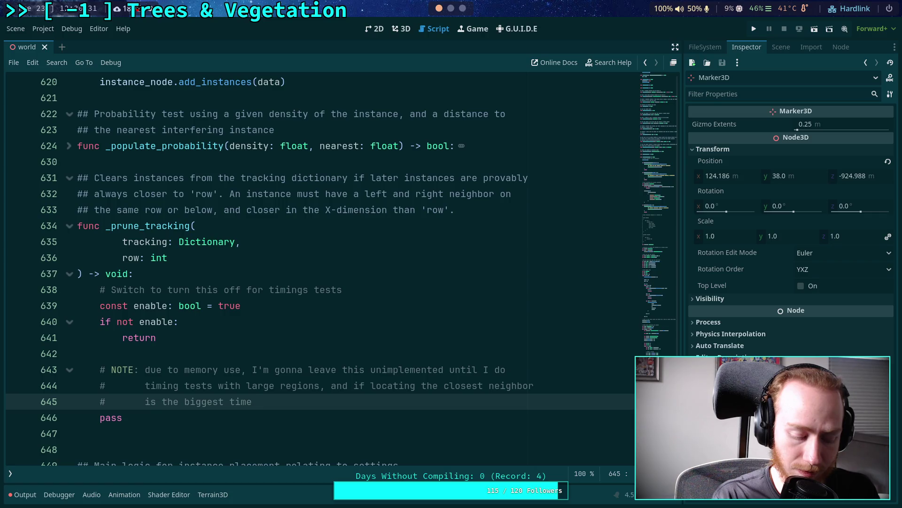
text(useage)
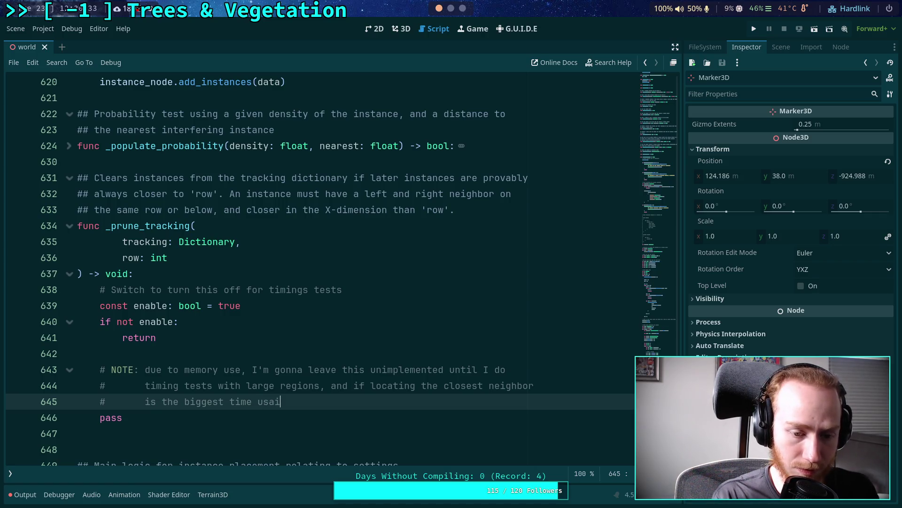
text(e.)
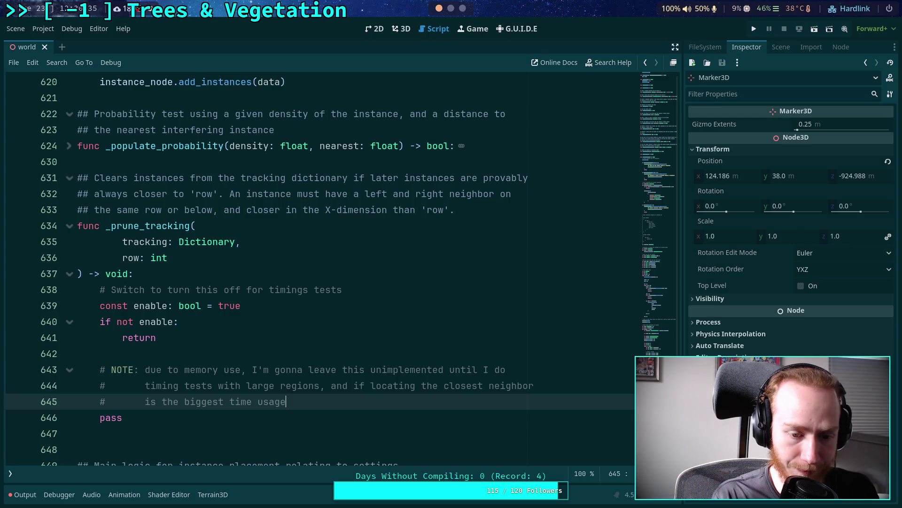
scroll(150, 337, down, 2)
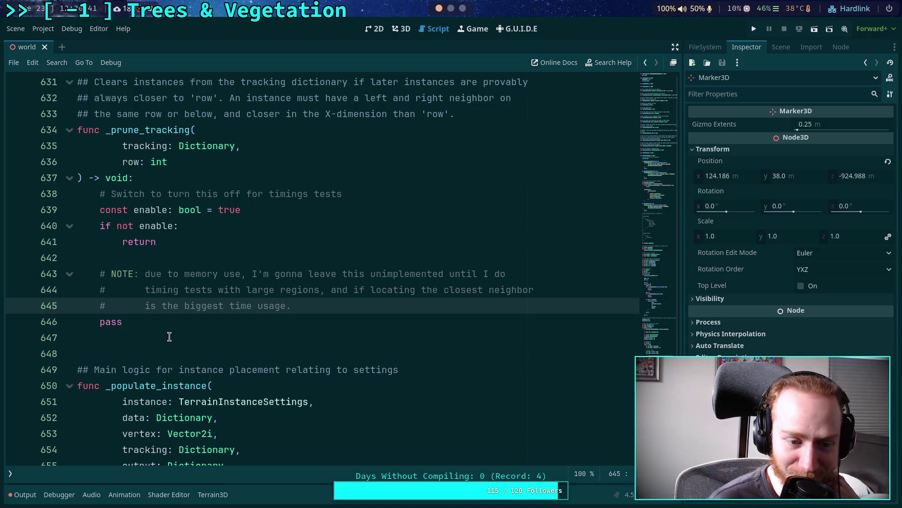
click(167, 338)
key(ctrl+s)
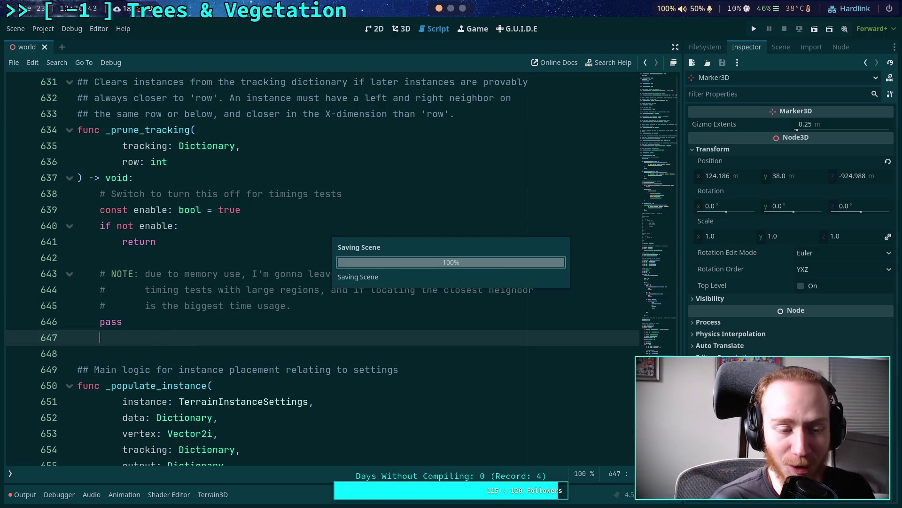
click(193, 262)
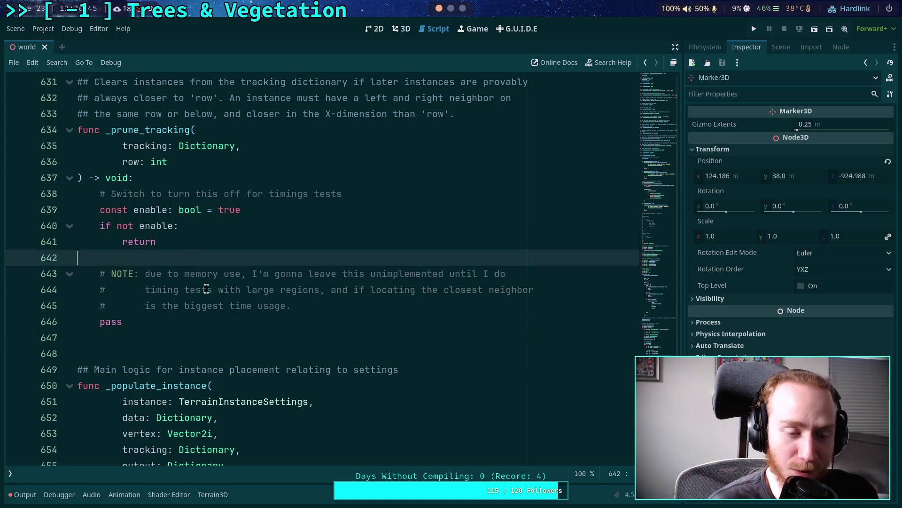
scroll(209, 287, down, 4)
click(158, 327)
click(159, 291)
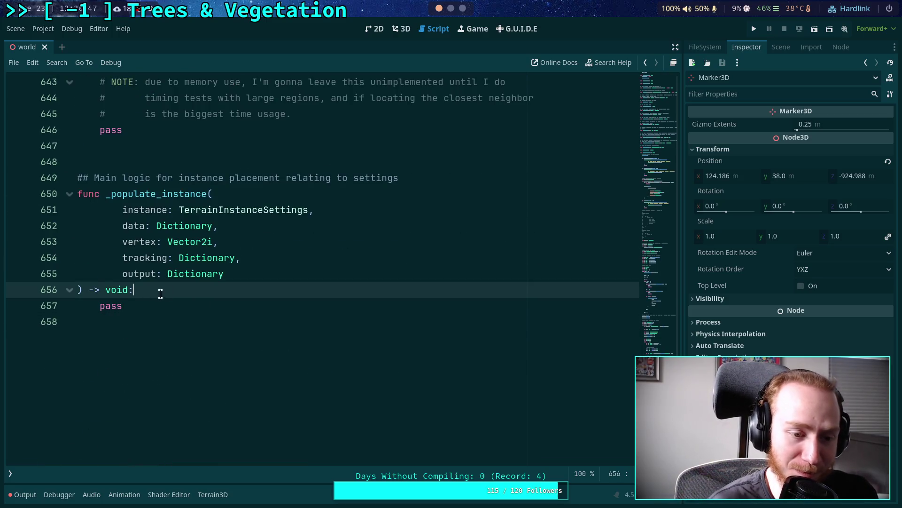
scroll(192, 296, up, 4)
scroll(192, 296, up, 6)
scroll(221, 297, up, 7)
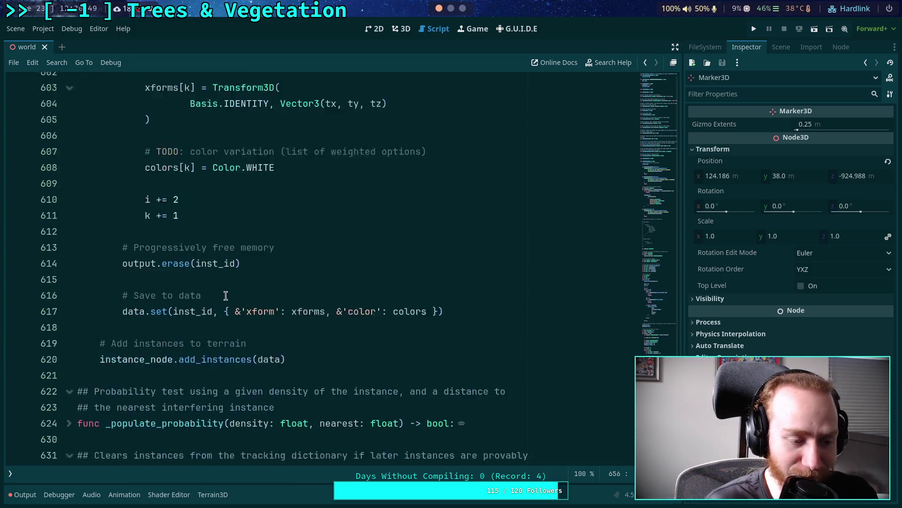
scroll(223, 298, up, 8)
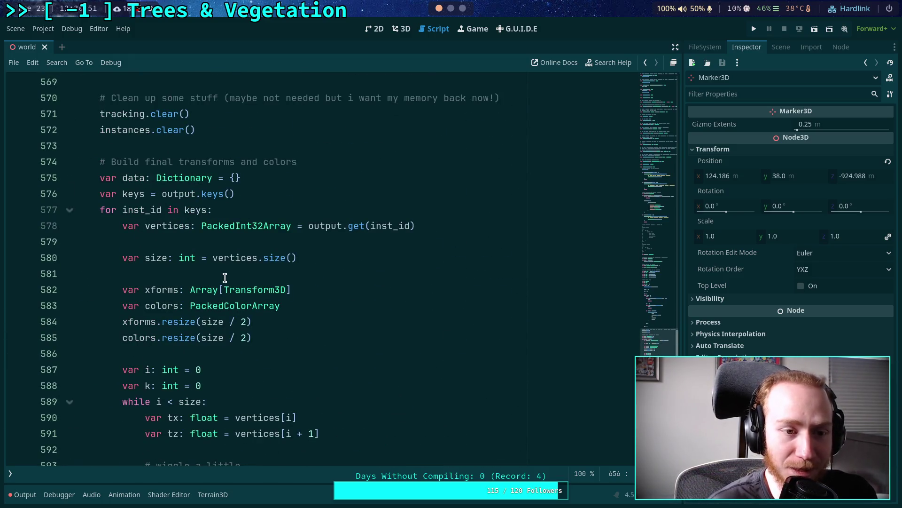
scroll(225, 280, up, 19)
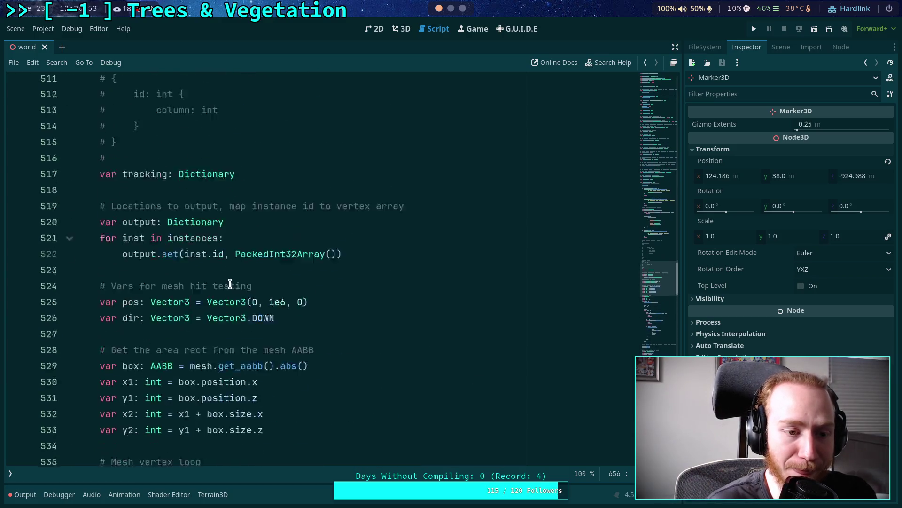
scroll(226, 283, up, 20)
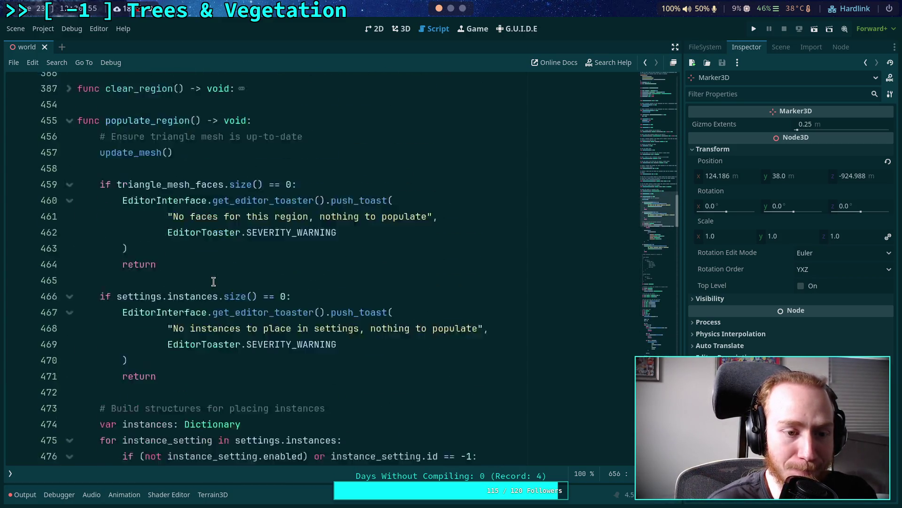
scroll(214, 281, up, 3)
click(75, 258)
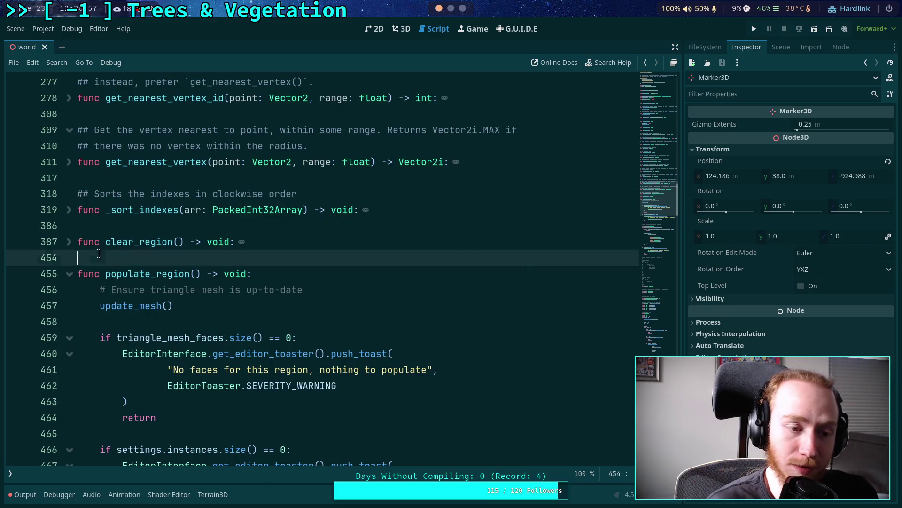
scroll(226, 282, up, 8)
scroll(231, 290, up, 15)
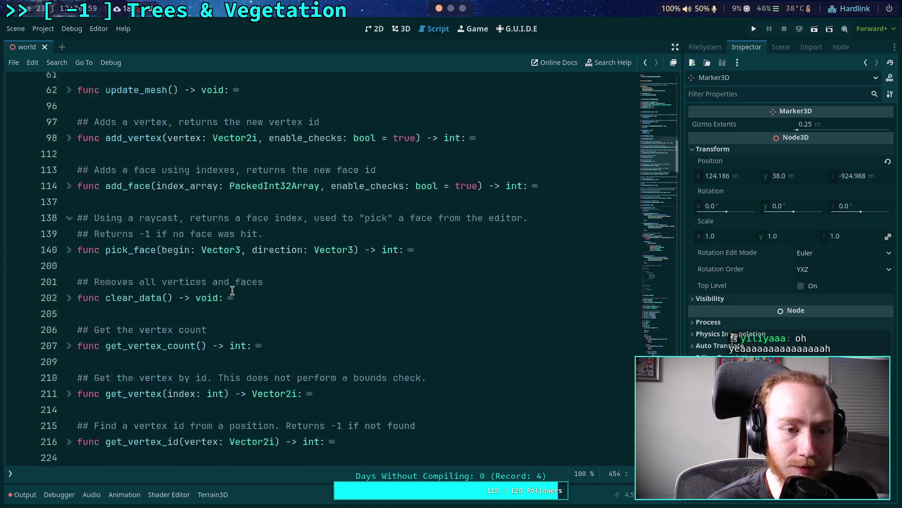
scroll(222, 290, up, 3)
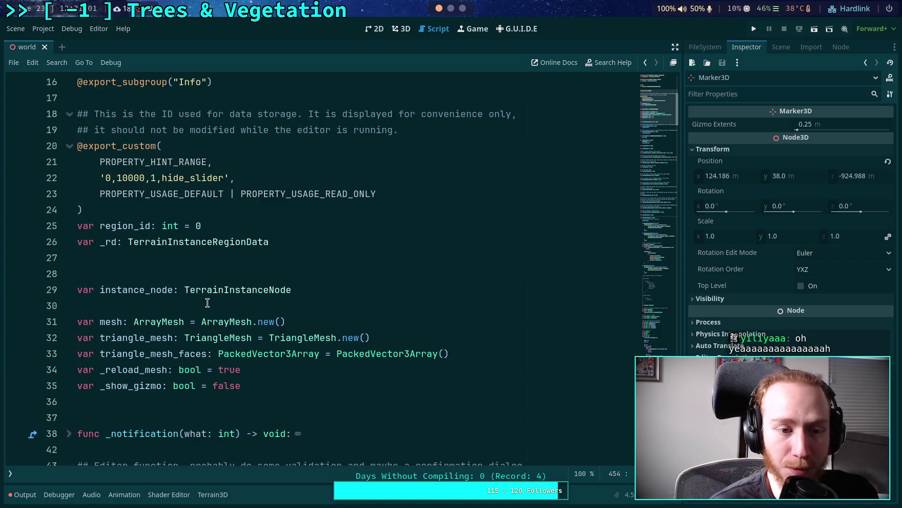
scroll(234, 297, up, 4)
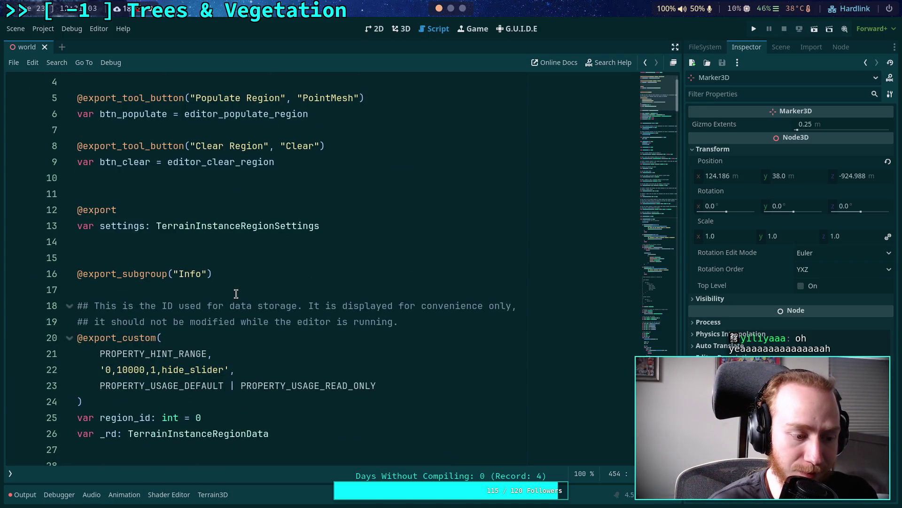
scroll(236, 294, up, 1)
scroll(236, 294, down, 15)
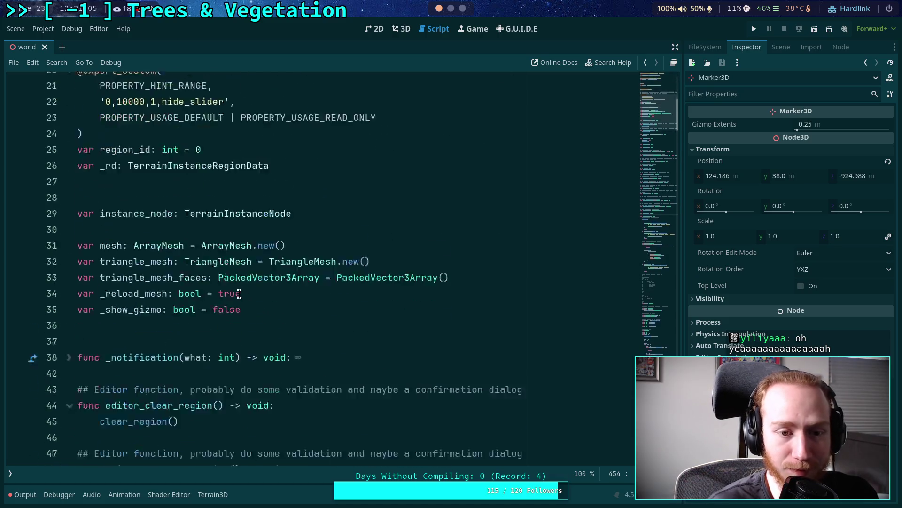
mouse_move(662, 247)
mouse_down()
mouse_move(669, 280)
mouse_move(655, 340)
mouse_up()
scroll(292, 308, down, 10)
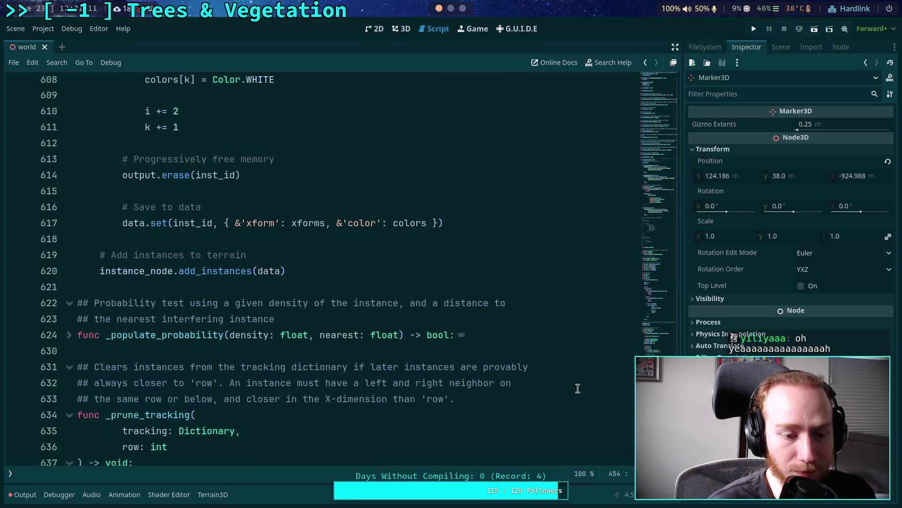
click(295, 286)
scroll(296, 296, down, 6)
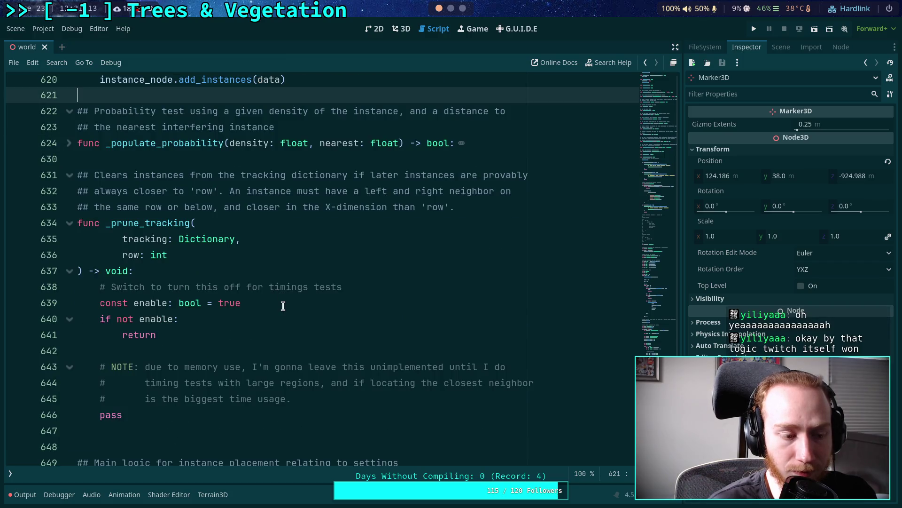
scroll(296, 306, down, 1)
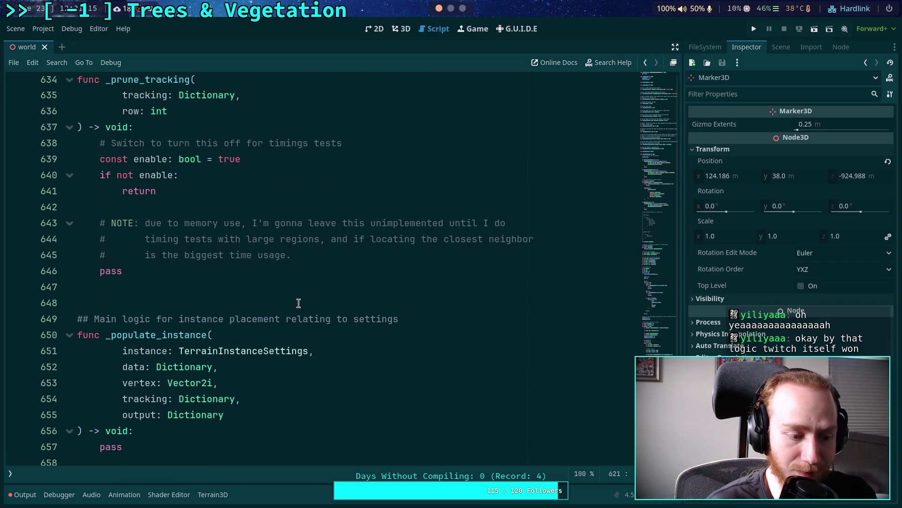
click(156, 303)
scroll(216, 310, down, 3)
click(178, 293)
scroll(282, 306, up, 3)
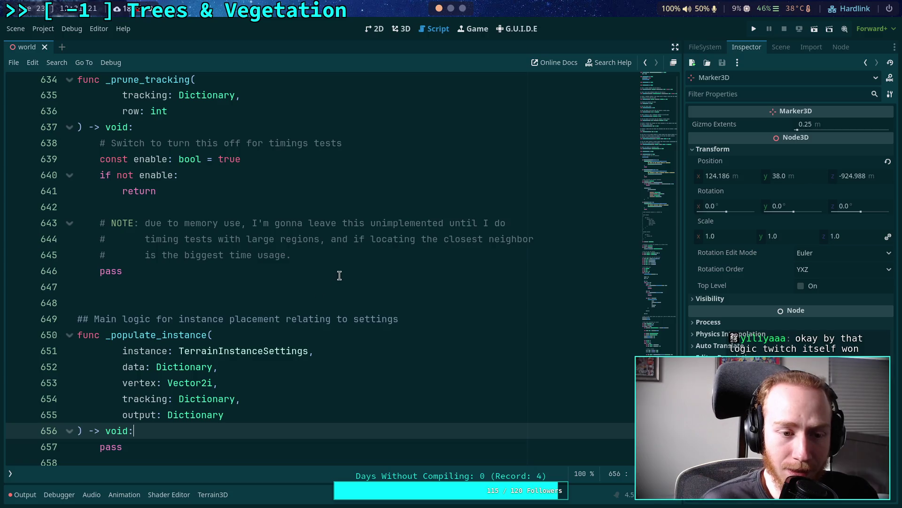
Insert 'needed for pruning' after 'memory use' in the NOTE comment
click(241, 217)
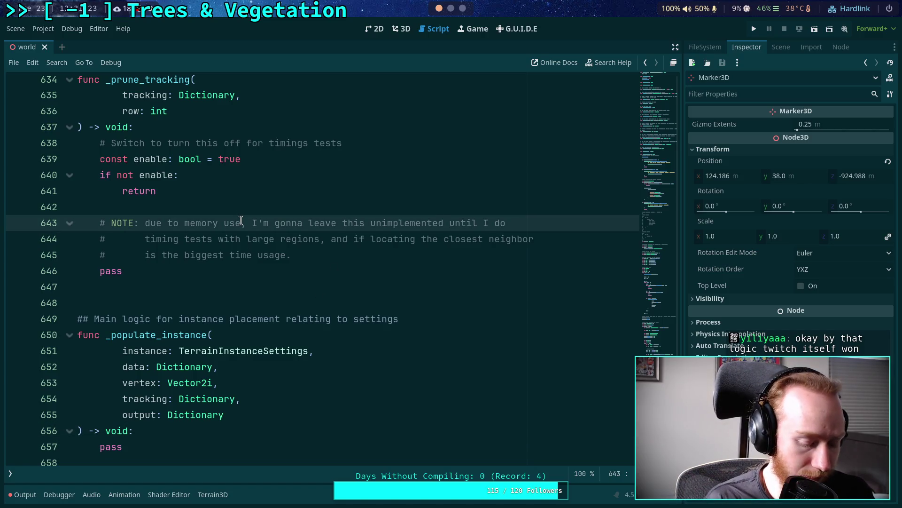
text(nede)
key(BackSpace)
key(BackSpace)
text(eded for)
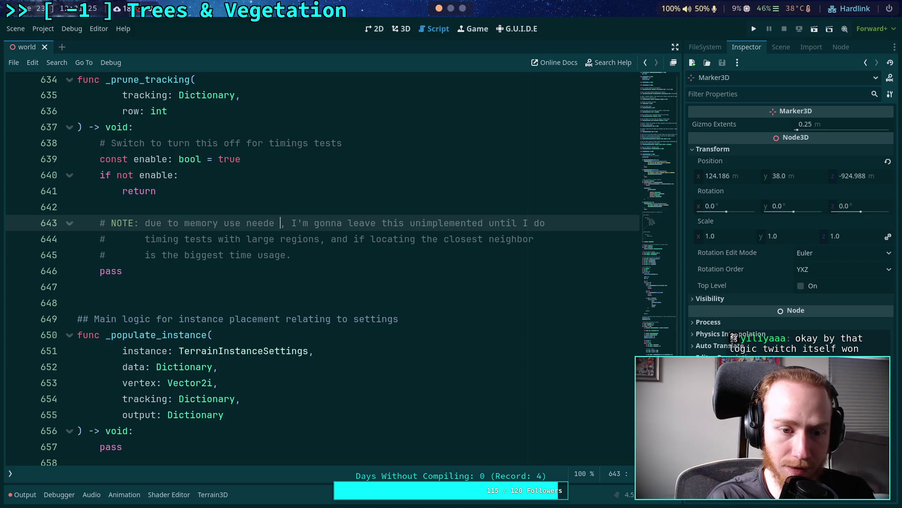
text( pruning)
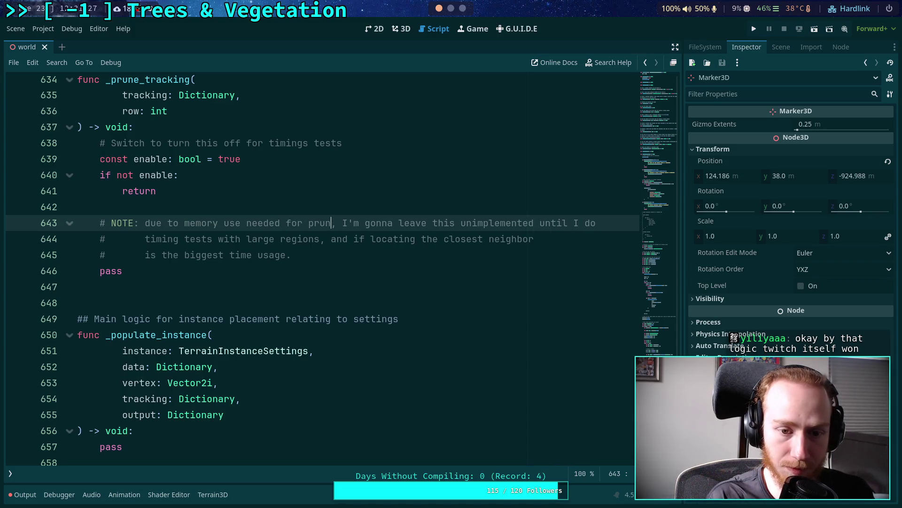
Break the NOTE before 'unimplemented' onto a new # line and reword 'timing tests' to 'timings'
click(476, 223)
key(Return)
text(3)
key(BackSpace)
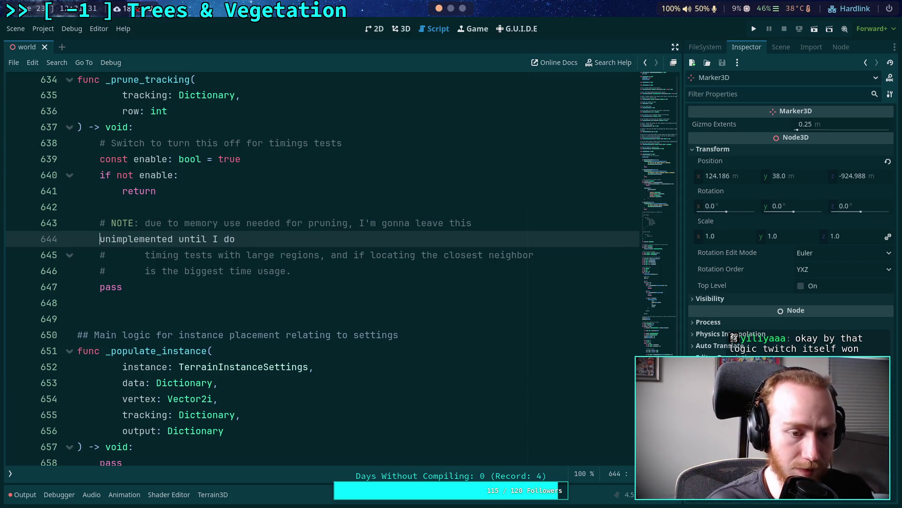
text(#)
key(Tab)
key(Tab)
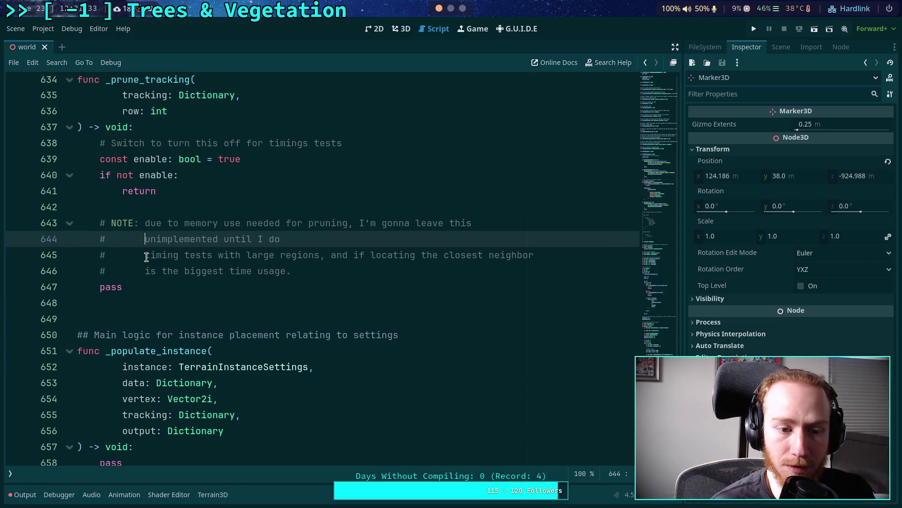
drag(146, 257, 352, 239)
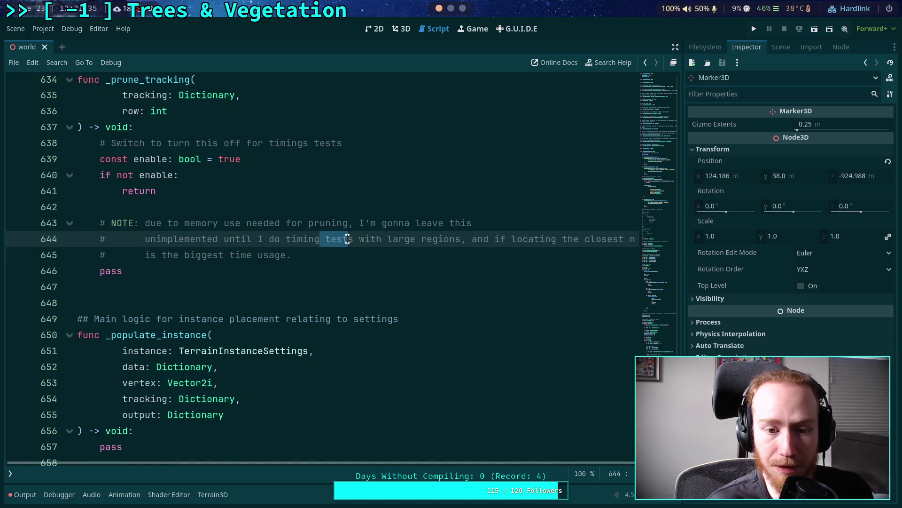
text(s)
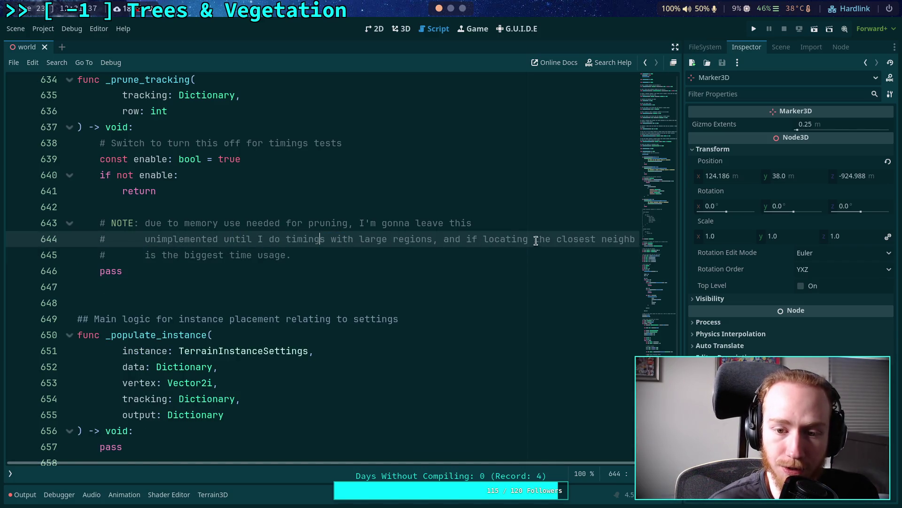
drag(444, 239, 466, 239)
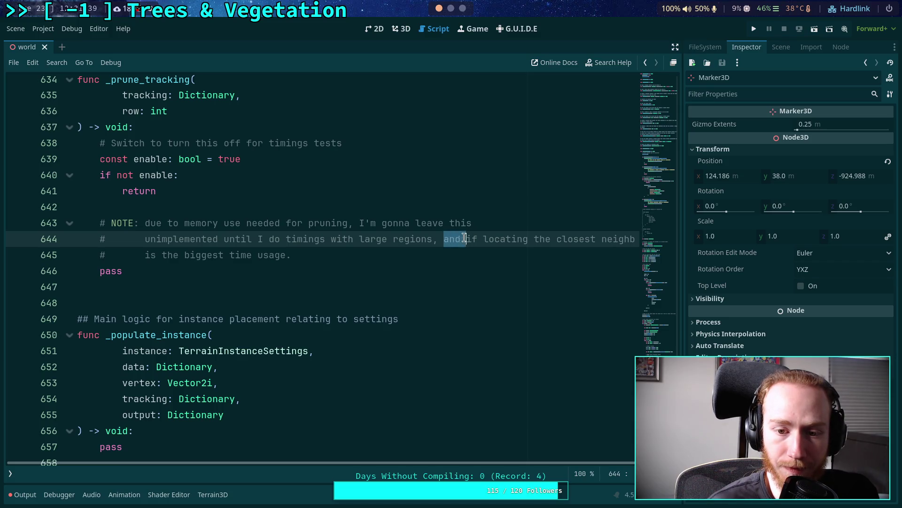
Move 'the closest neighbor' onto a new # line and join the last comment line into line 645
click(530, 239)
key(BackSpace)
key(Return)
text(#the closest neighbor)
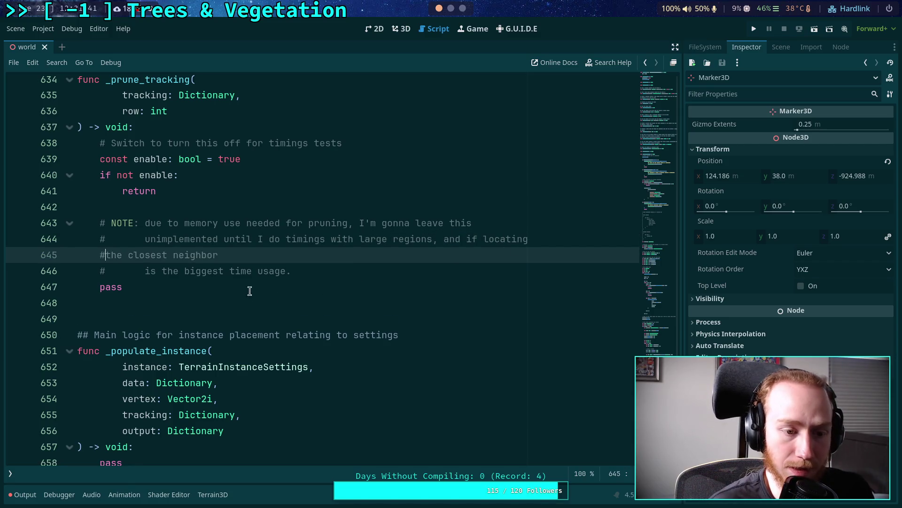
key(Tab)
key(Tab)
key(BackSpace)
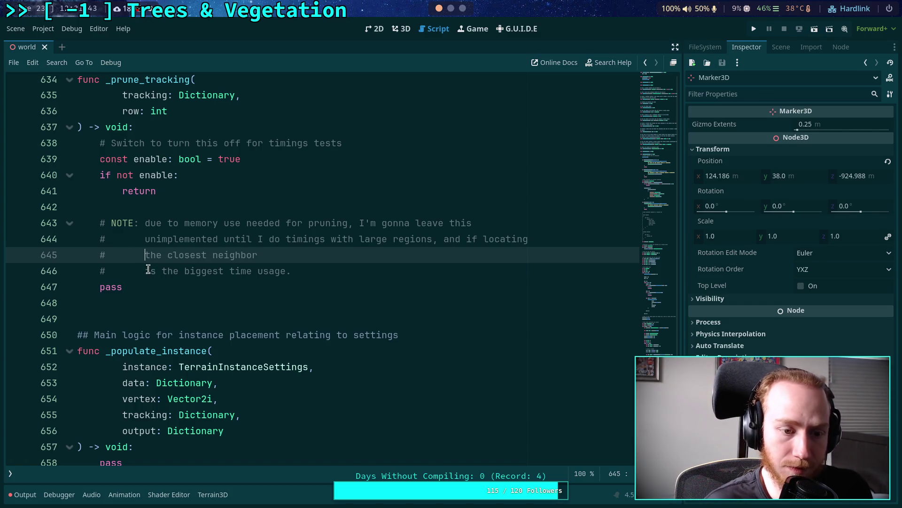
click(140, 274)
key(shift+Up)
key(shift+End)
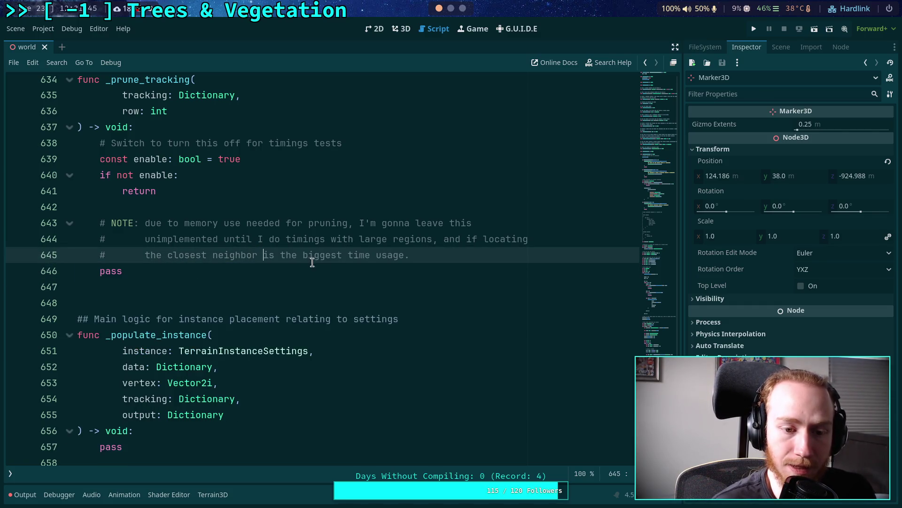
click(442, 257)
click(348, 288)
Select the placeholder pass line in _populate_instance
scroll(340, 294, down, 2)
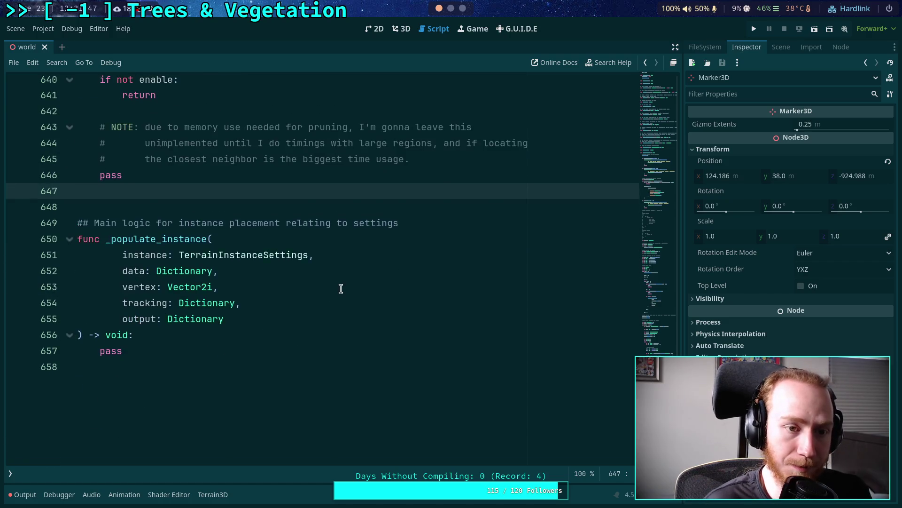
scroll(337, 291, up, 1)
scroll(218, 266, down, 2)
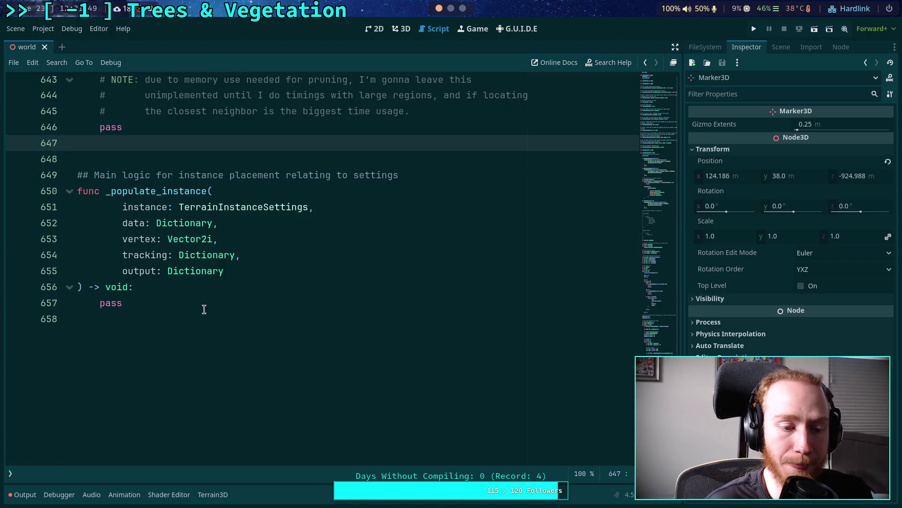
click(205, 305)
key(shift+Home)
Comment out the _prune_tracking(tracking, vy) call on line 540 with Ctrl+K and save the script
scroll(180, 301, up, 2)
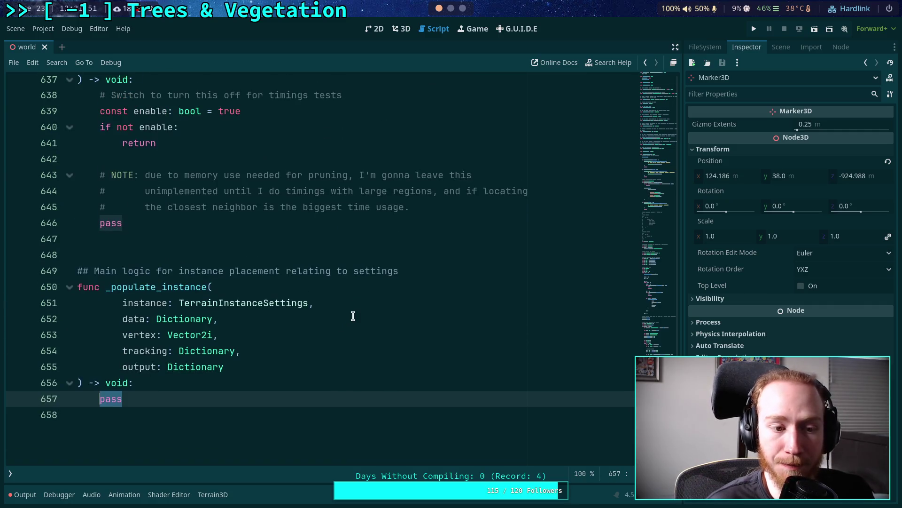
scroll(263, 291, up, 10)
scroll(114, 219, up, 3)
scroll(113, 217, up, 19)
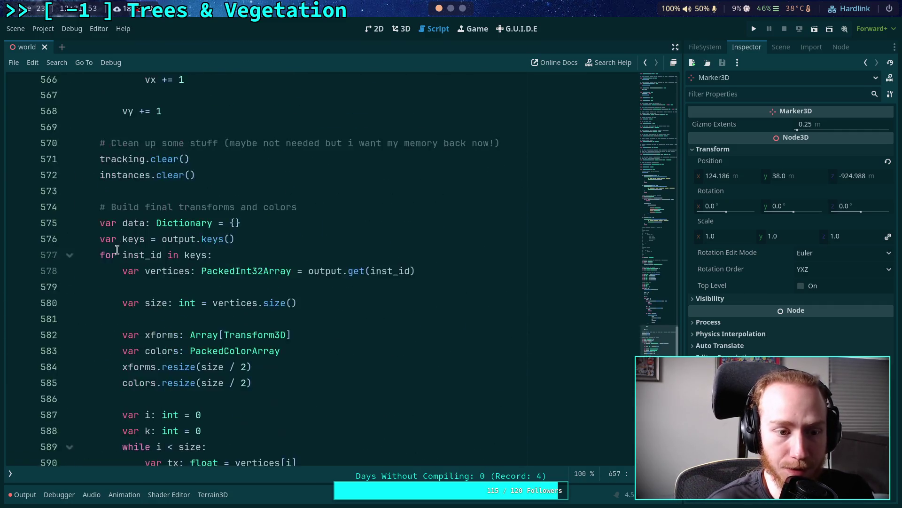
scroll(128, 281, up, 4)
click(123, 238)
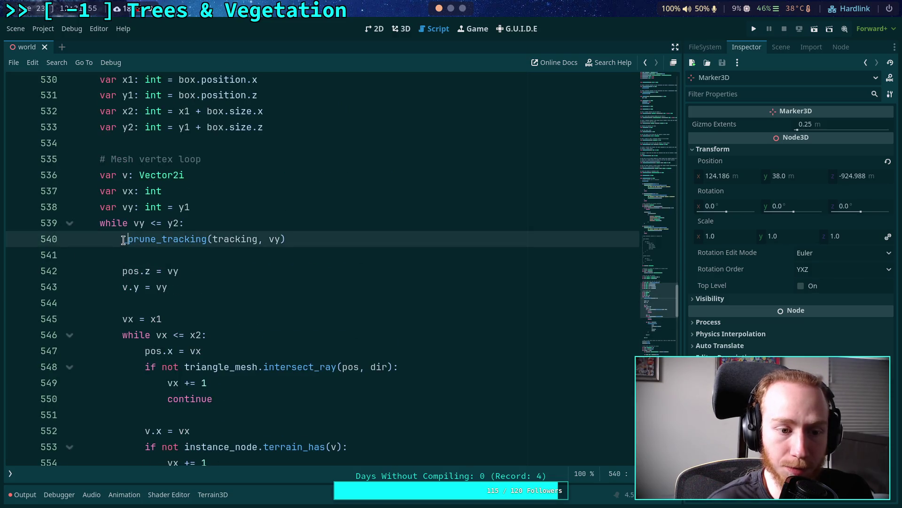
key(ctrl+k)
key(ctrl+s)
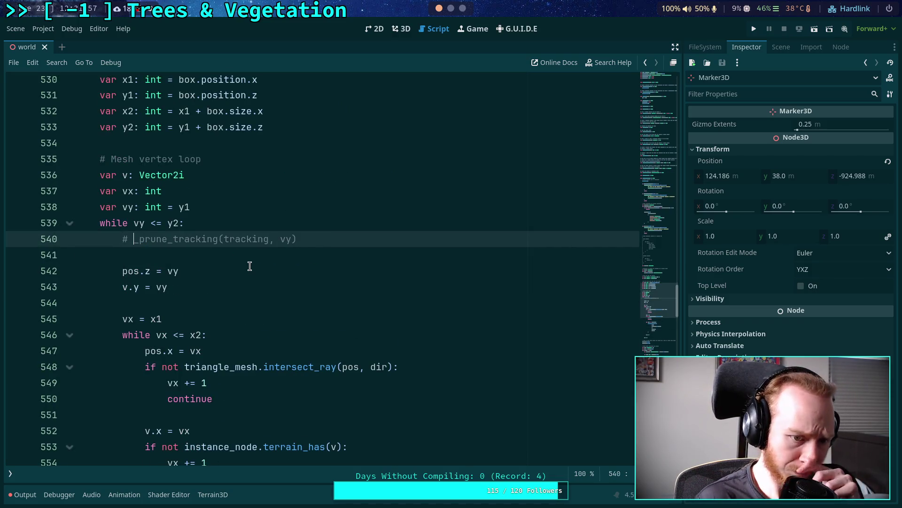
scroll(248, 259, down, 13)
scroll(248, 259, down, 20)
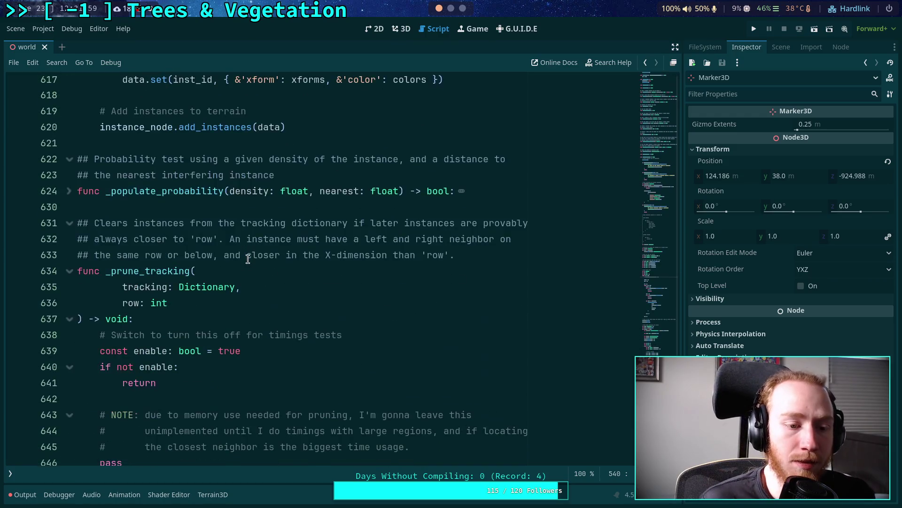
scroll(248, 259, down, 4)
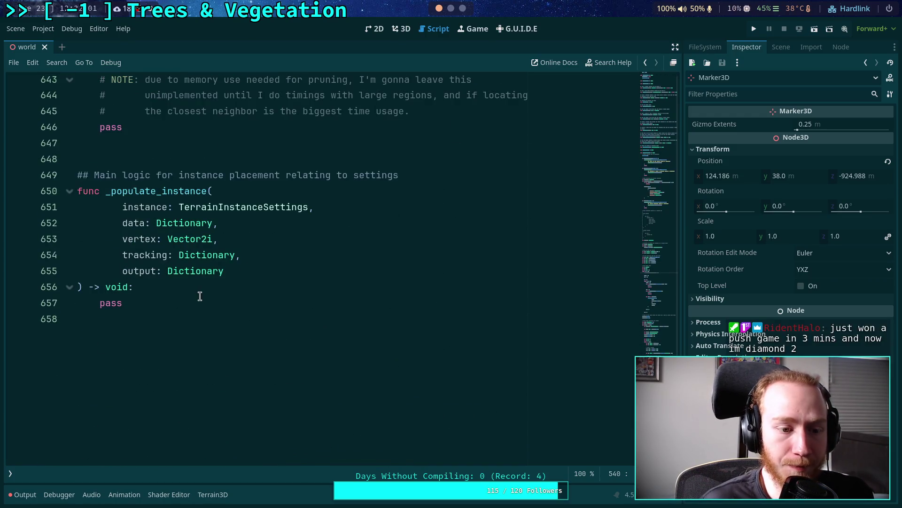
Delete the placeholder pass on line 657, leaving an empty indented body in _populate_instance
double_click(118, 305)
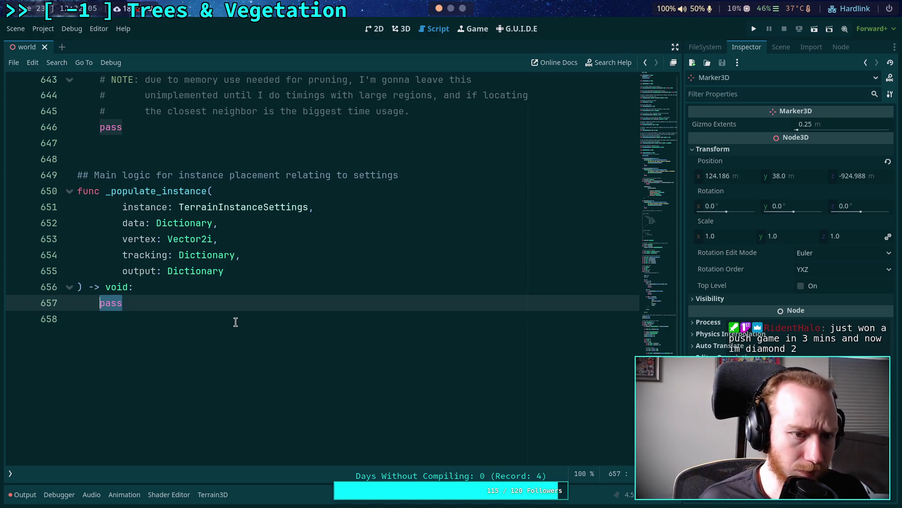
scroll(245, 319, up, 2)
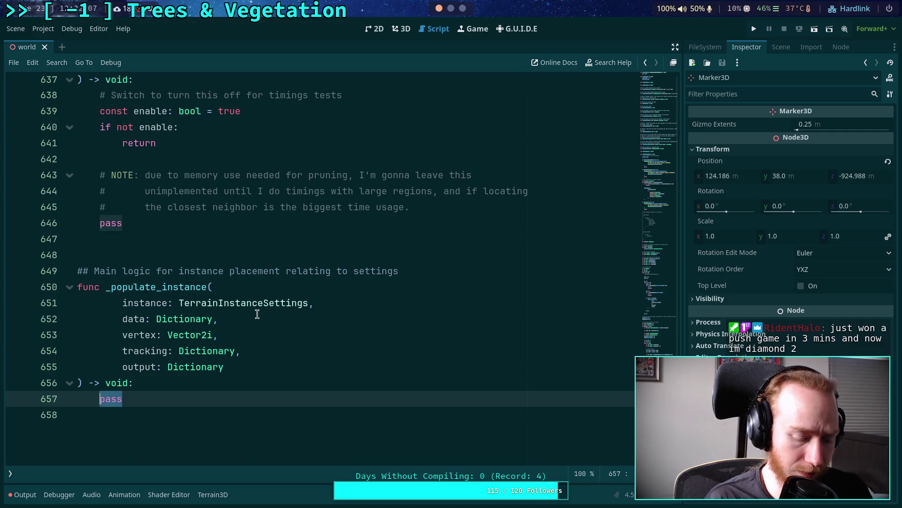
text(const)
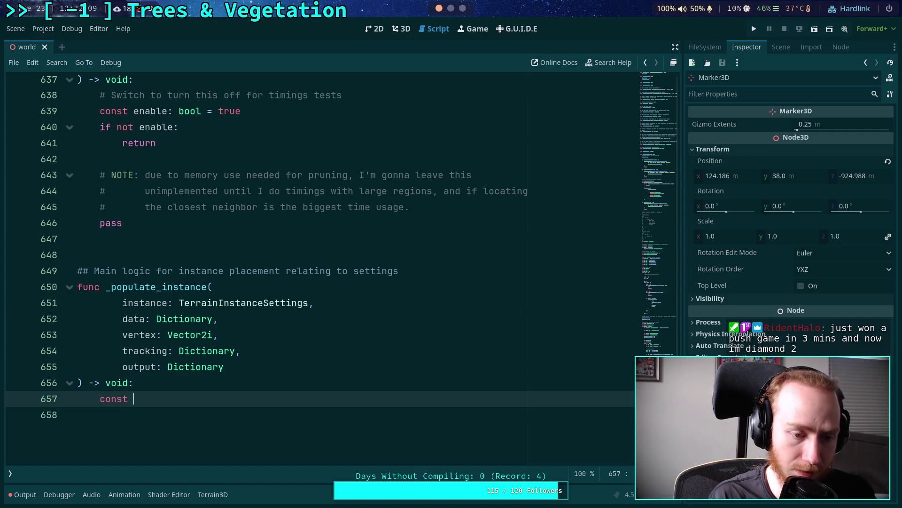
key(BackSpace)
key(BackSpace)
key(BackSpace)
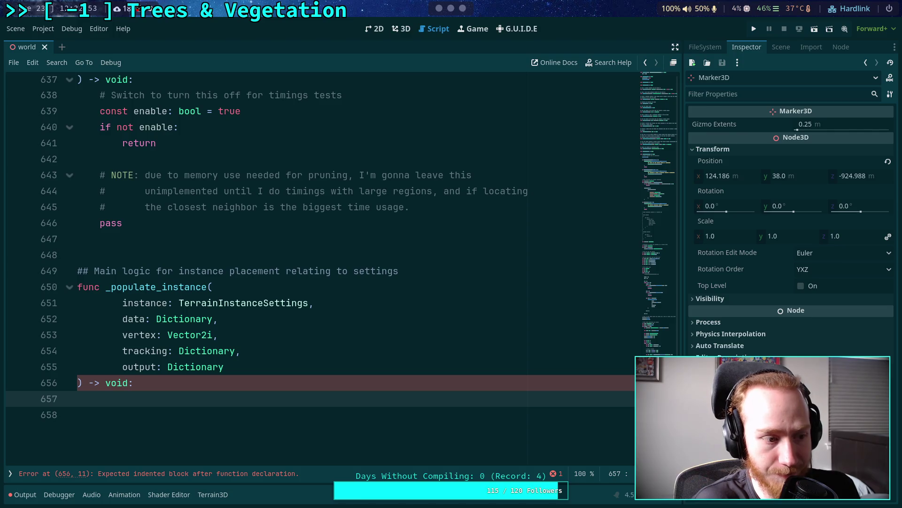
key(ctrl+s)
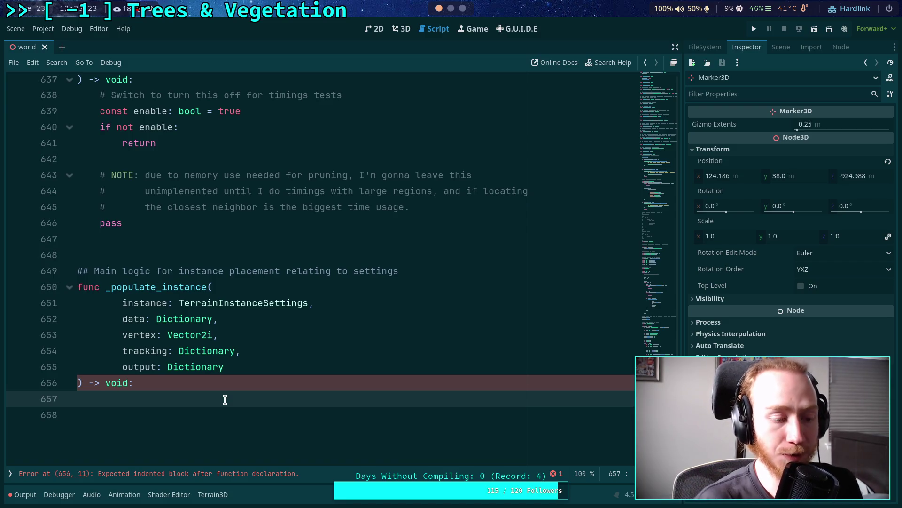
scroll(237, 385, down, 1)
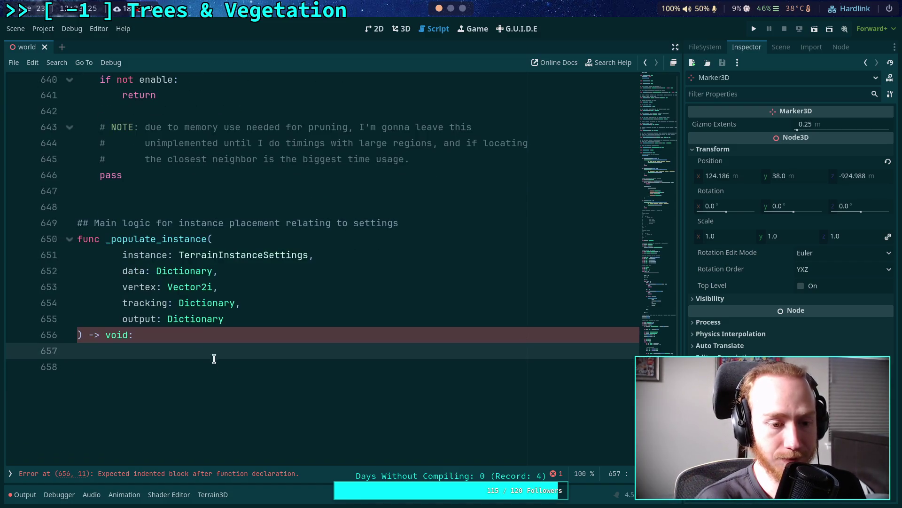
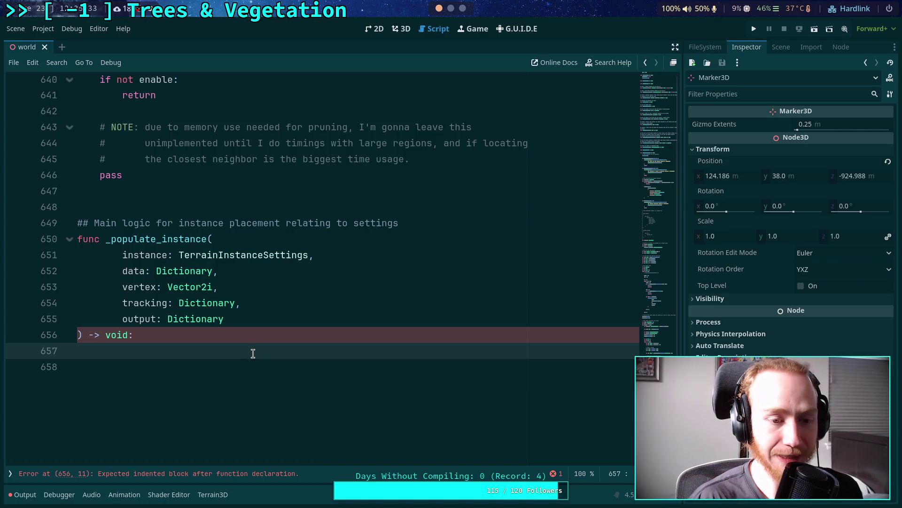
Delete the stray blank line after the pruning stub's pass
scroll(264, 358, up, 6)
click(145, 385)
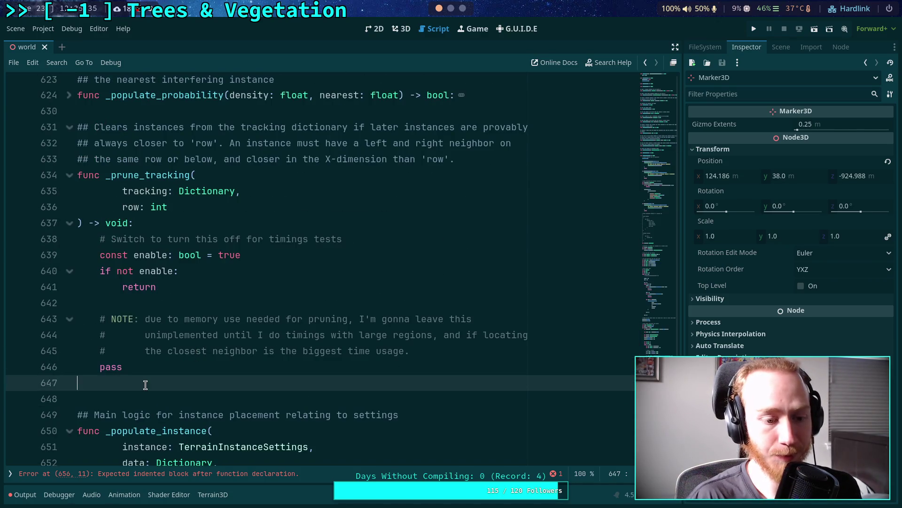
scroll(157, 291, up, 5)
scroll(174, 328, down, 5)
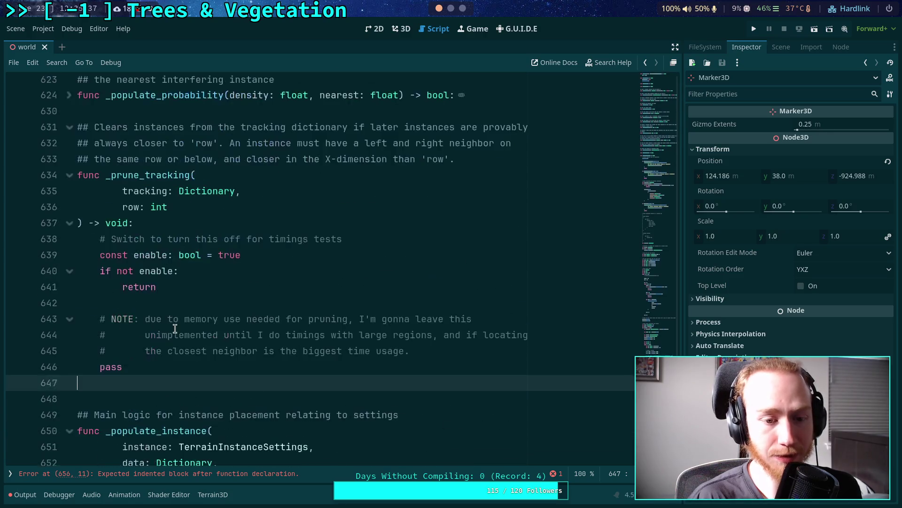
scroll(228, 371, down, 1)
key(BackSpace)
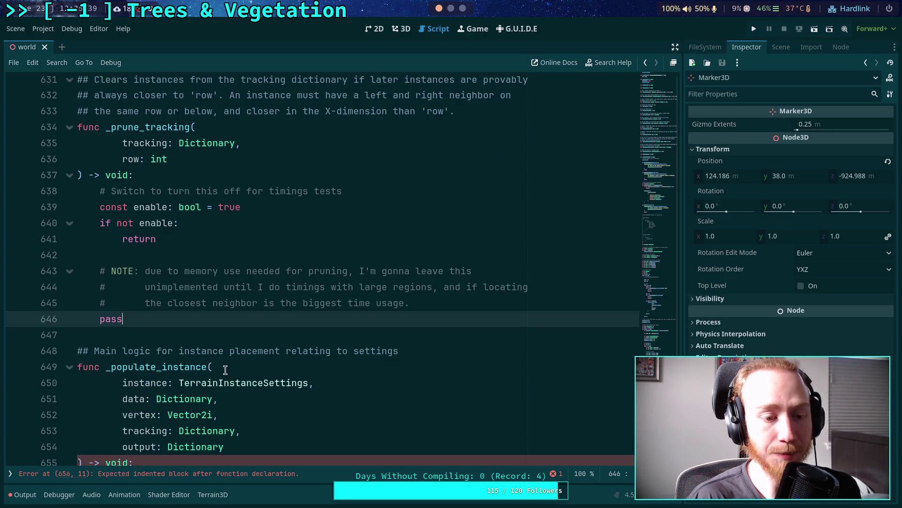
Indent the empty body line of _populate_instance
scroll(225, 370, down, 2)
click(211, 395)
click(224, 384)
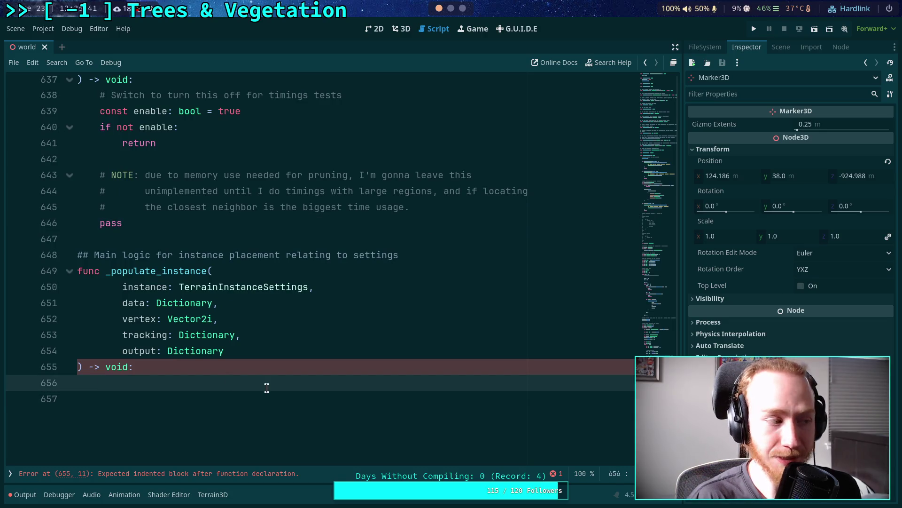
key(Tab)
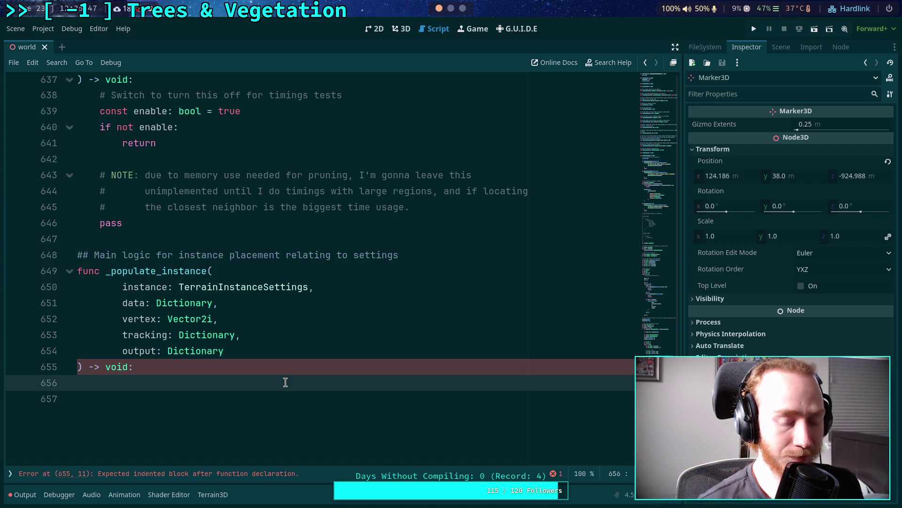
Review the data parameter's uses and the arguments passed to _populate_instance
scroll(285, 374, up, 3)
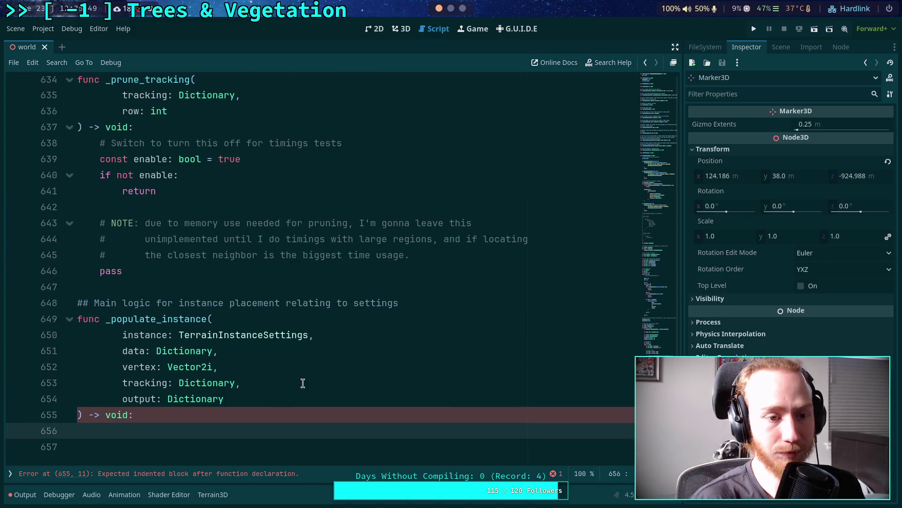
scroll(319, 383, down, 1)
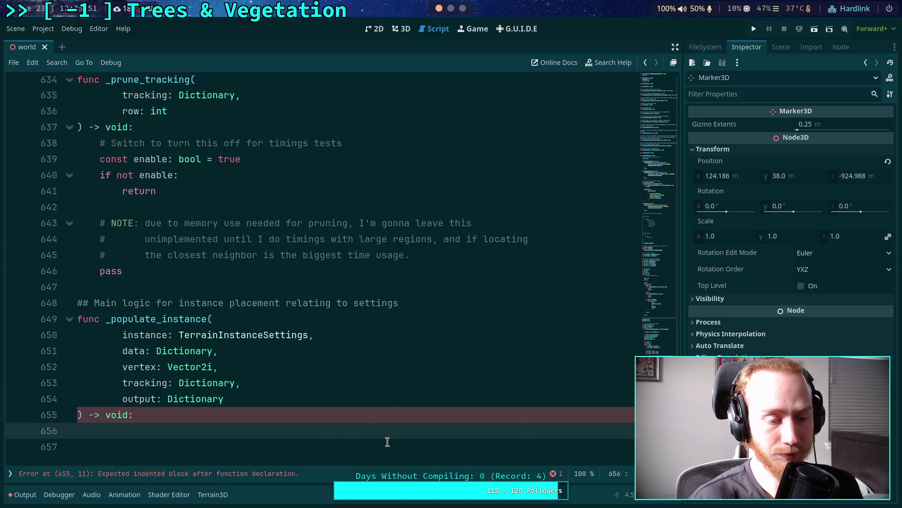
scroll(402, 389, down, 1)
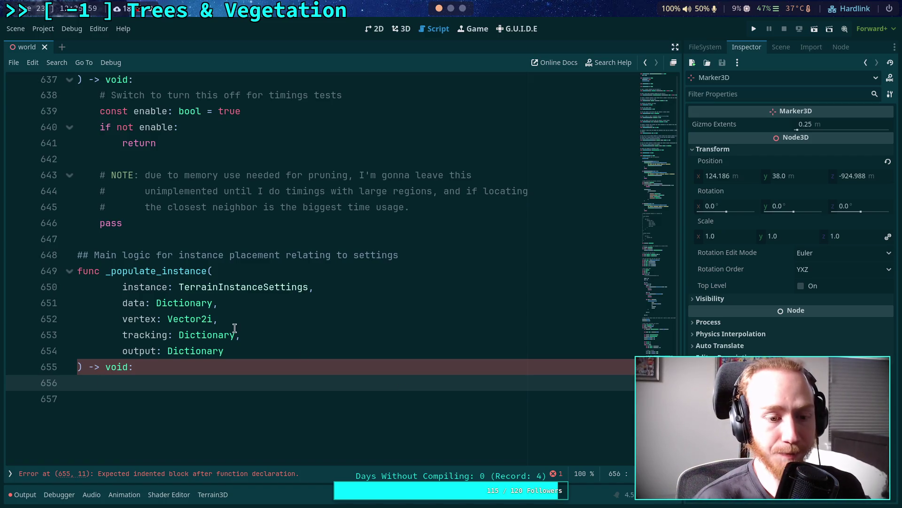
double_click(183, 305)
scroll(141, 310, up, 8)
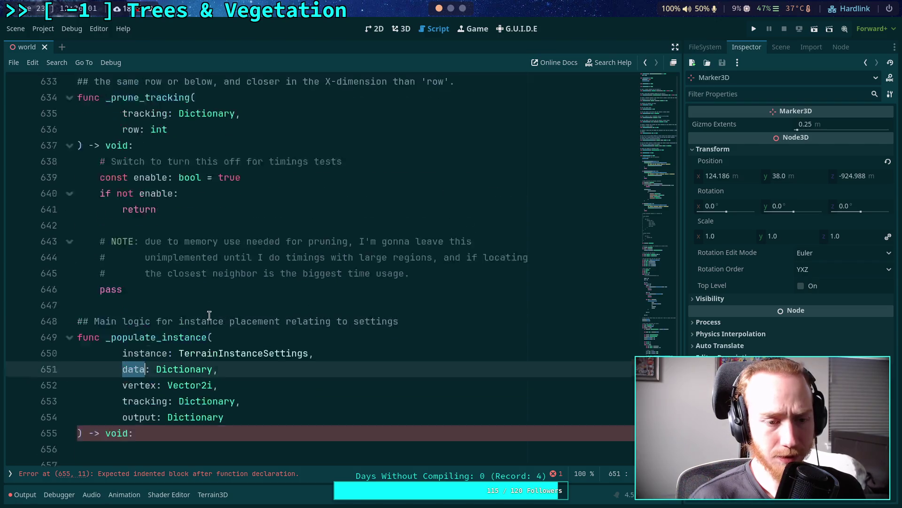
click(212, 319)
scroll(216, 325, up, 6)
scroll(231, 341, down, 3)
scroll(230, 341, up, 15)
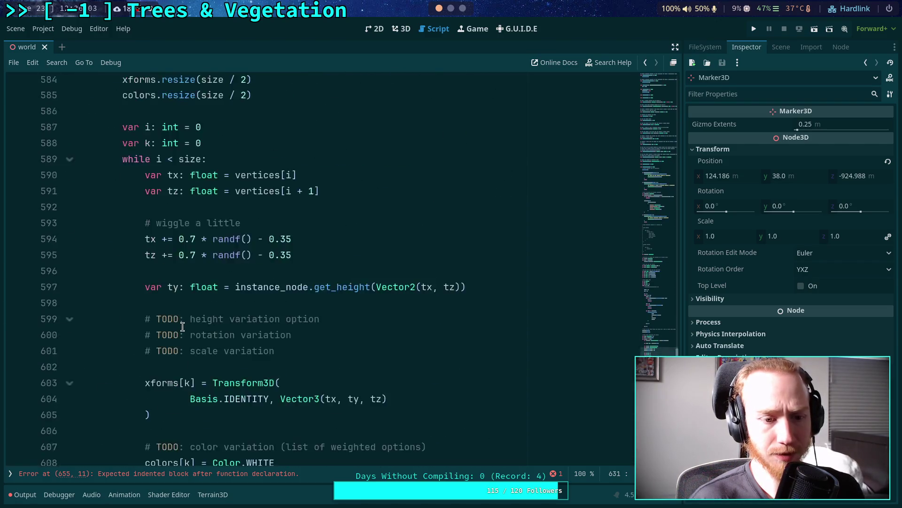
scroll(181, 330, down, 2)
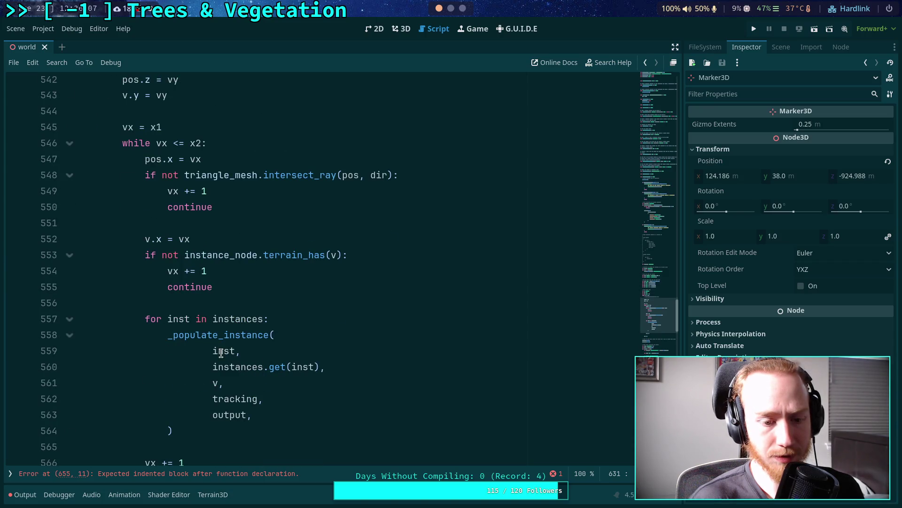
click(224, 367)
scroll(175, 291, up, 15)
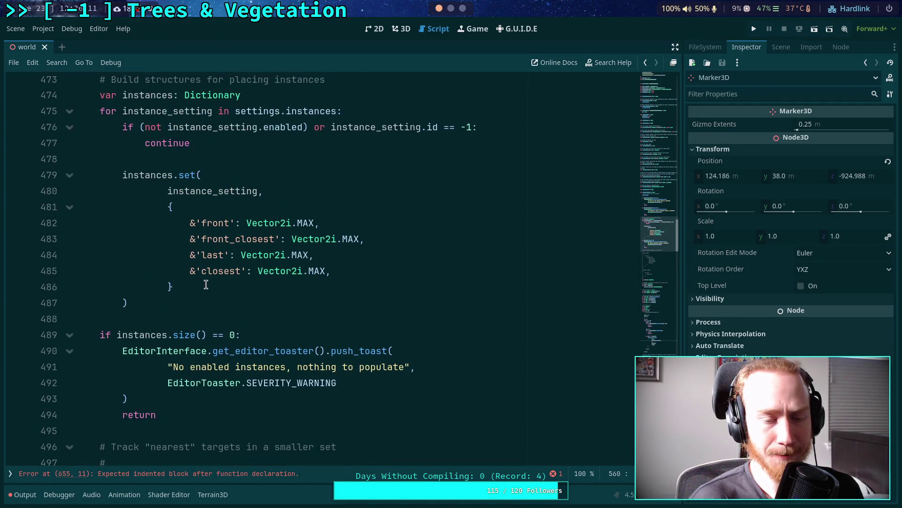
mouse_move(189, 223)
mouse_down()
mouse_move(242, 256)
mouse_move(276, 256)
mouse_up()
drag(361, 268, 190, 223)
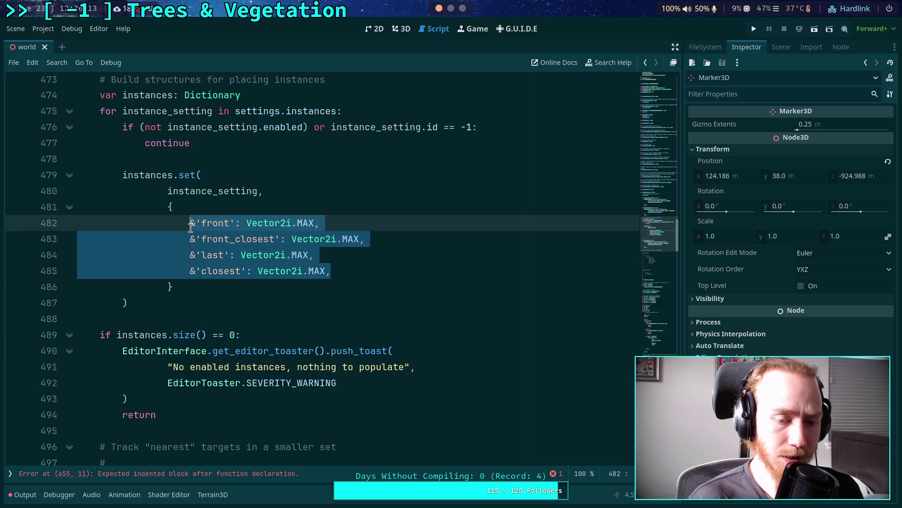
click(200, 284)
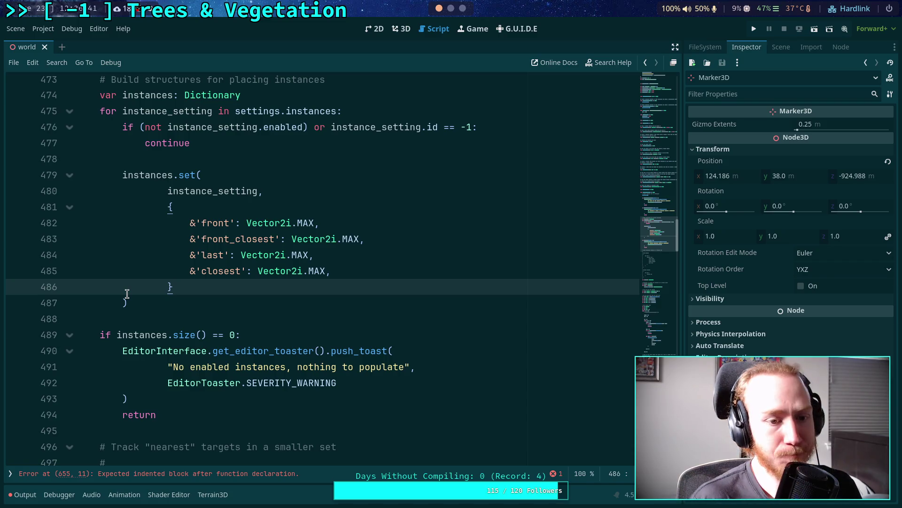
drag(164, 208, 180, 285)
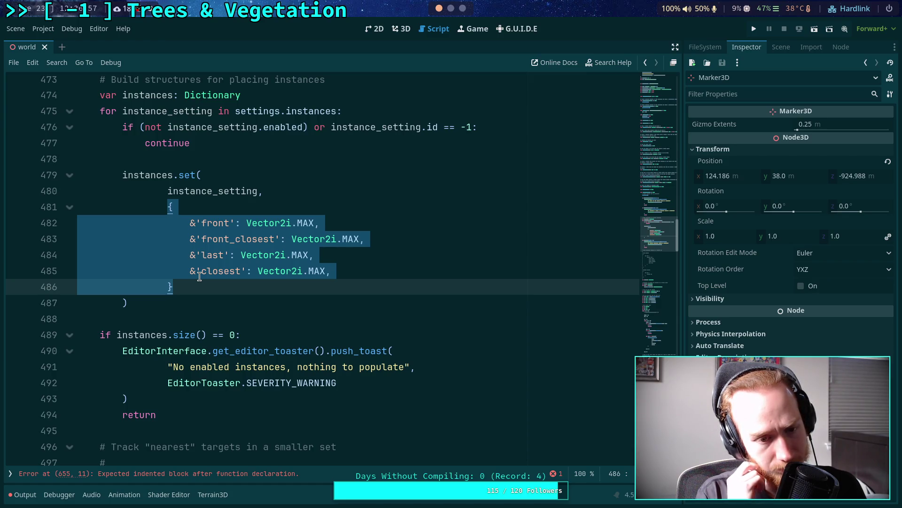
click(234, 256)
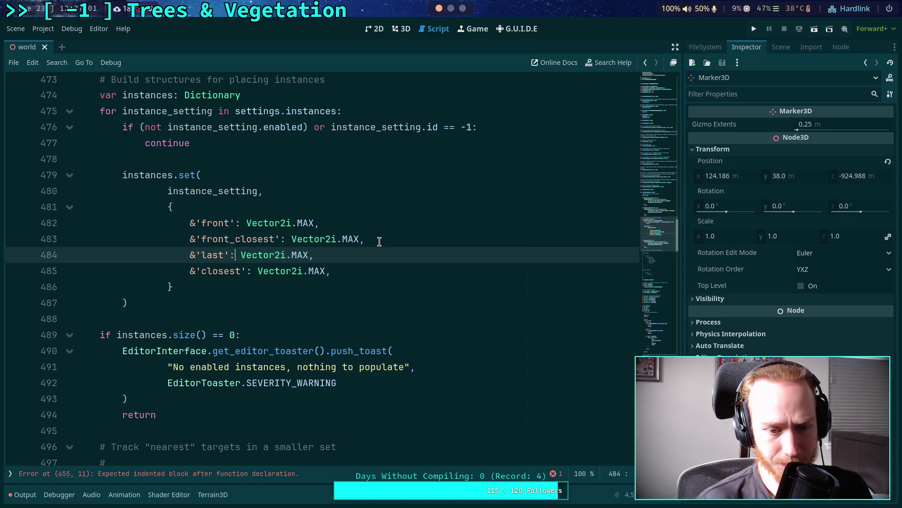
click(380, 241)
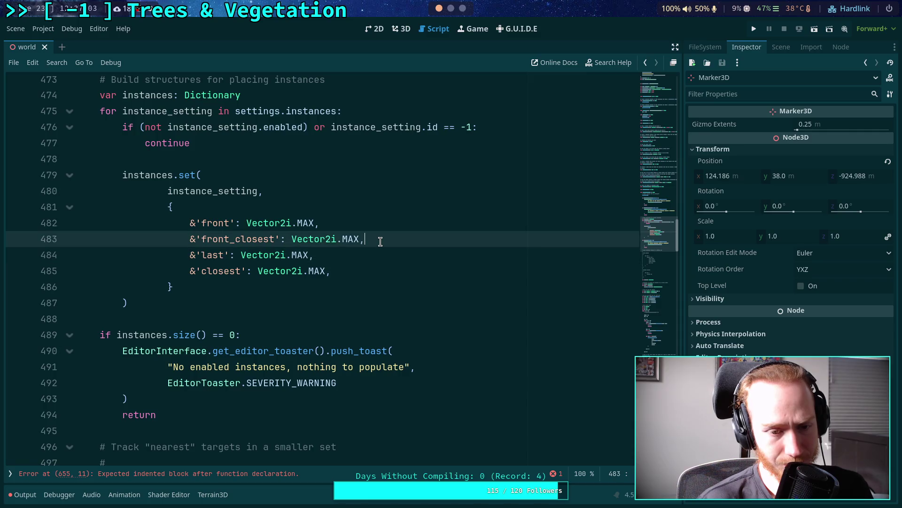
drag(380, 242, 363, 214)
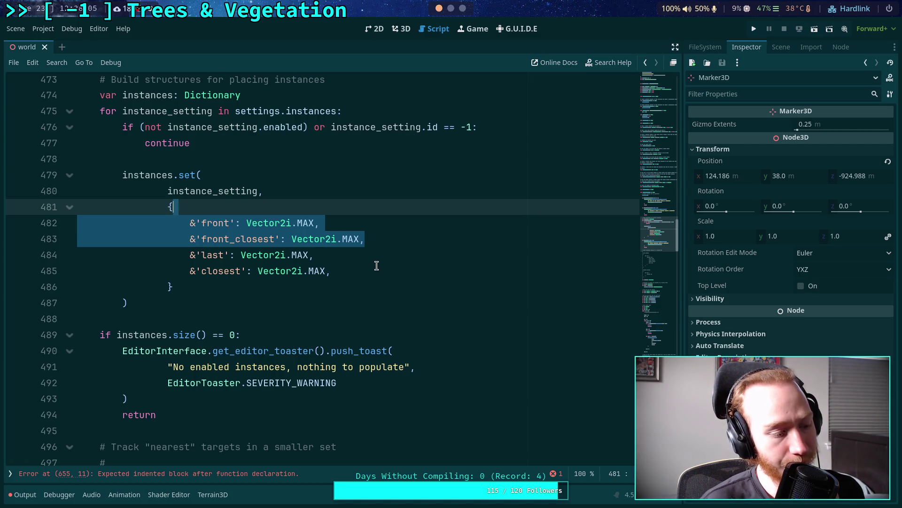
Delete the 'front' and 'front_closest' entries from the tracking dictionary
click(356, 254)
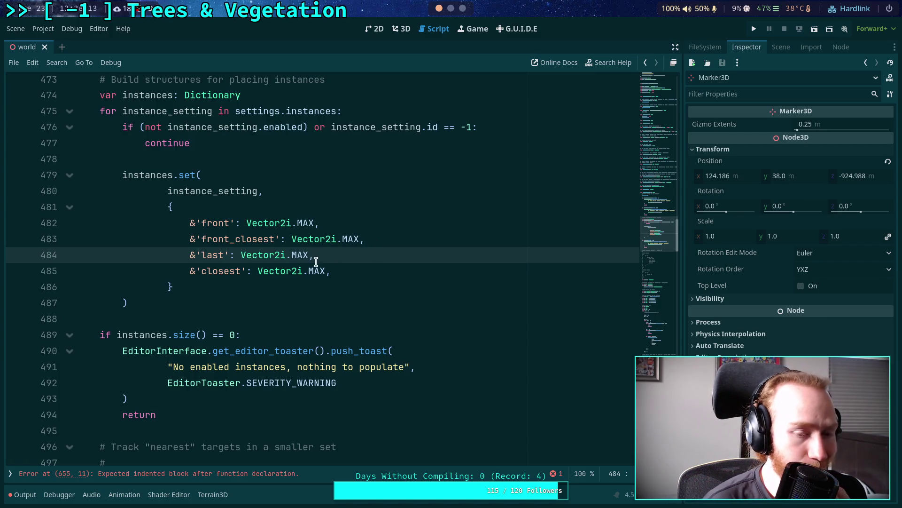
drag(388, 238, 352, 207)
key(BackSpace)
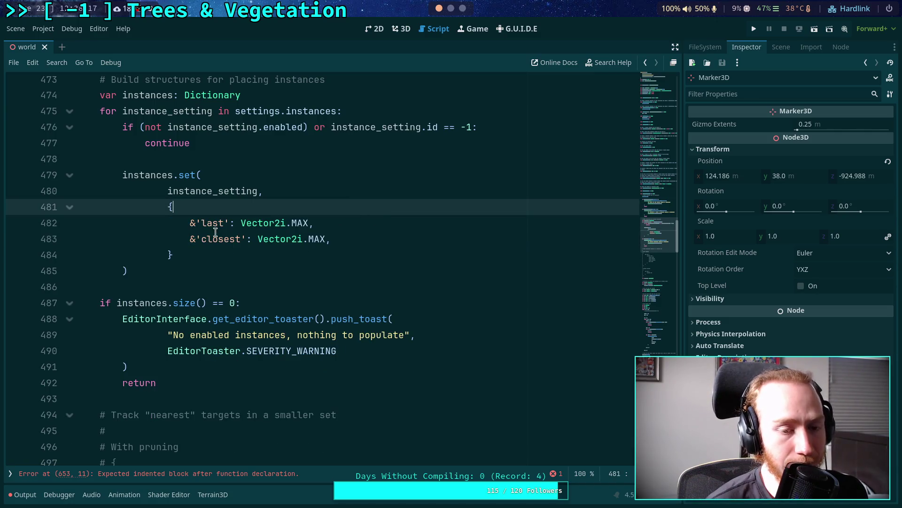
Delete the 'last' entry, leaving only 'closest': Vector2i.MAX
drag(336, 227, 339, 211)
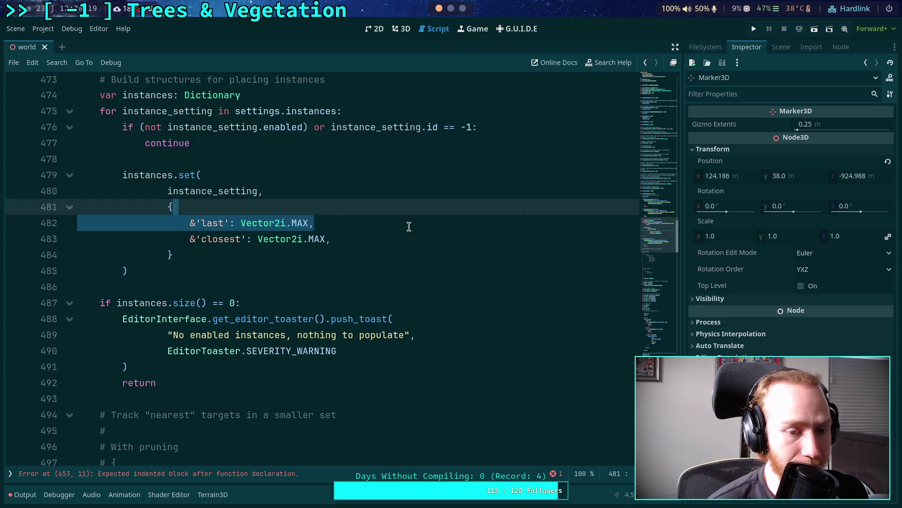
key(BackSpace)
scroll(329, 277, up, 2)
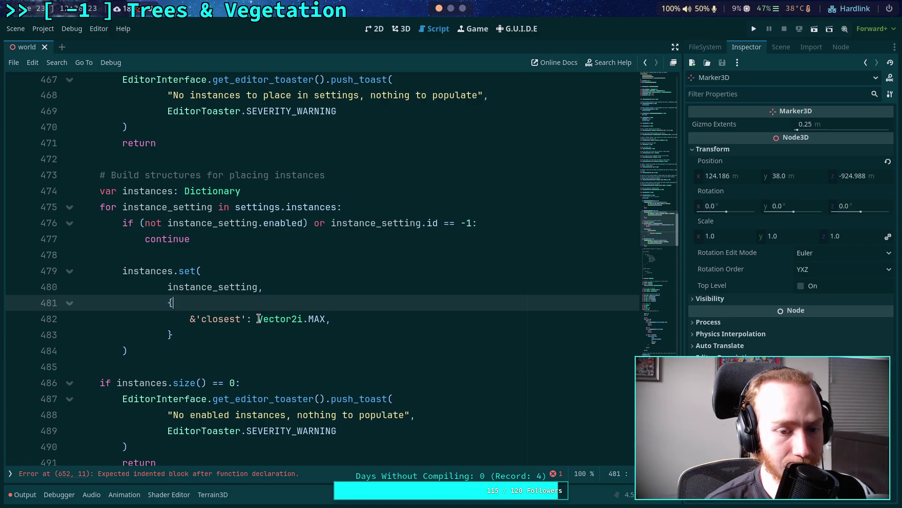
drag(258, 318, 325, 319)
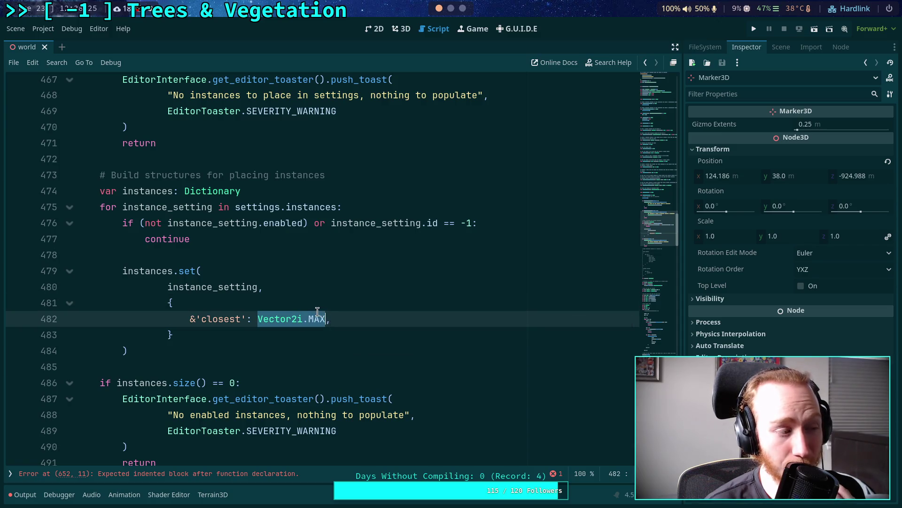
click(189, 320)
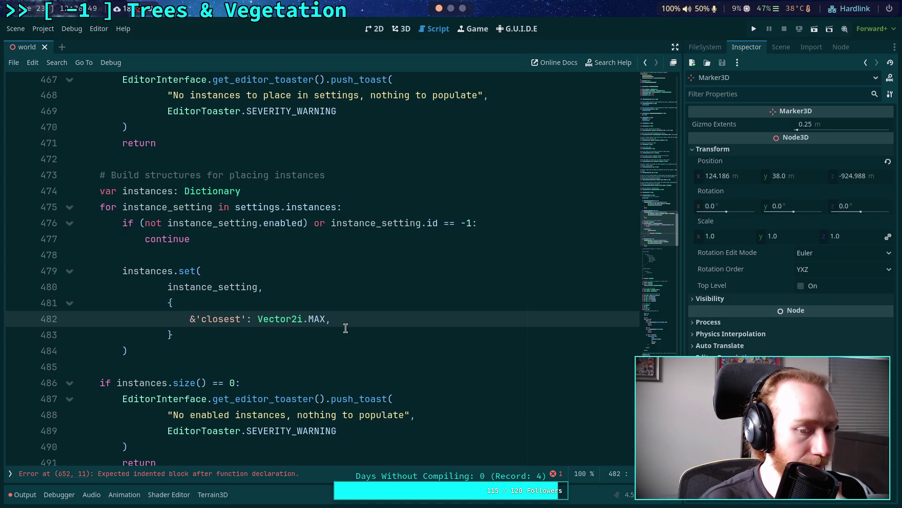
Add an &'last': Vector2i.MAX.x entry above 'closest', commented '# int max'
key(Up)
key(Return)
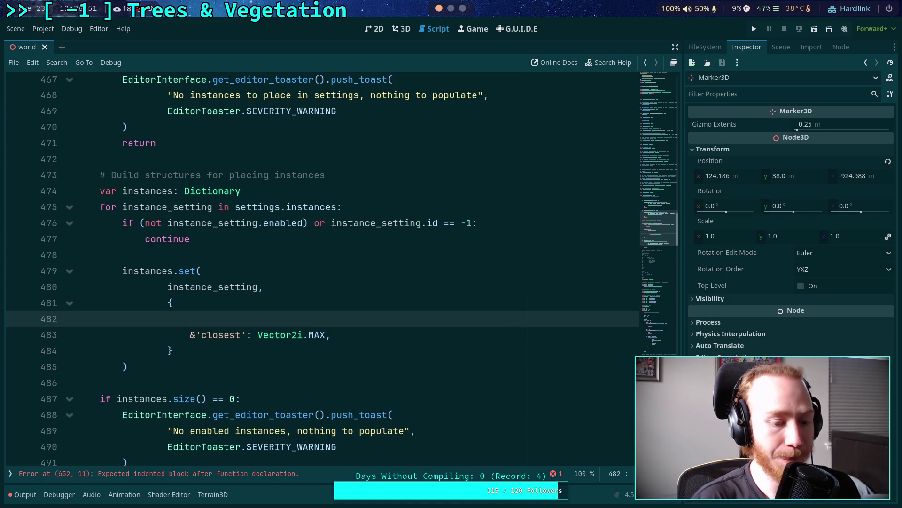
text(&')
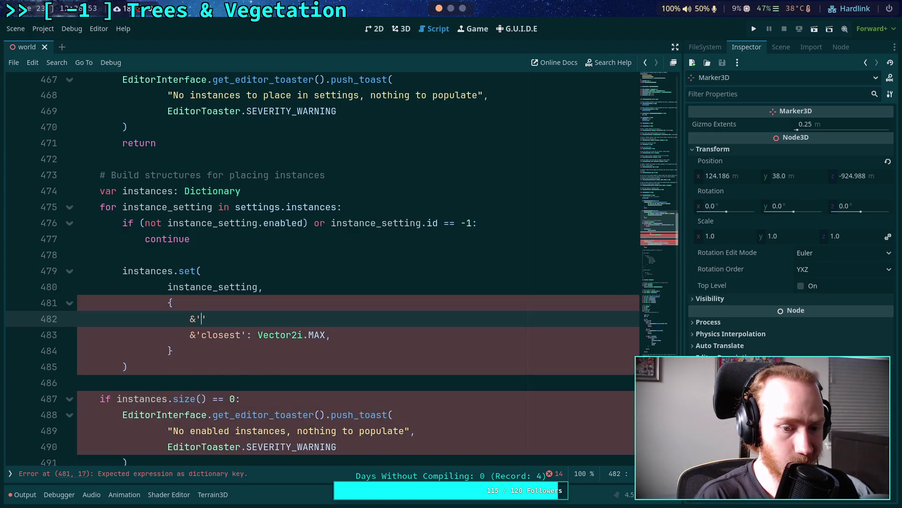
text(last)
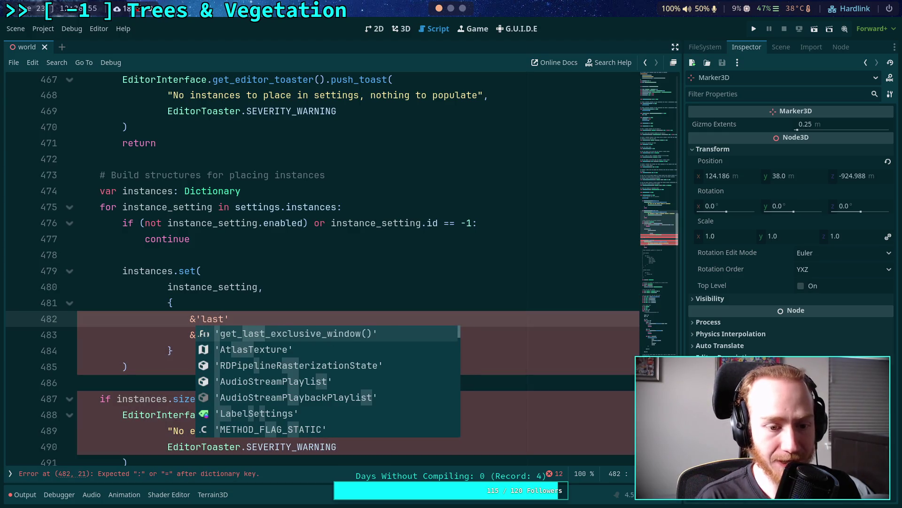
key(Right)
text(:)
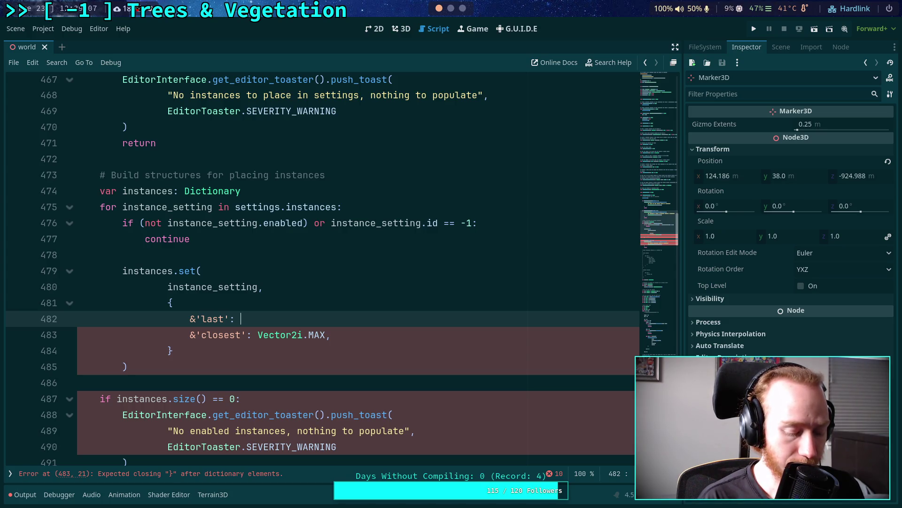
text(Vec2.)
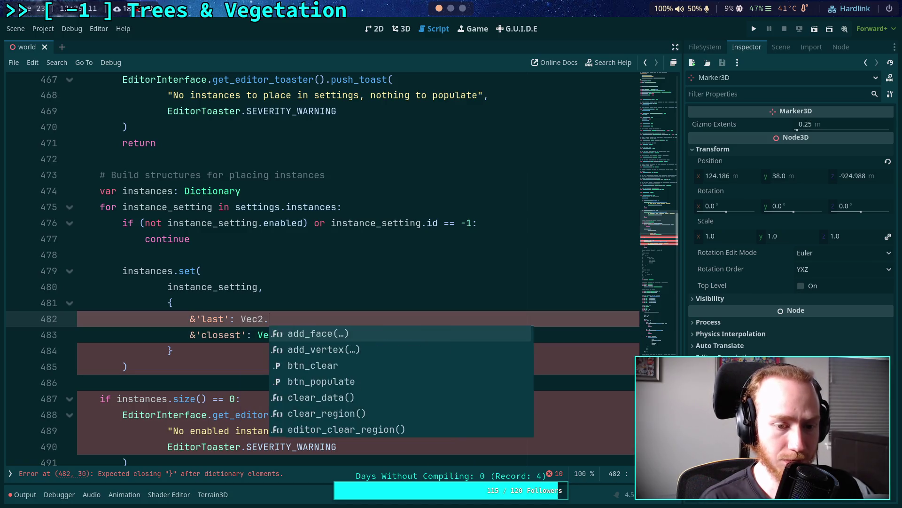
key(Escape)
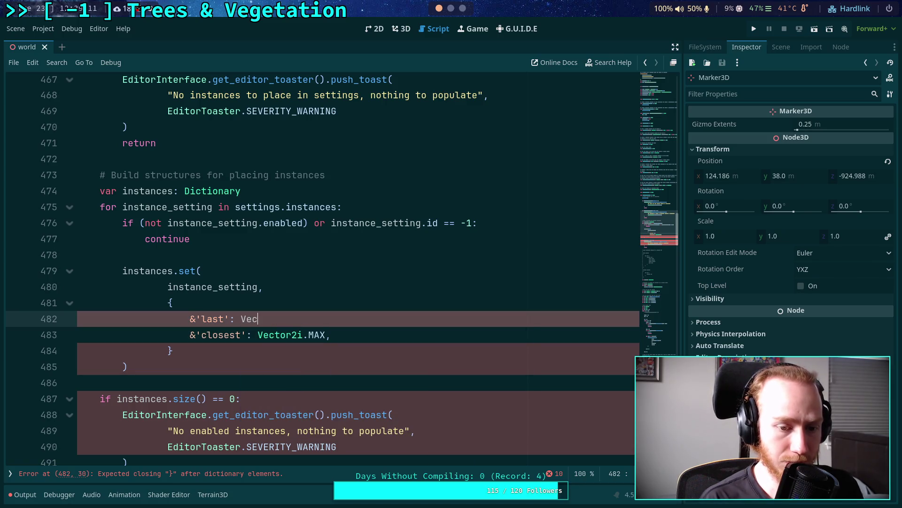
text(tor2i)
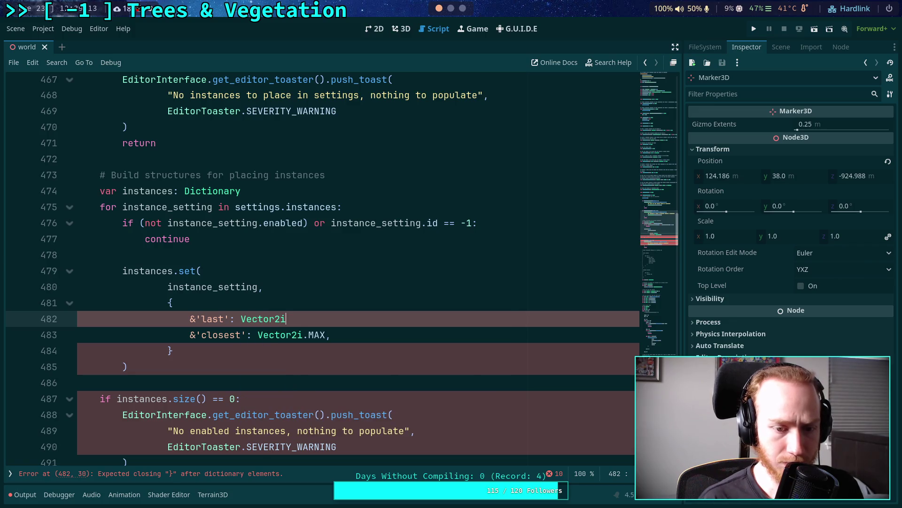
text(.MAX.)
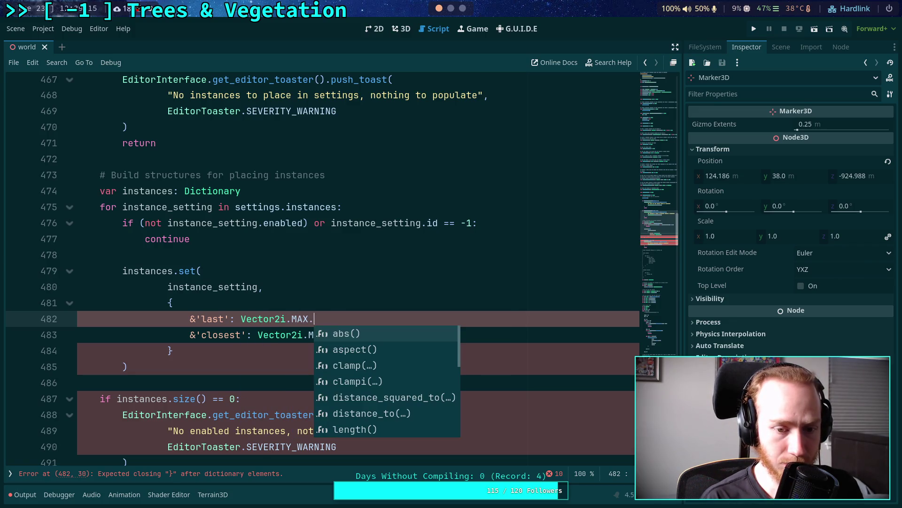
text(x)
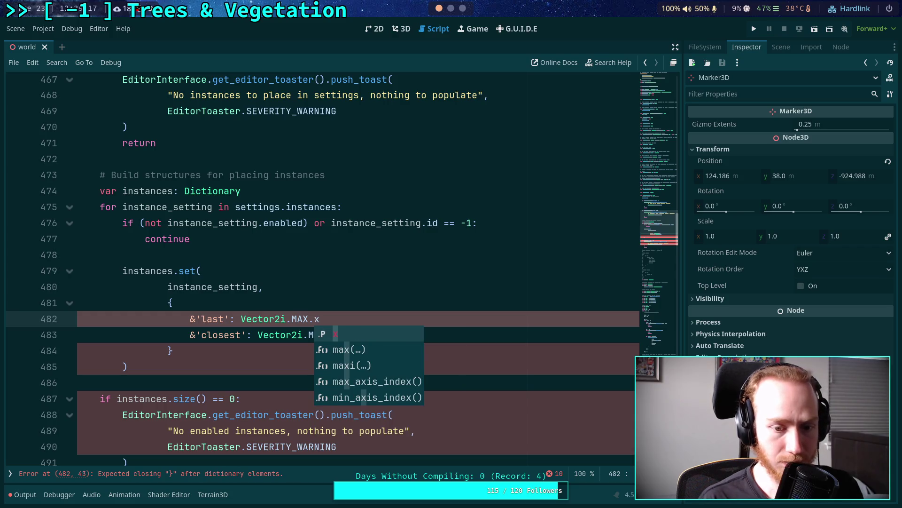
text(,)
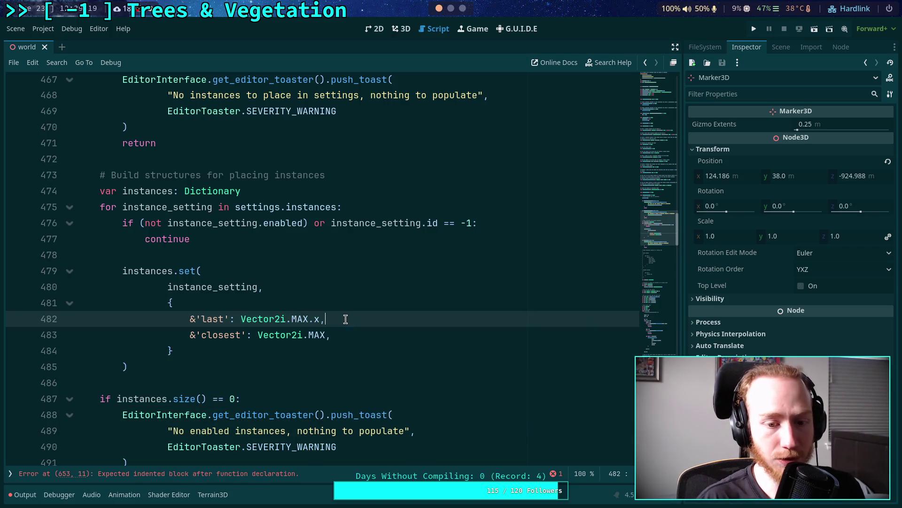
text( # int)
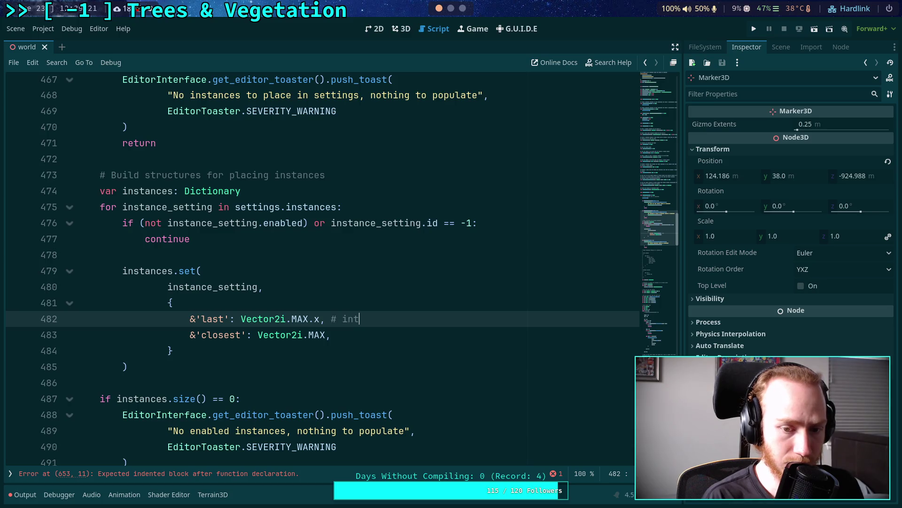
text( max)
Add a '# vec max' comment to the 'closest' entry
click(332, 334)
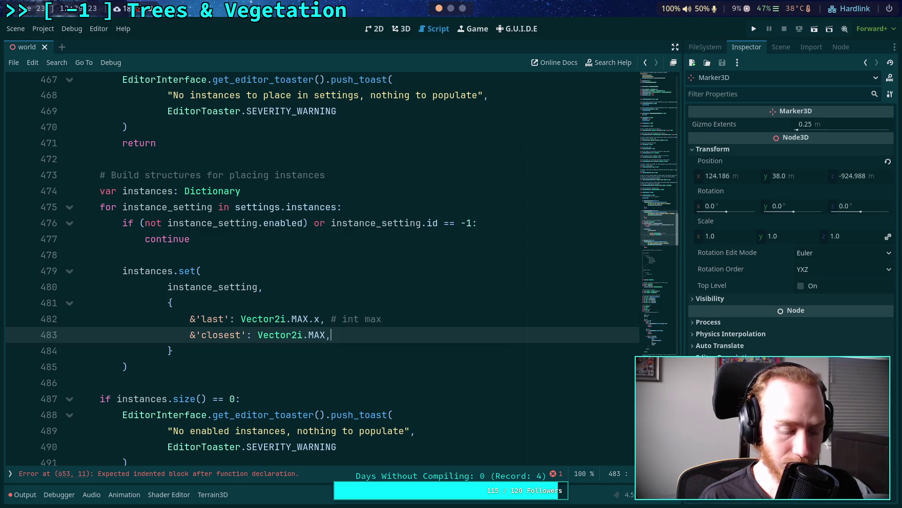
text( # )
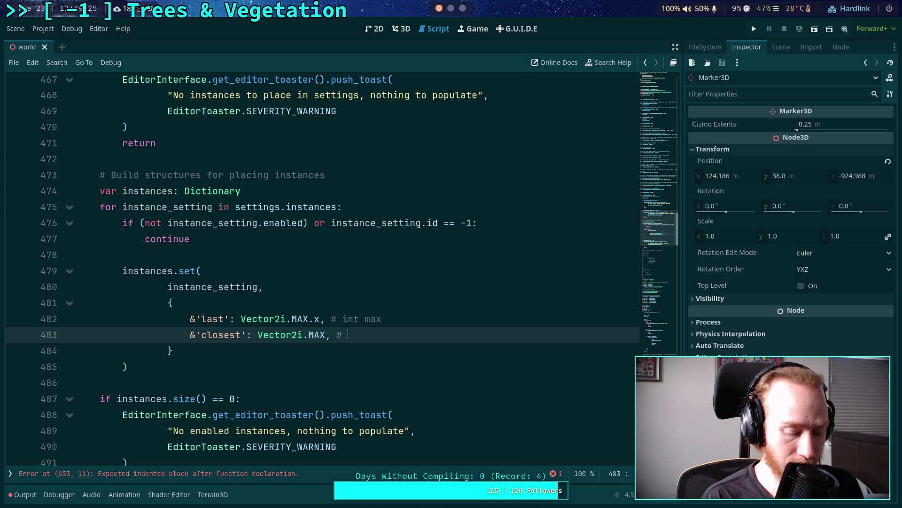
text(vect)
key(BackSpace)
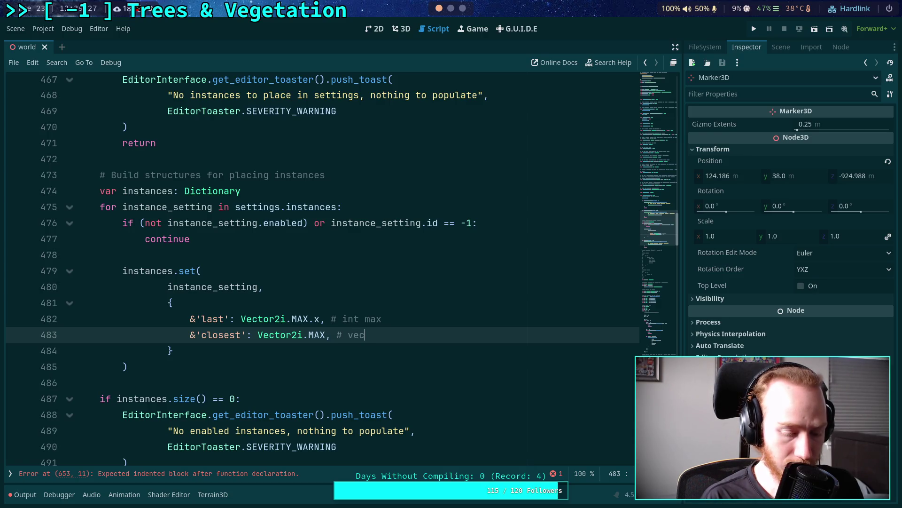
text( max)
click(334, 322)
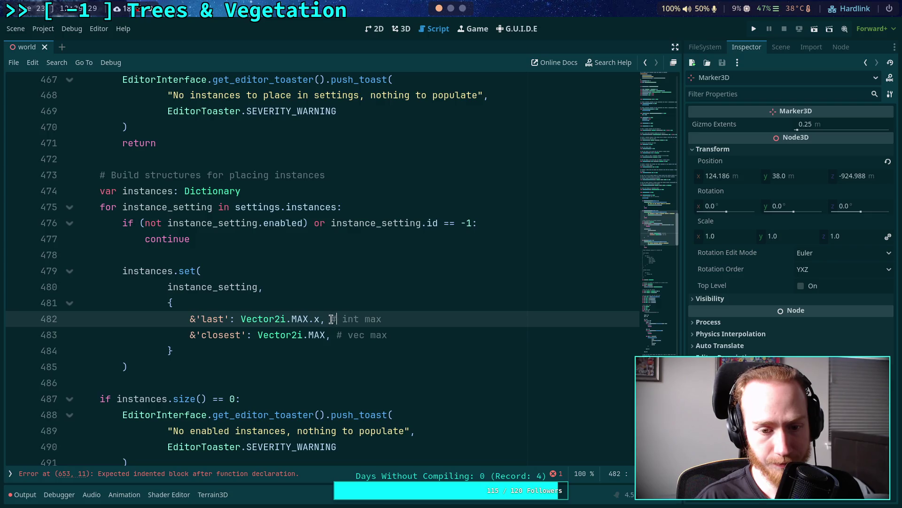
click(449, 328)
scroll(420, 361, down, 2)
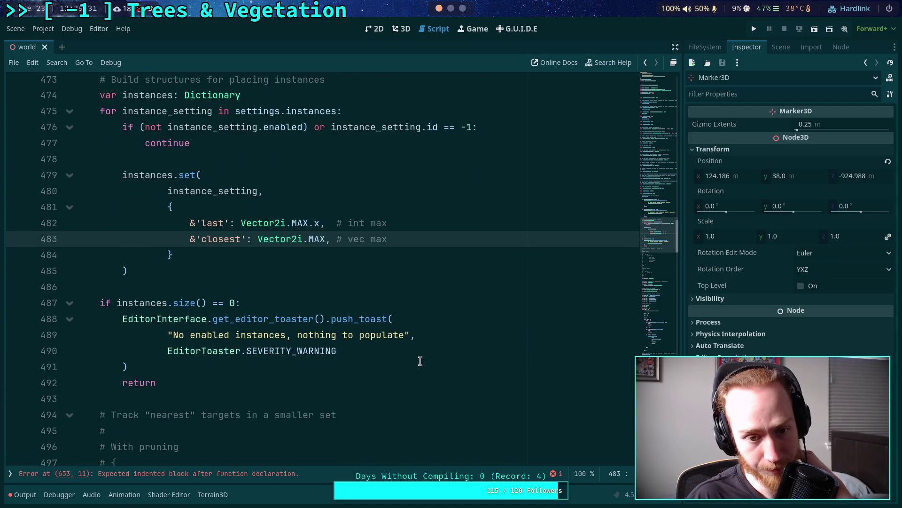
scroll(420, 360, up, 6)
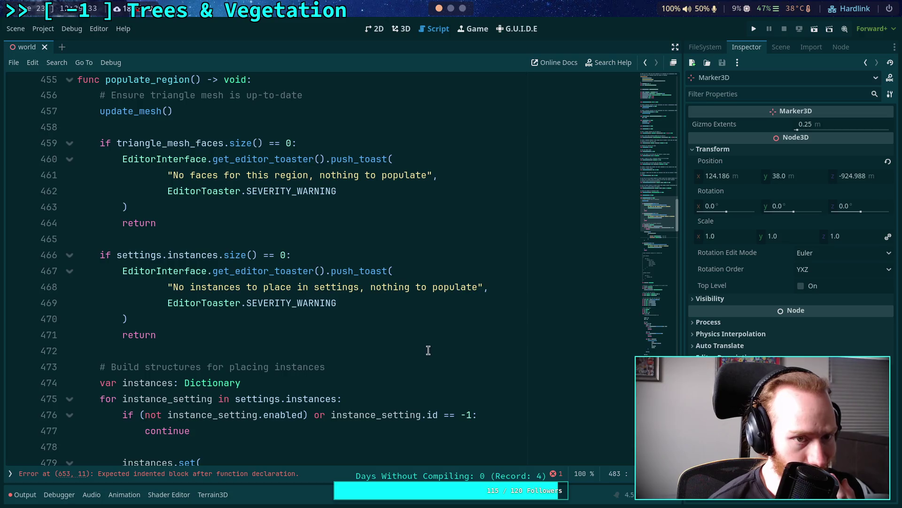
scroll(483, 326, down, 4)
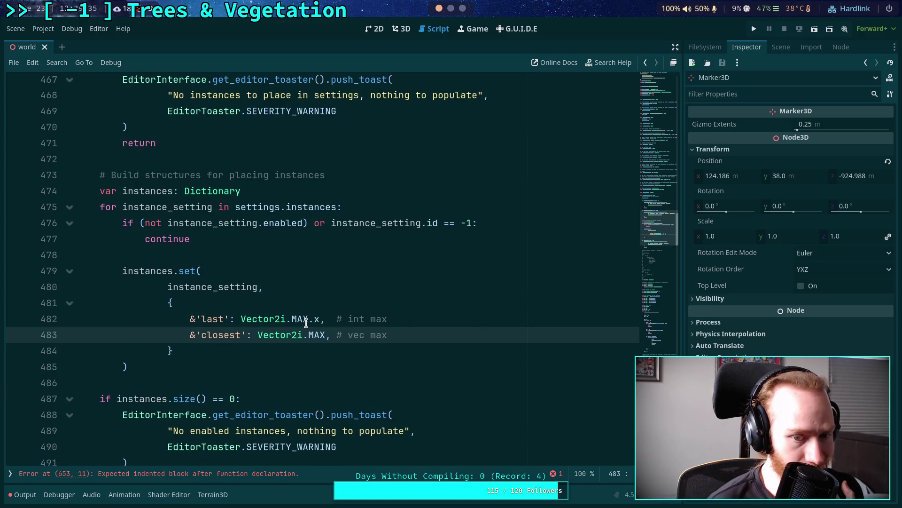
mouse_move(304, 321)
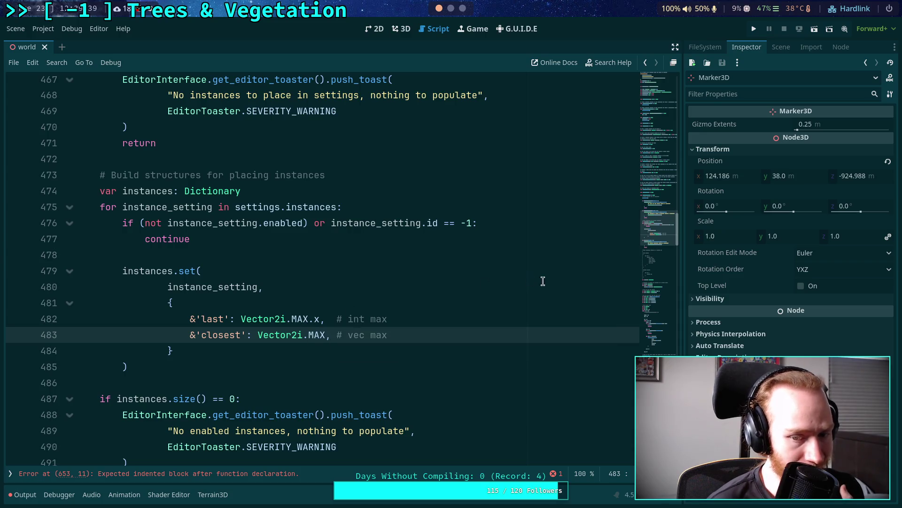
drag(658, 228, 662, 74)
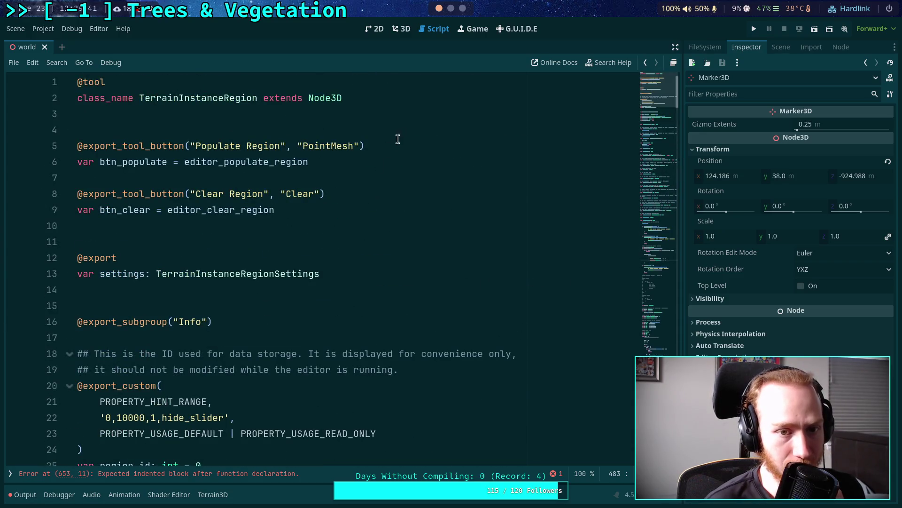
Declare 'const INT_MAX: int = Vector2i.MAX.x' below the class declaration
click(419, 121)
key(Return)
key(Return)
key(Up)
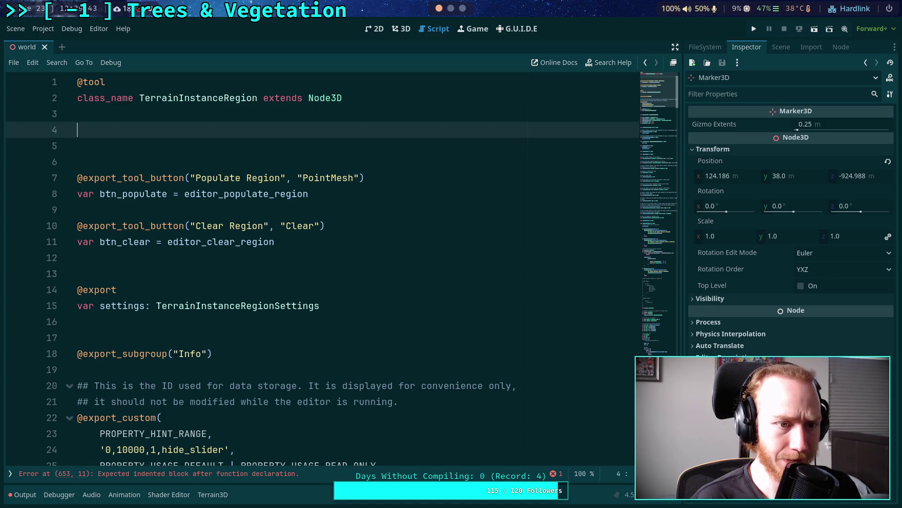
text(cont)
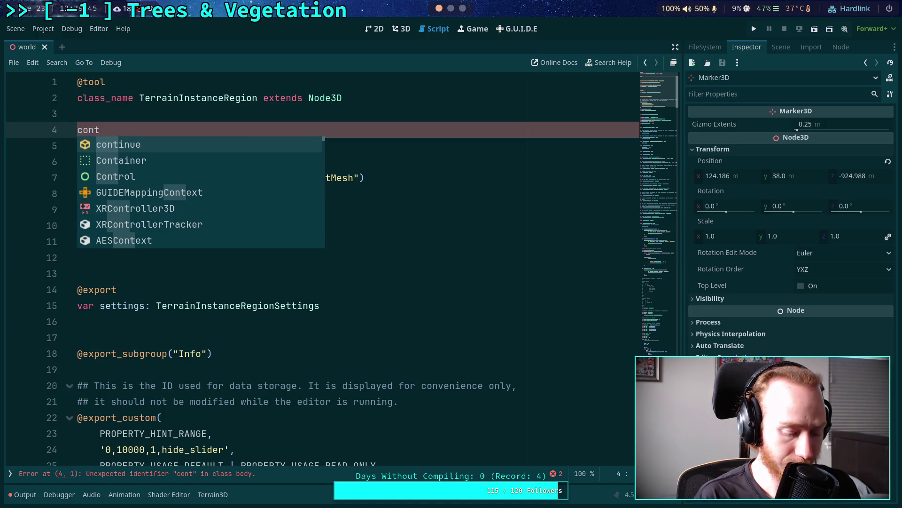
key(BackSpace)
text(st INT_MAX)
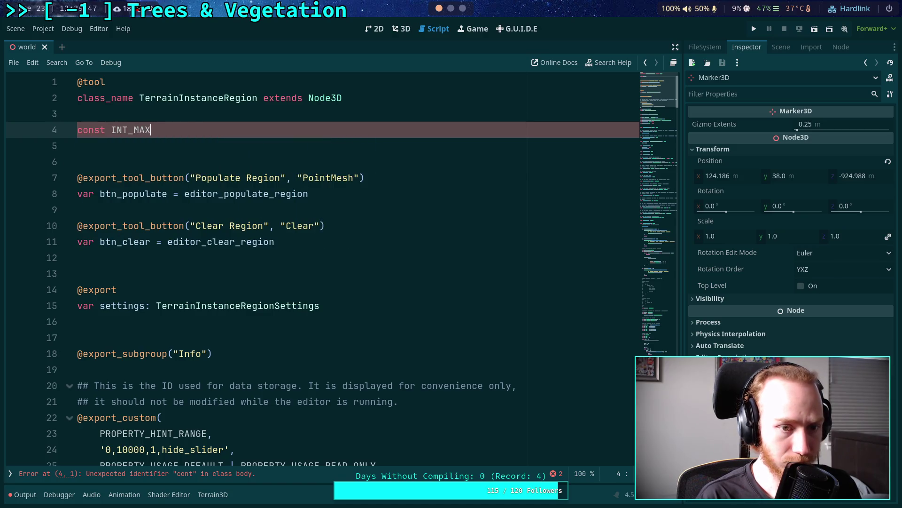
text(: int = Vector2i)
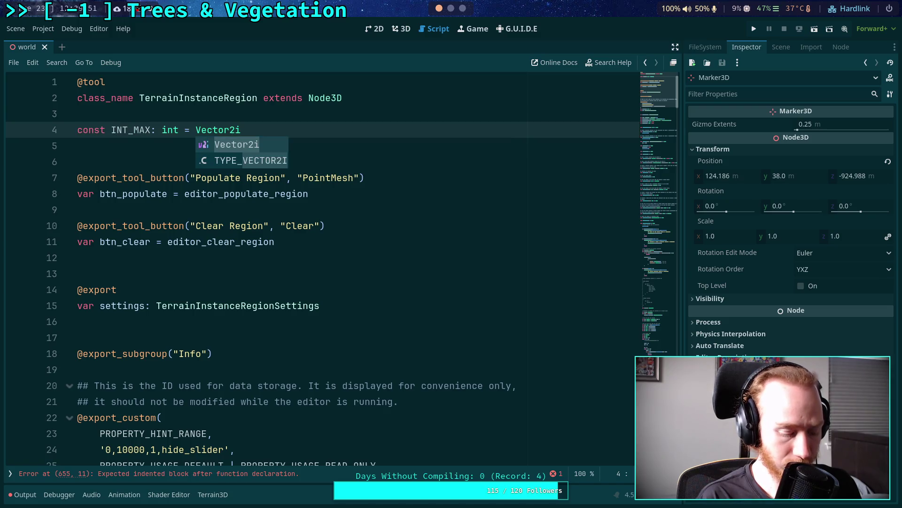
text(.MAX.x)
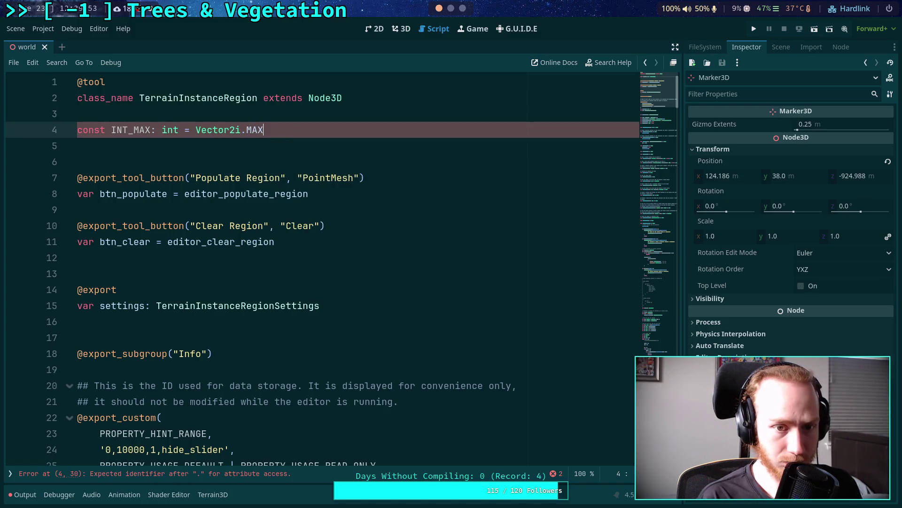
click(210, 156)
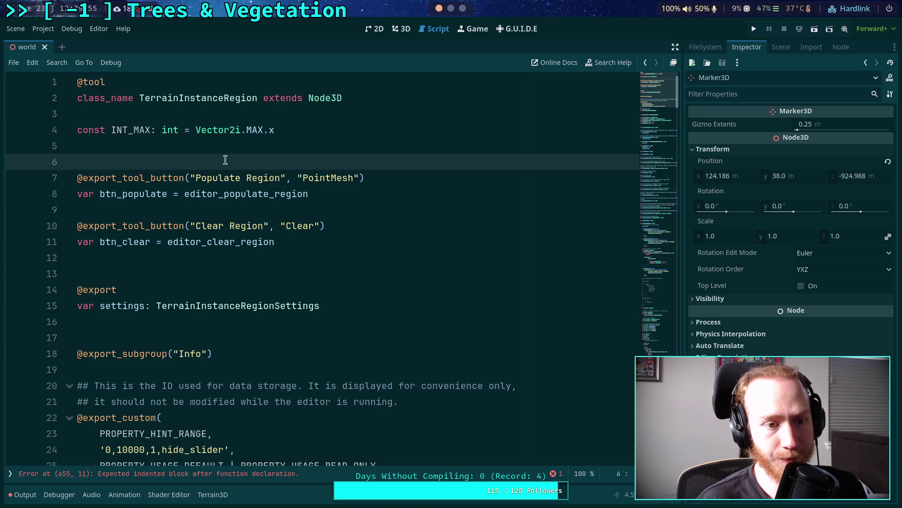
click(296, 110)
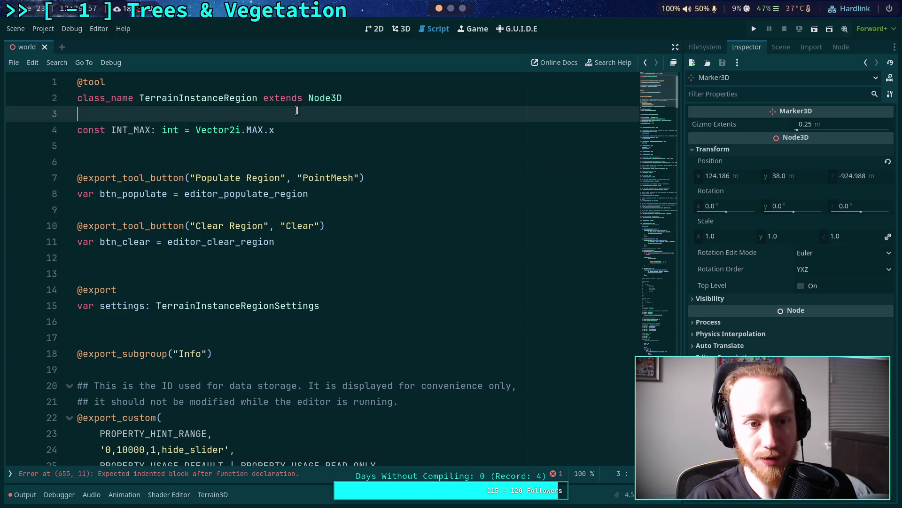
key(Return)
click(301, 161)
On blank line 535, test typing MAXI and int.MA, then clear them
click(672, 241)
mouse_move(672, 240)
mouse_down()
mouse_move(660, 316)
mouse_move(657, 298)
mouse_up()
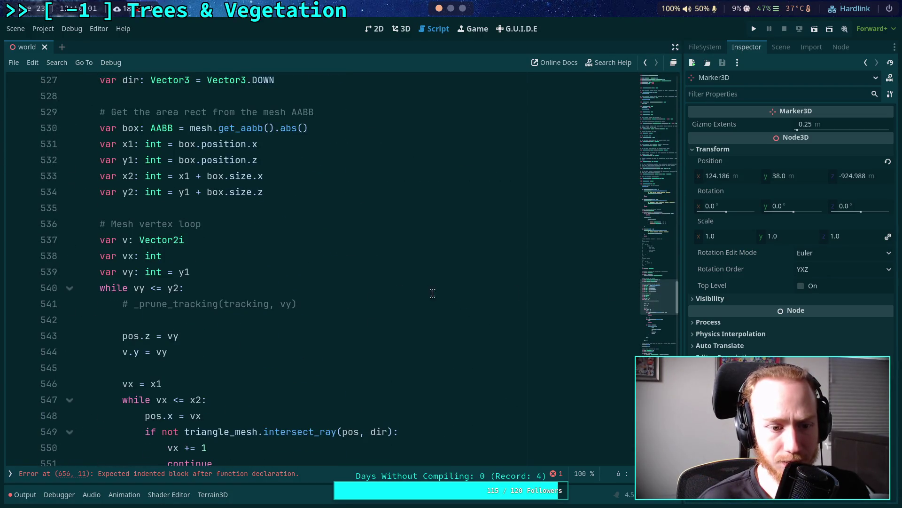
click(316, 212)
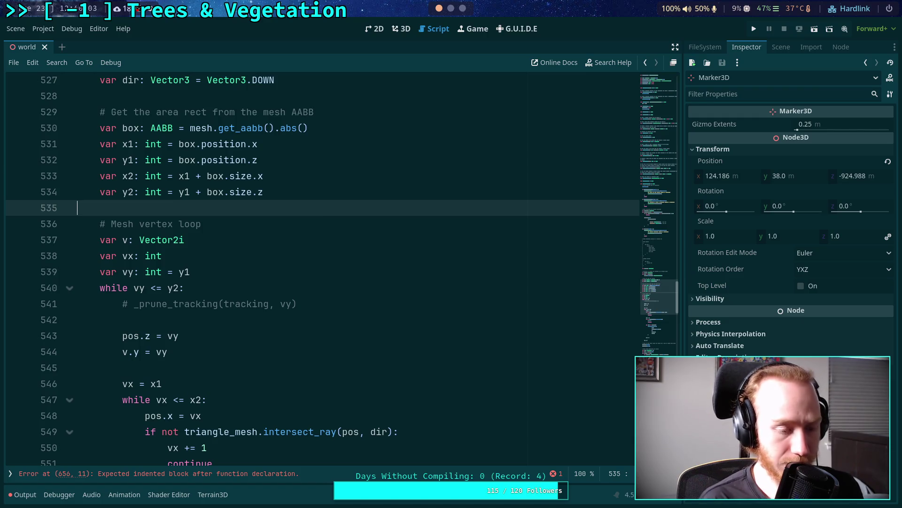
text(MAX)
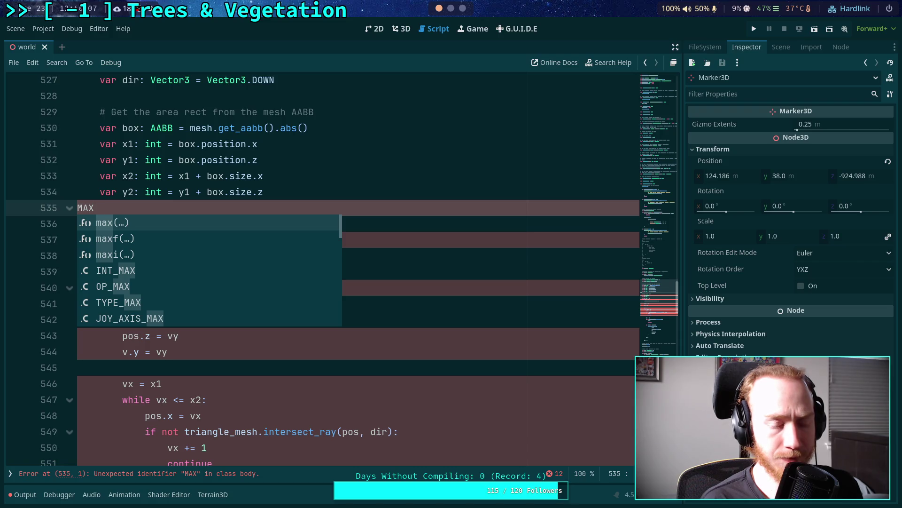
text(I)
key(BackSpace)
key(BackSpace)
key(BackSpace)
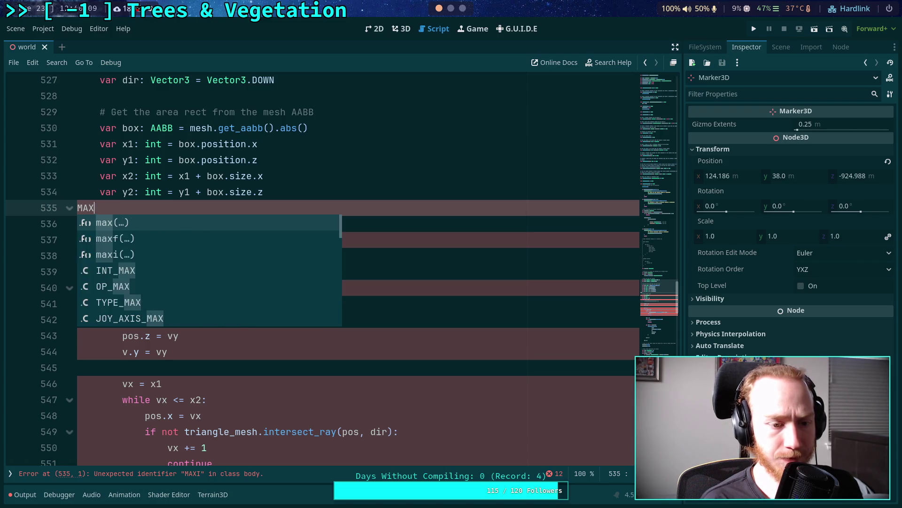
text(int.MA)
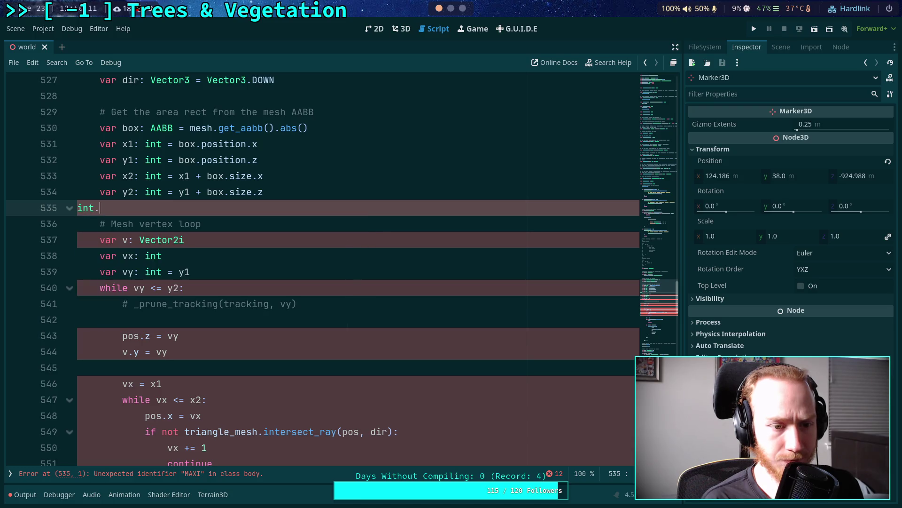
key(BackSpace)
key(BackSpace)
key(BackSpace)
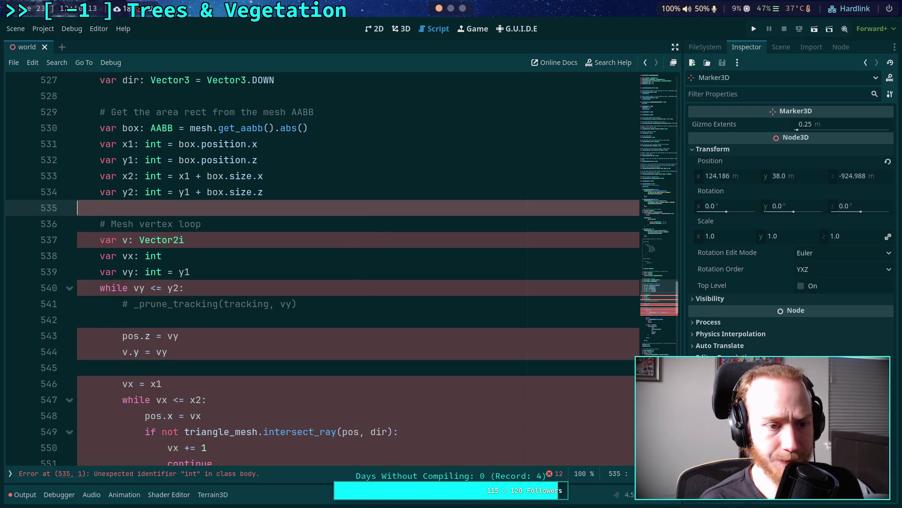
Replace Vector2i.MAX.x in the 'last' entry with INT_MAX
scroll(361, 224, down, 3)
scroll(361, 223, up, 18)
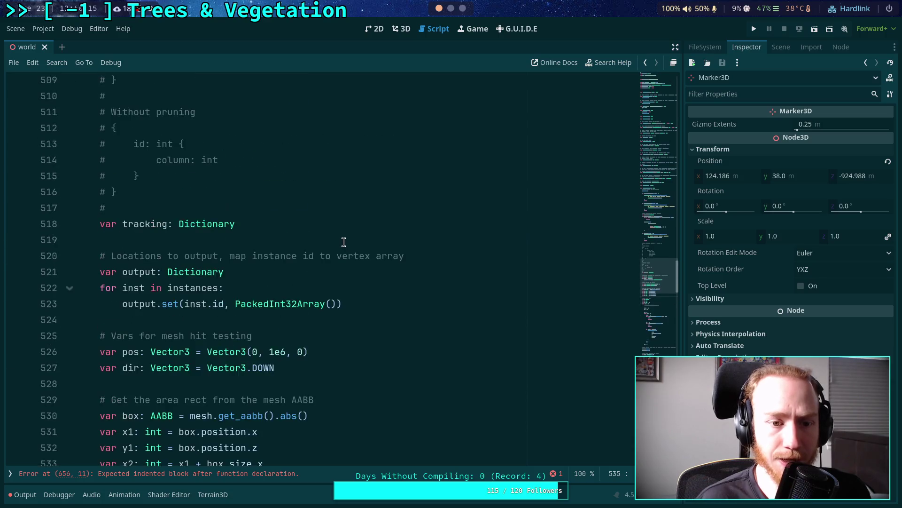
scroll(332, 262, up, 2)
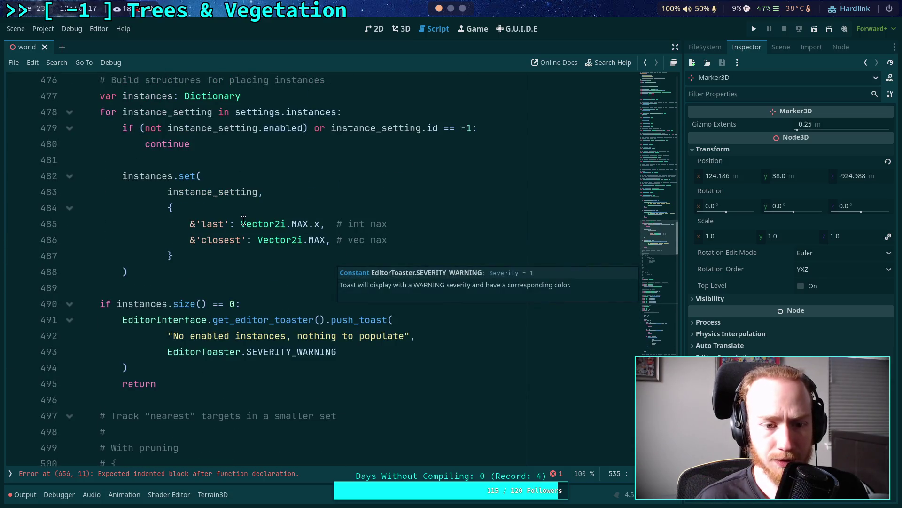
drag(241, 224, 321, 225)
text(INT_MAX)
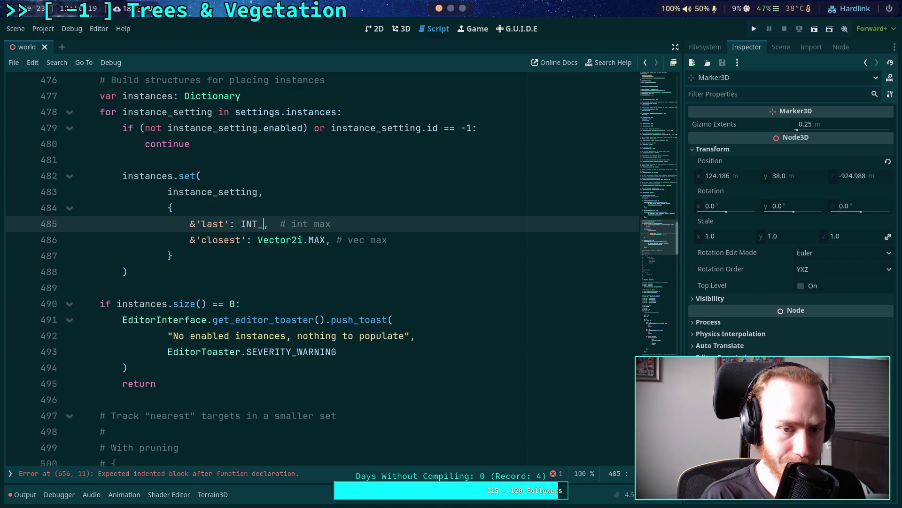
Remove the int max and vec max comments and add a comma after Vector2i.MAX
drag(286, 224, 357, 225)
key(BackSpace)
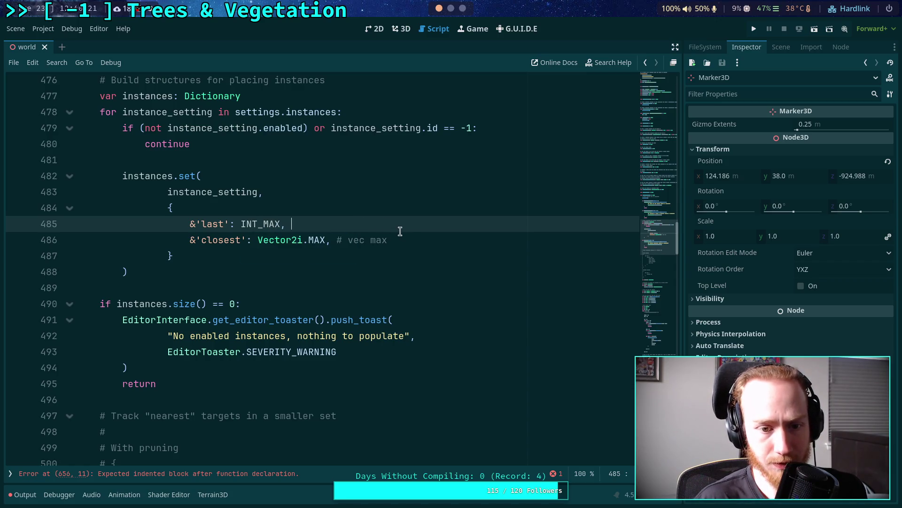
drag(413, 240, 329, 240)
key(BackSpace)
click(240, 223)
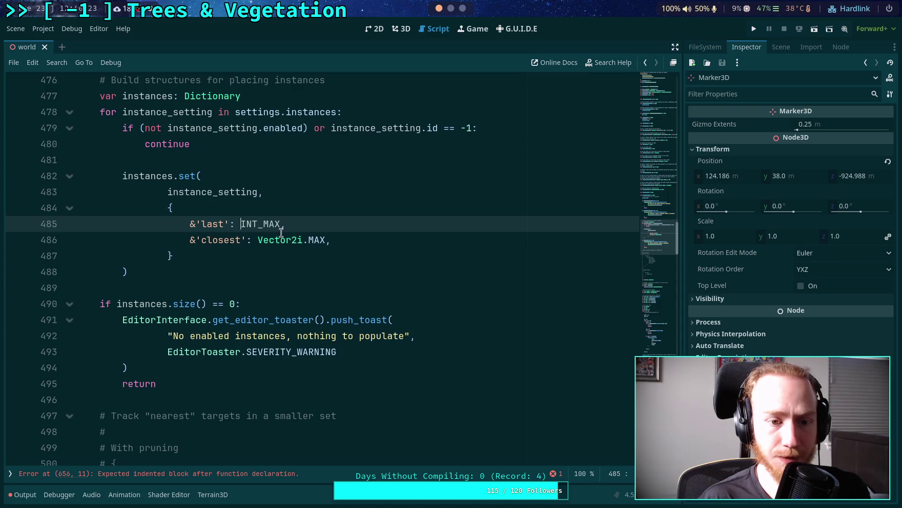
click(383, 239)
text(,)
click(373, 273)
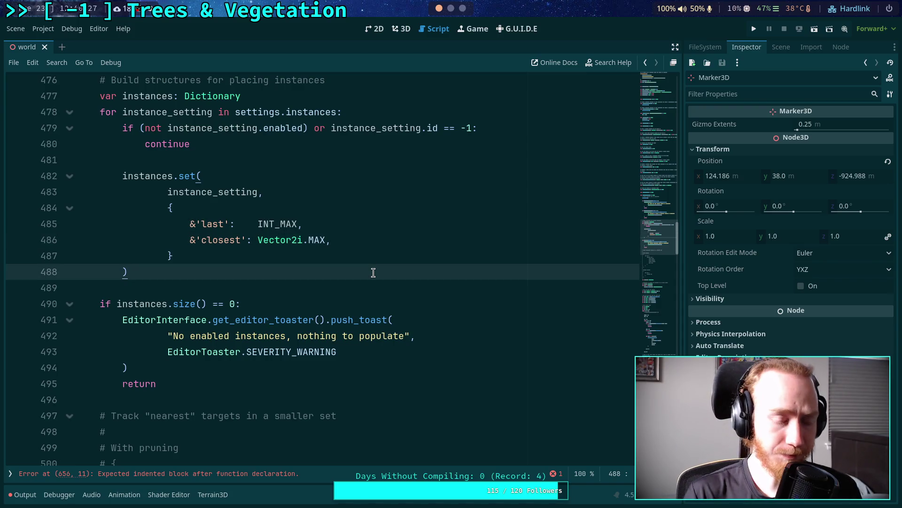
Look over the 'last' entry, then switch to an empty desktop workspace
drag(188, 224, 322, 218)
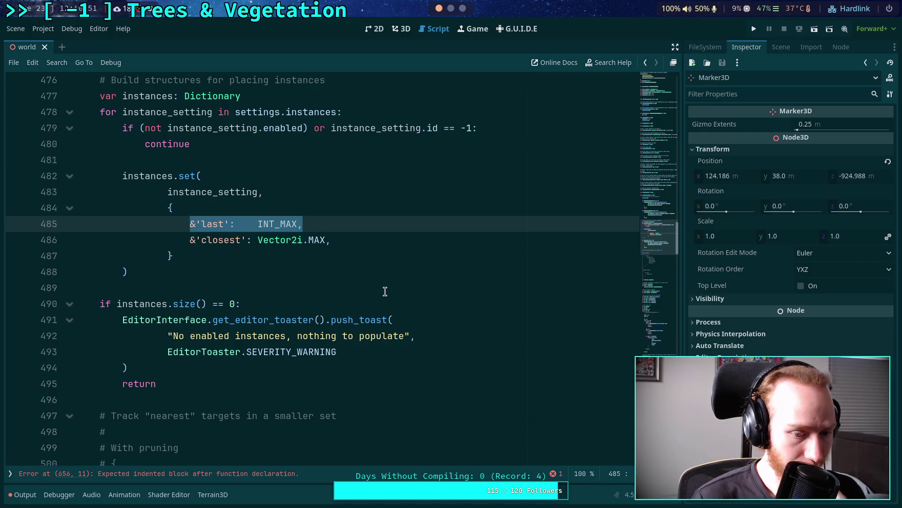
click(282, 284)
click(282, 271)
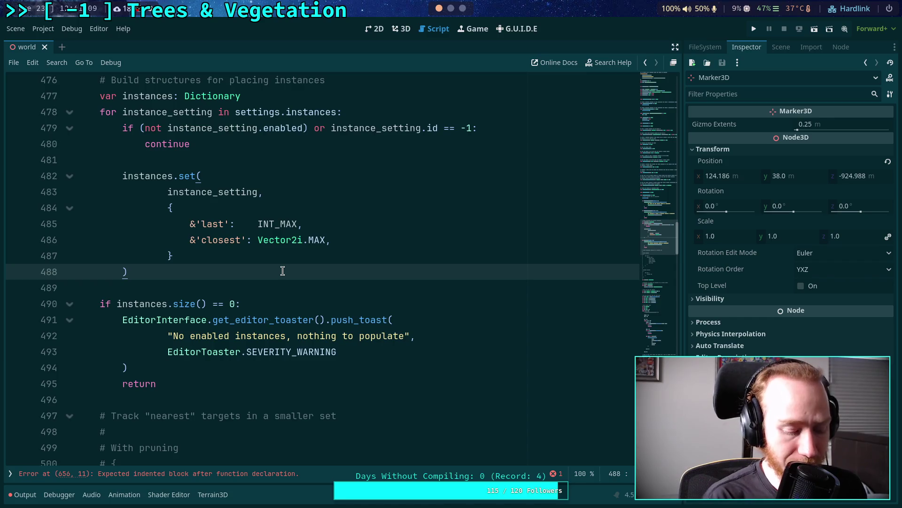
key(super+2)
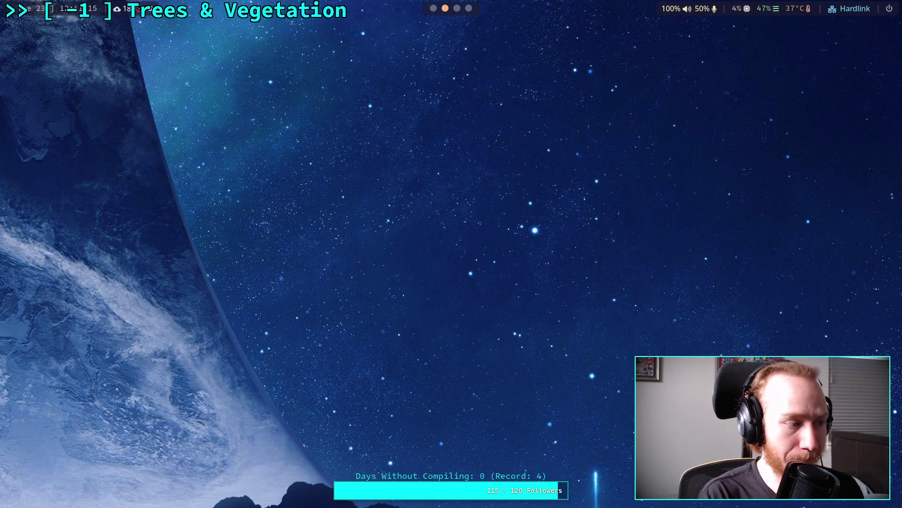
Open a terminal and go into the zombie-game folder via cd-godot
key(super+3)
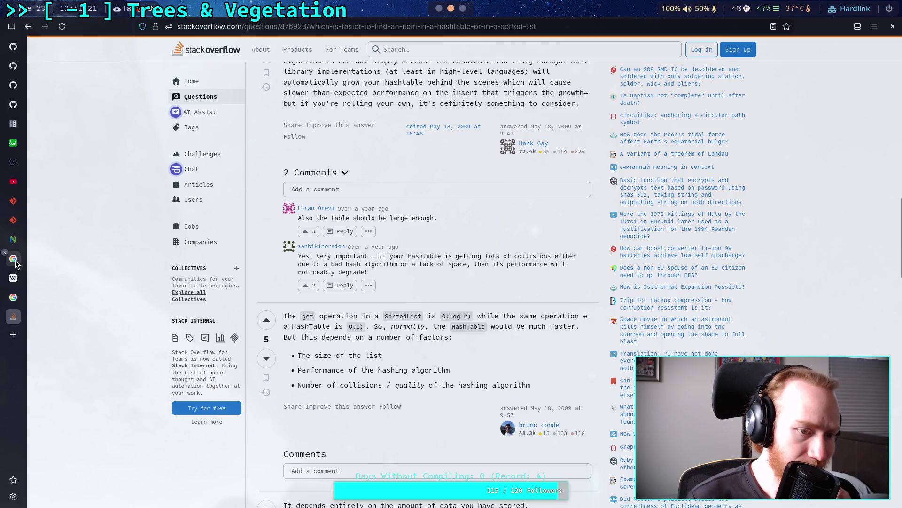
key(super+2)
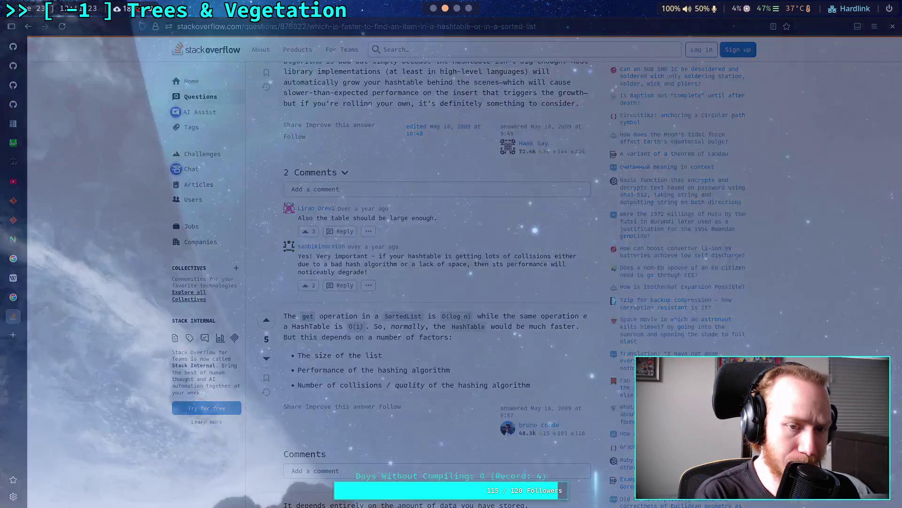
key(super+Return)
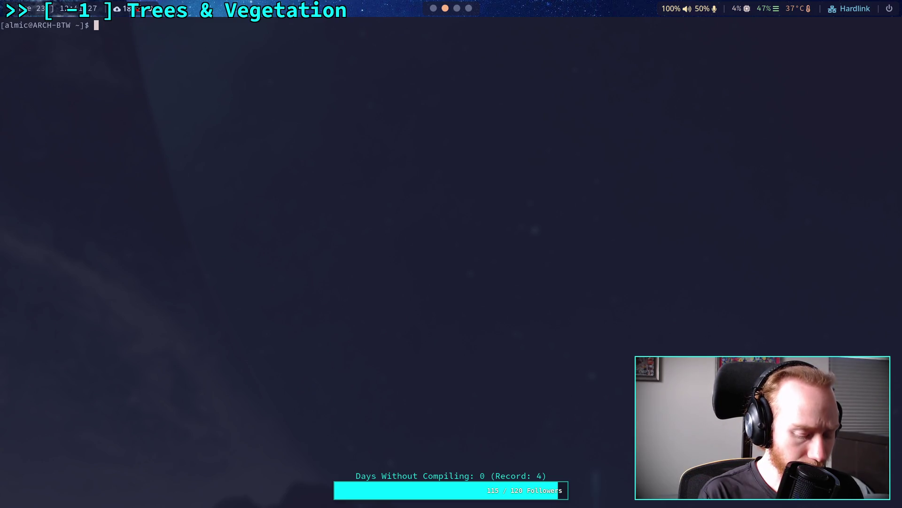
text(chd-)
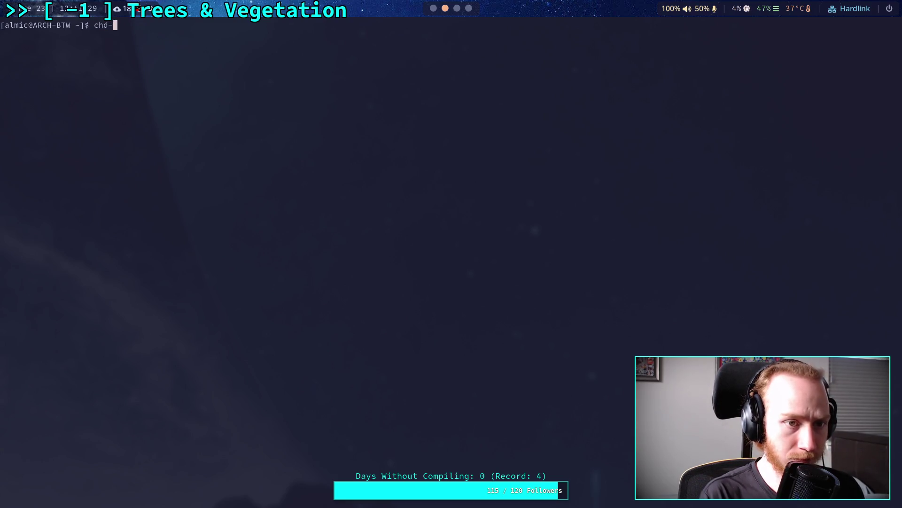
key(BackSpace)
key(BackSpace)
key(BackSpace)
text(d-godot)
key(Return)
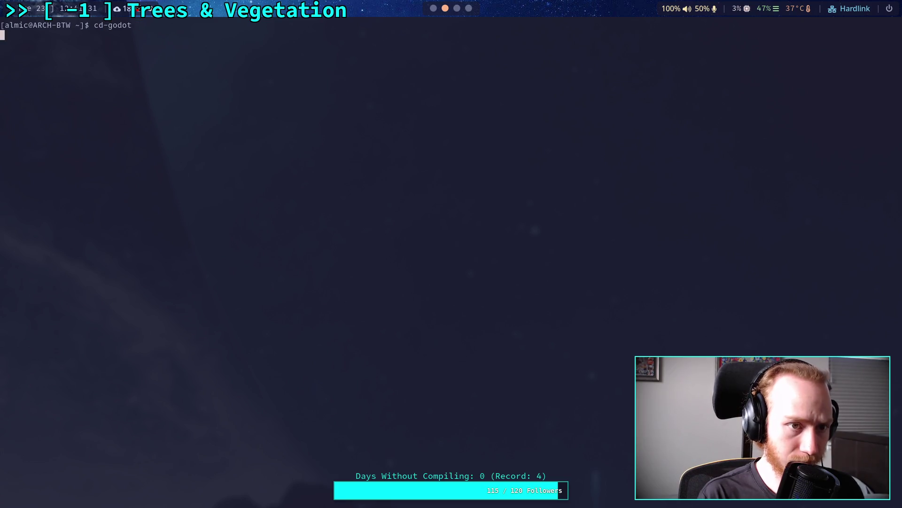
text(cd zombie-game)
key(Return)
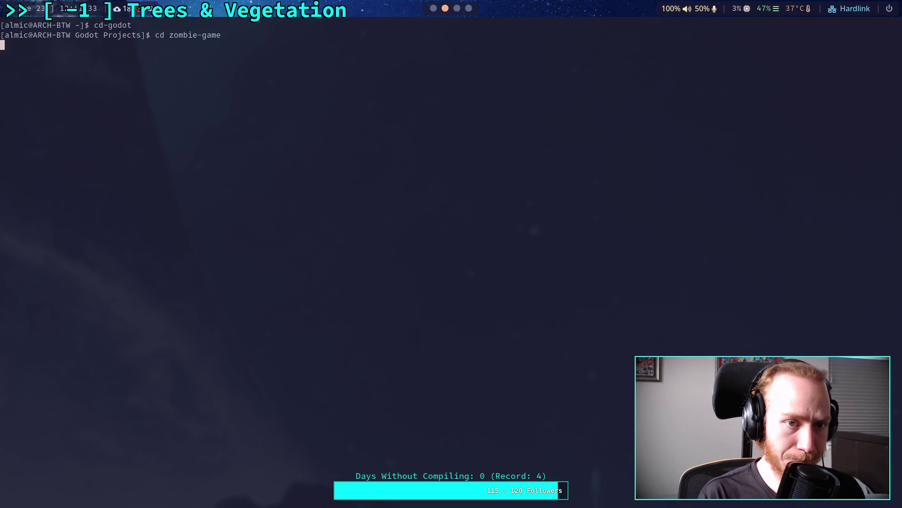
Run tmux list-sessions, then attach to the zombie-game session
text(tmux lis)
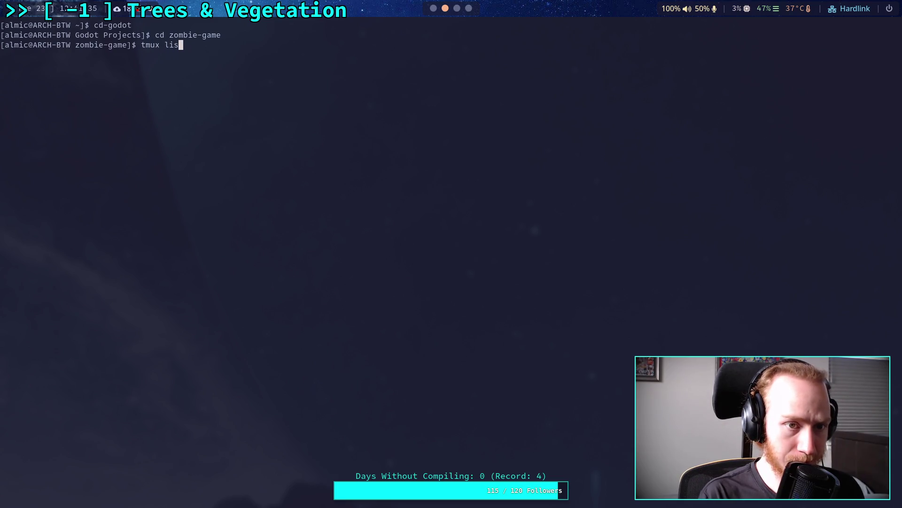
key(BackSpace)
key(BackSpace)
key(BackSpace)
text(a)
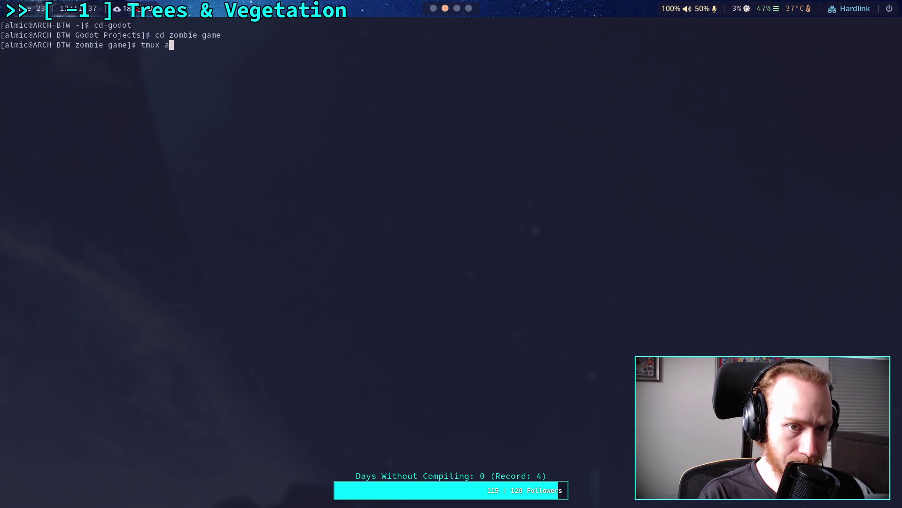
key(BackSpace)
text(list-)
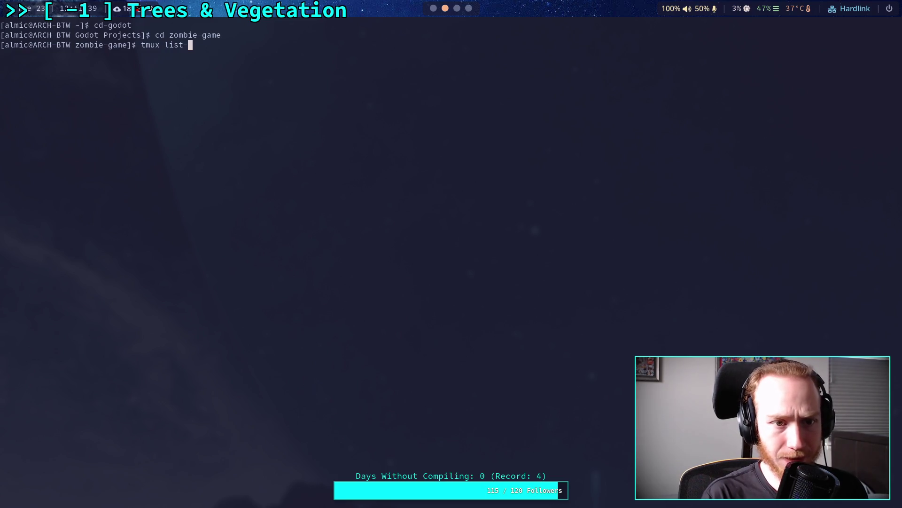
text(sessions)
key(Return)
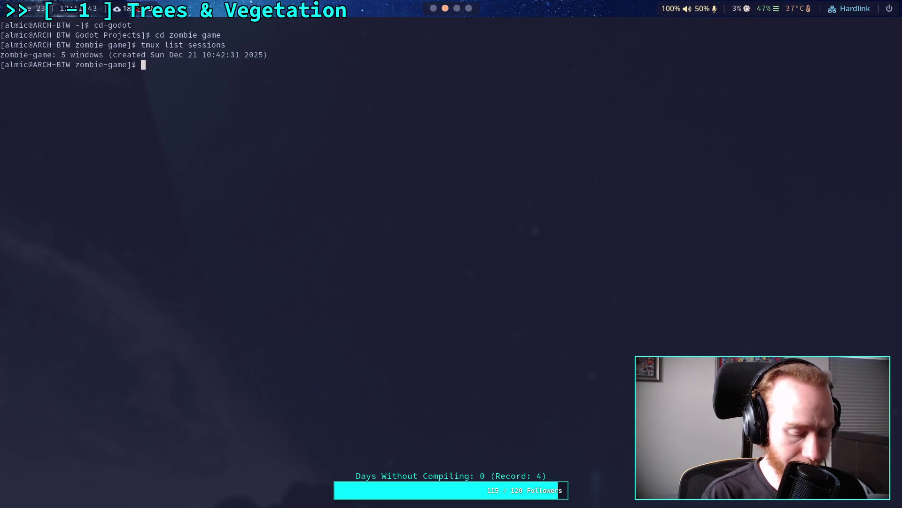
text(tmux attach)
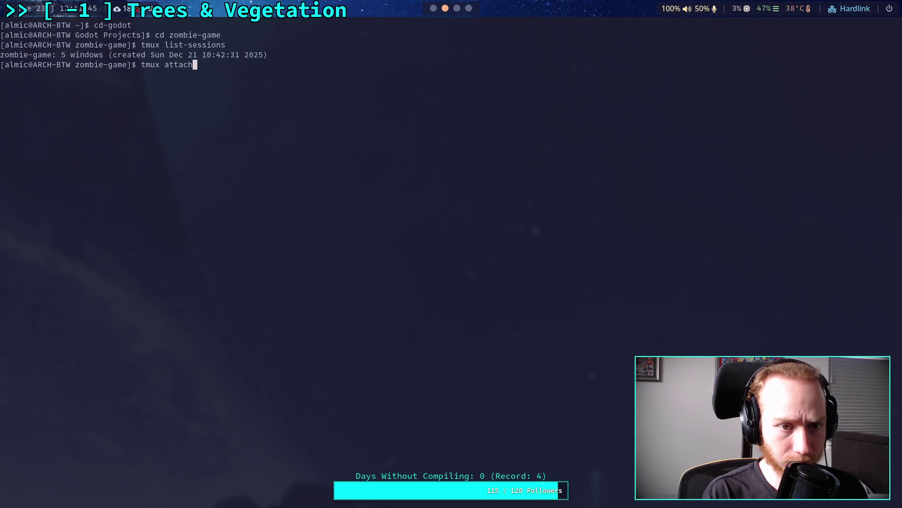
text(-ses -t z)
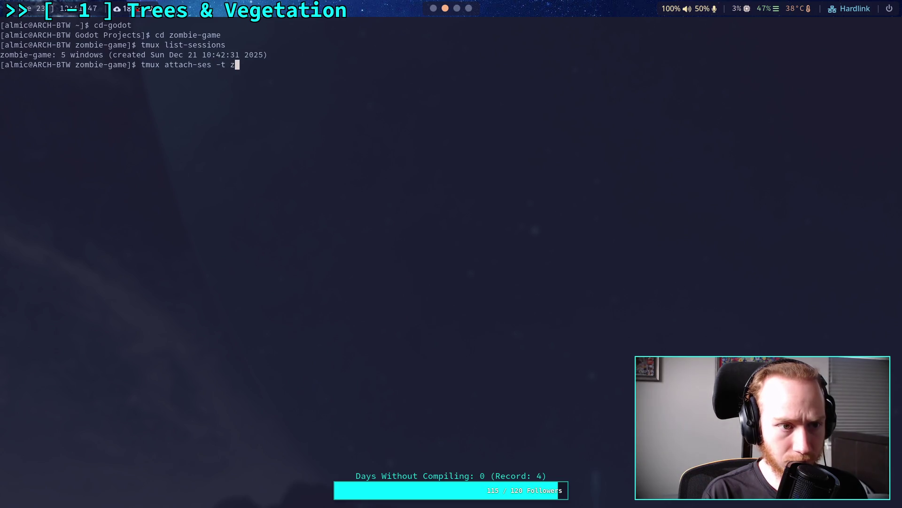
text(ombi)
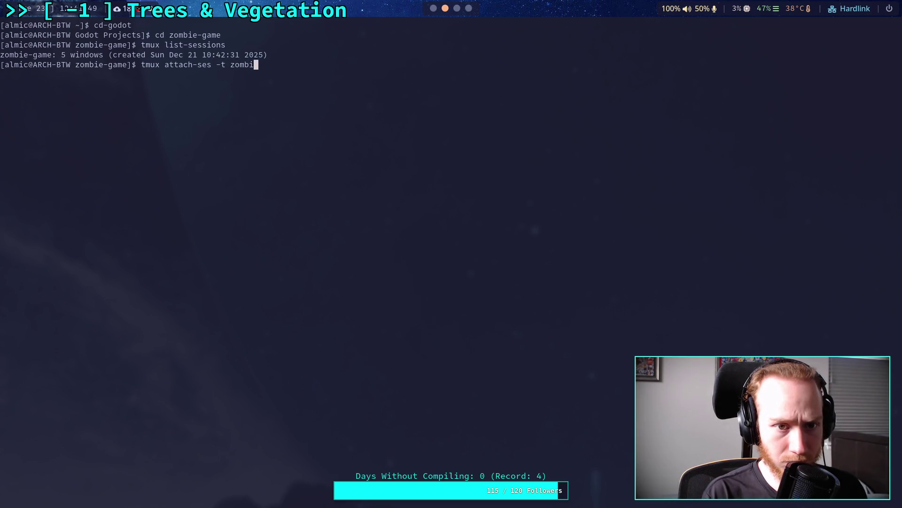
text(e-gam)
key(BackSpace)
key(BackSpace)
key(BackSpace)
text(ga)
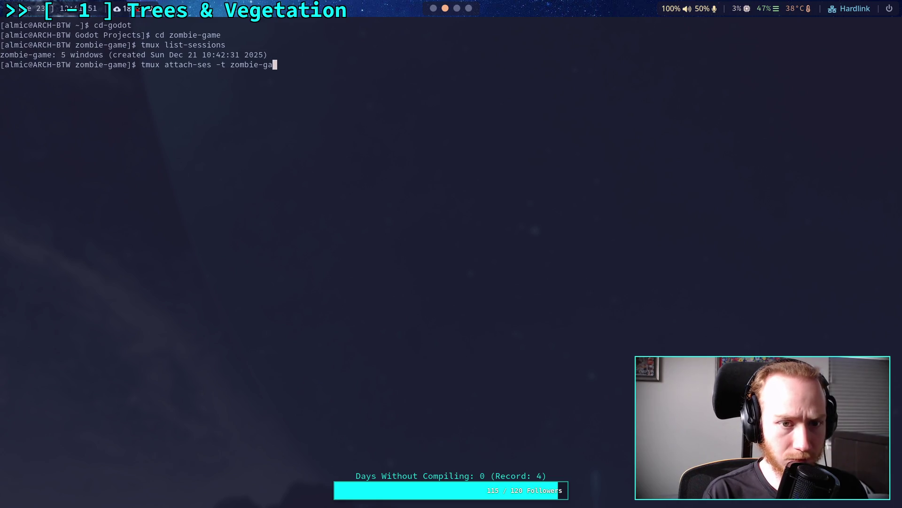
text(me)
key(Return)
Switch to the Terrain3D tmux window and scroll up through terrain_3d_instancer.cpp
key(ctrl+b)
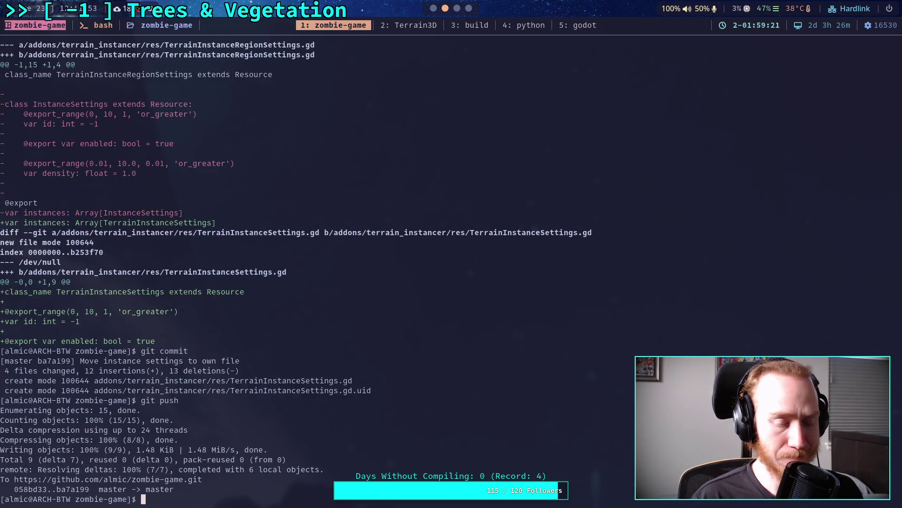
key(2)
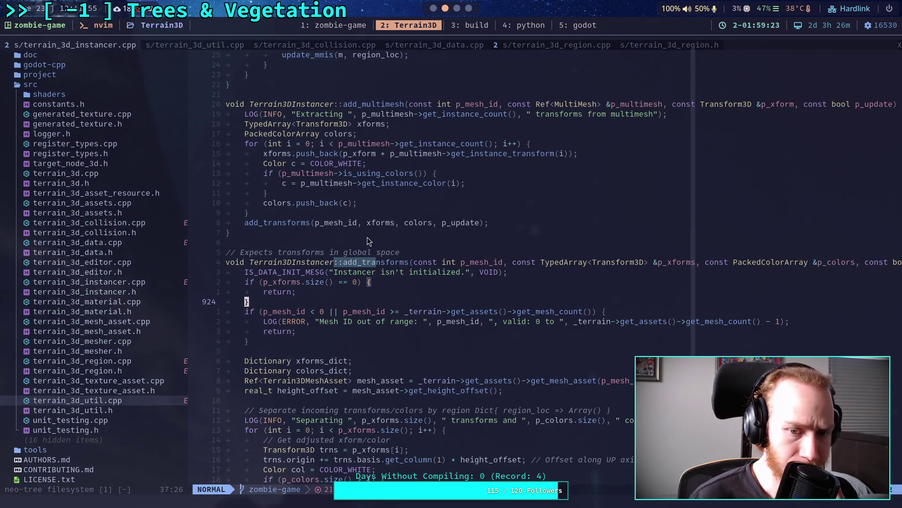
scroll(367, 237, up, 20)
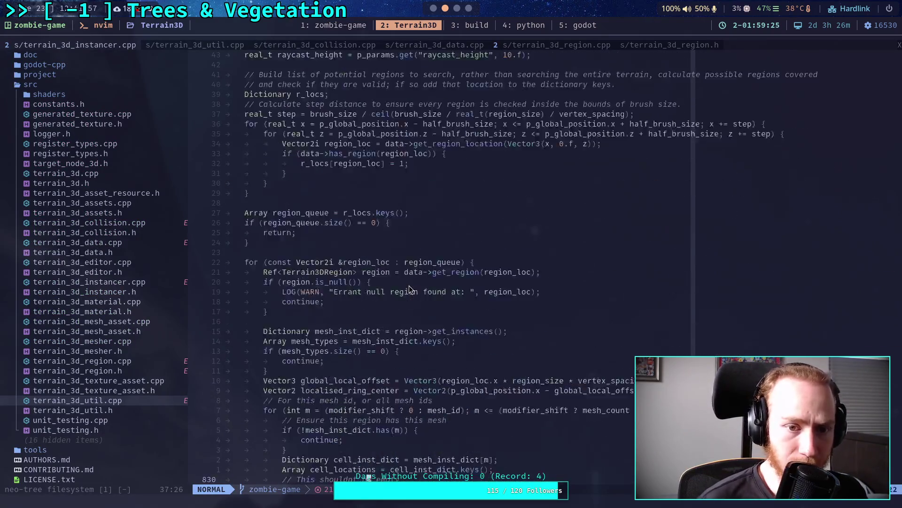
scroll(409, 288, up, 20)
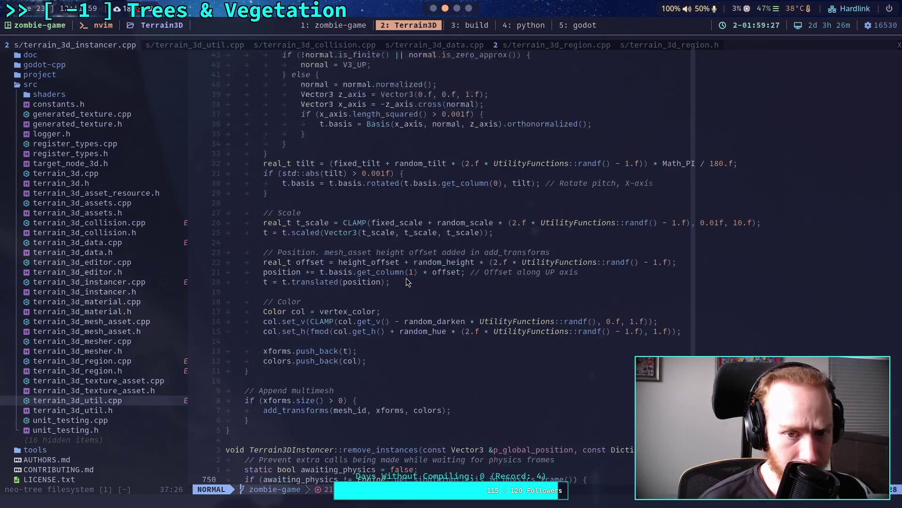
scroll(407, 281, up, 20)
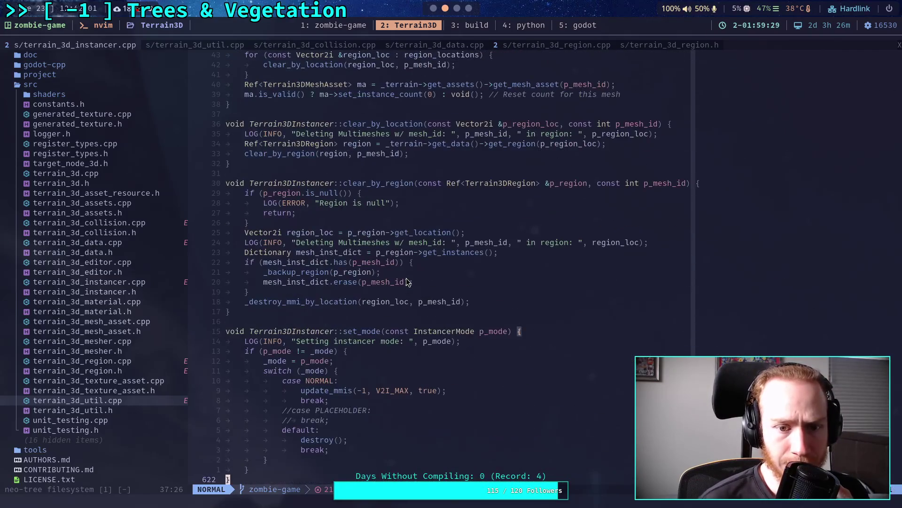
scroll(407, 281, up, 13)
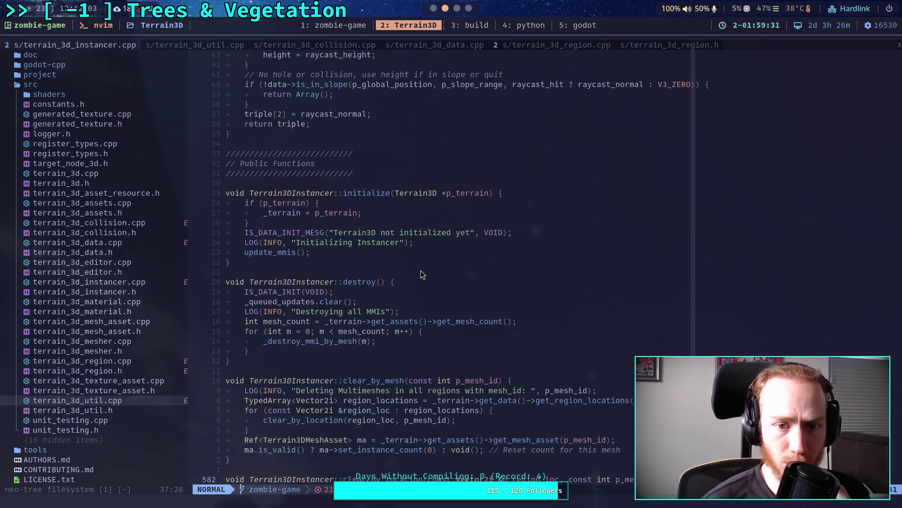
scroll(422, 271, up, 20)
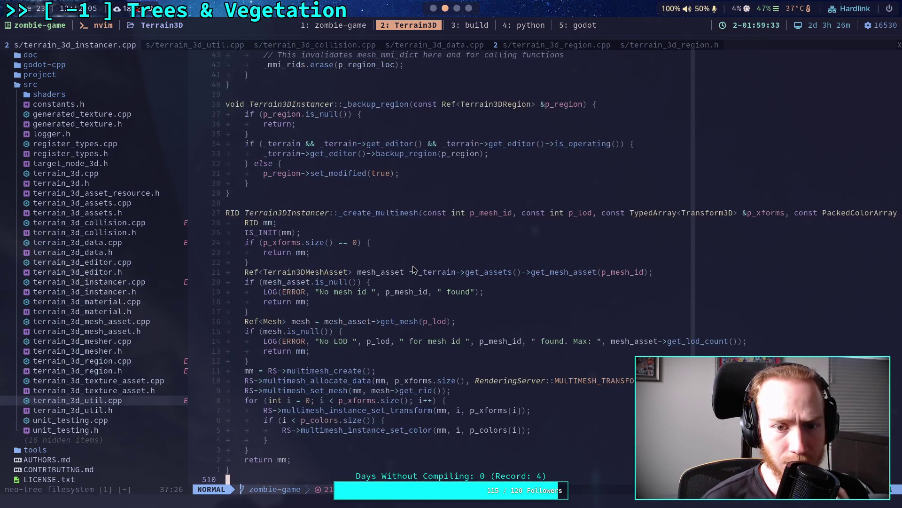
Scroll down to update_mmis, then back up to get_closest_mesh_id
scroll(413, 266, down, 20)
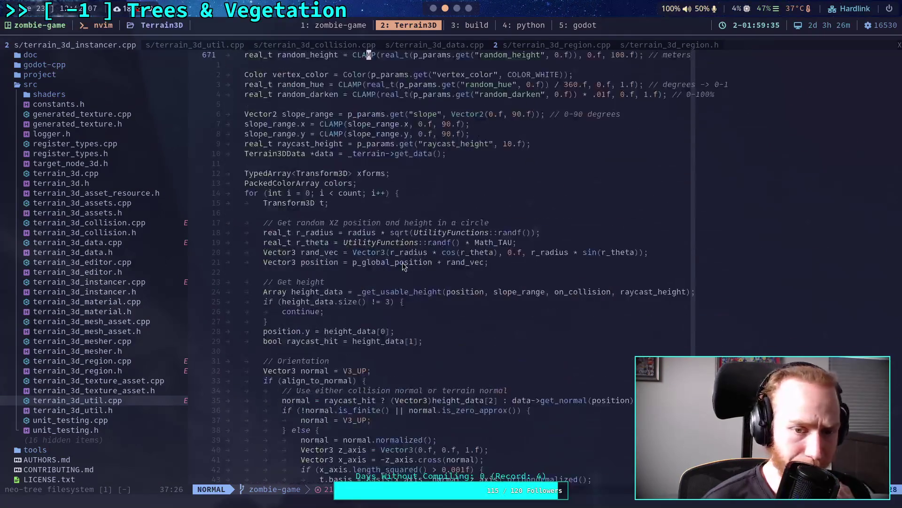
scroll(402, 262, down, 20)
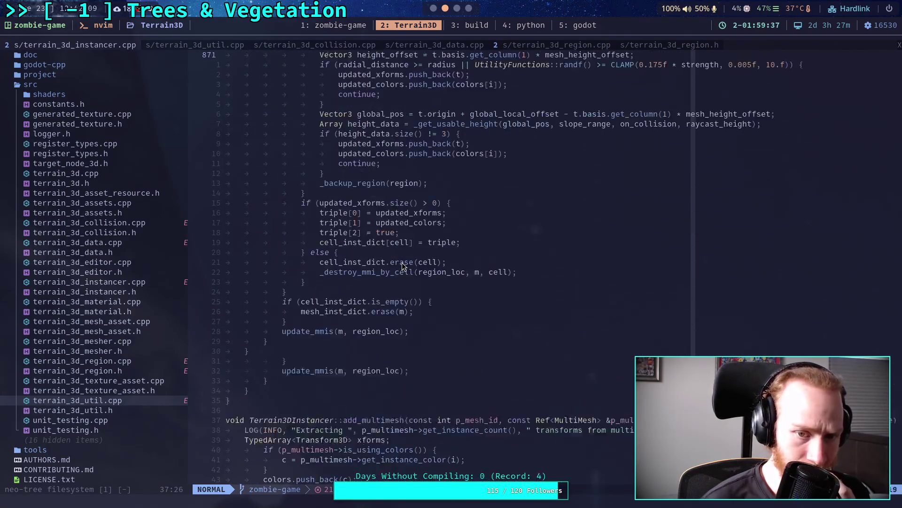
scroll(402, 262, down, 11)
scroll(402, 263, down, 20)
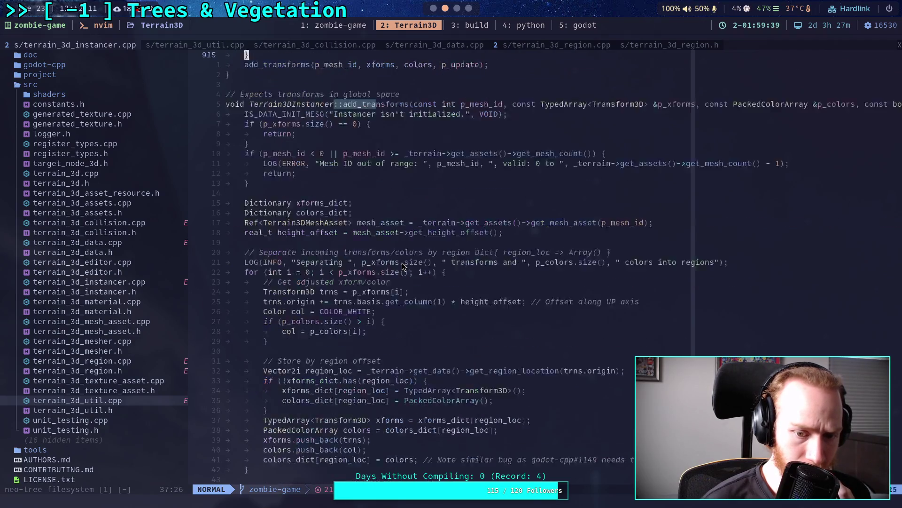
scroll(401, 263, down, 20)
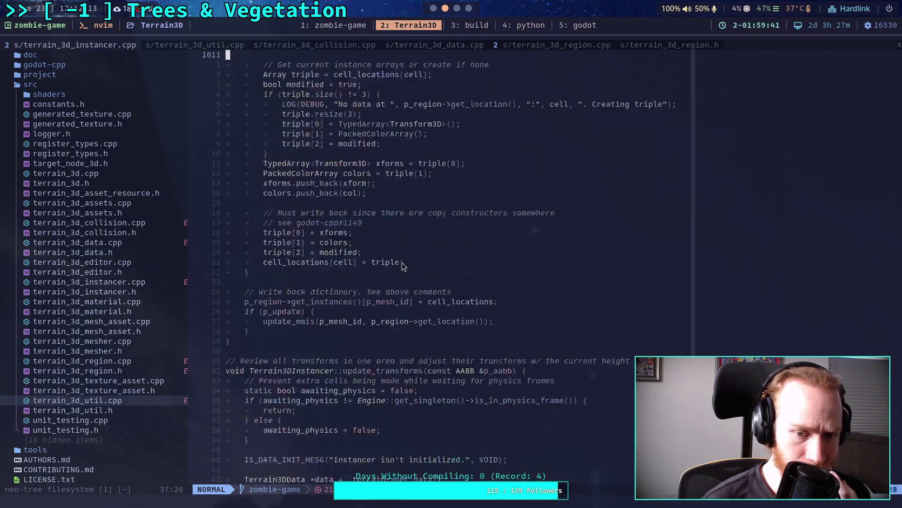
scroll(402, 262, down, 20)
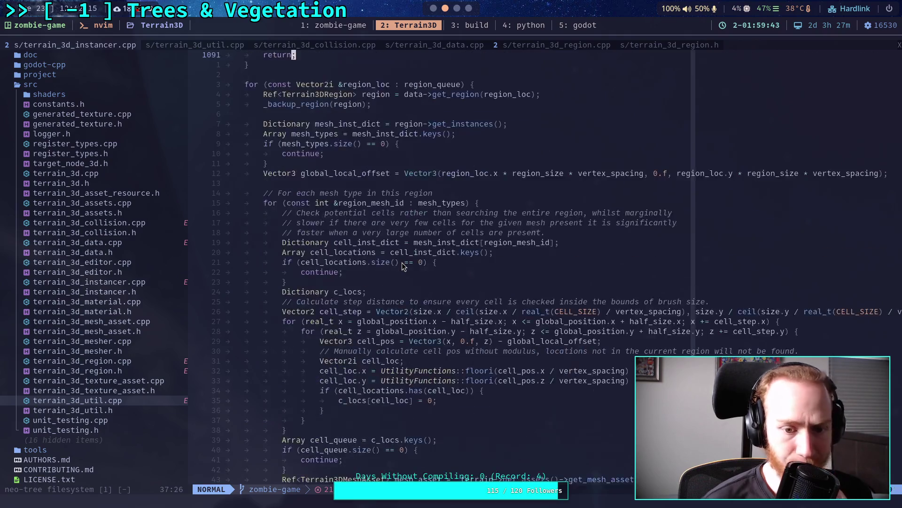
scroll(402, 263, down, 12)
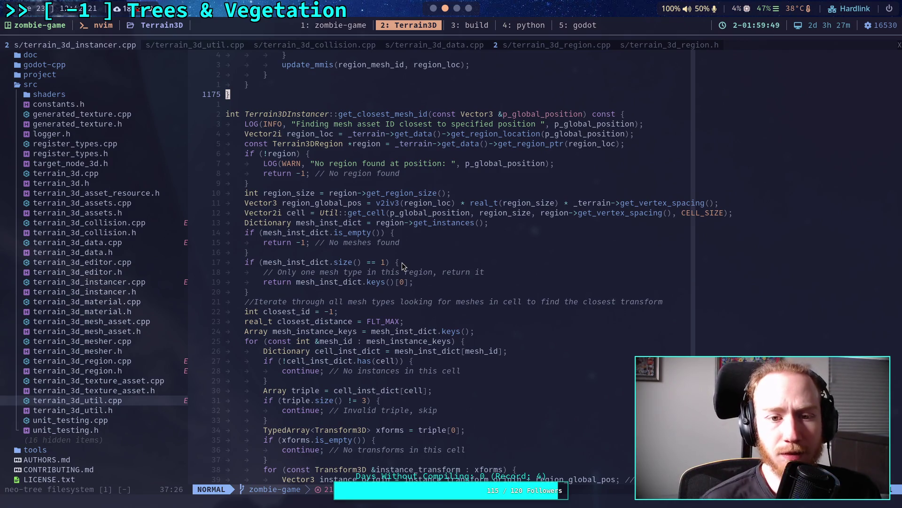
scroll(425, 196, down, 12)
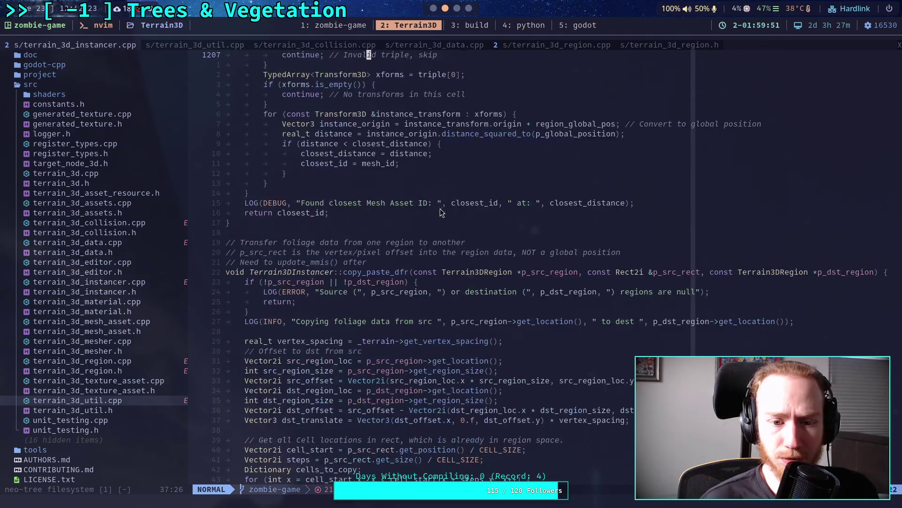
scroll(459, 242, down, 20)
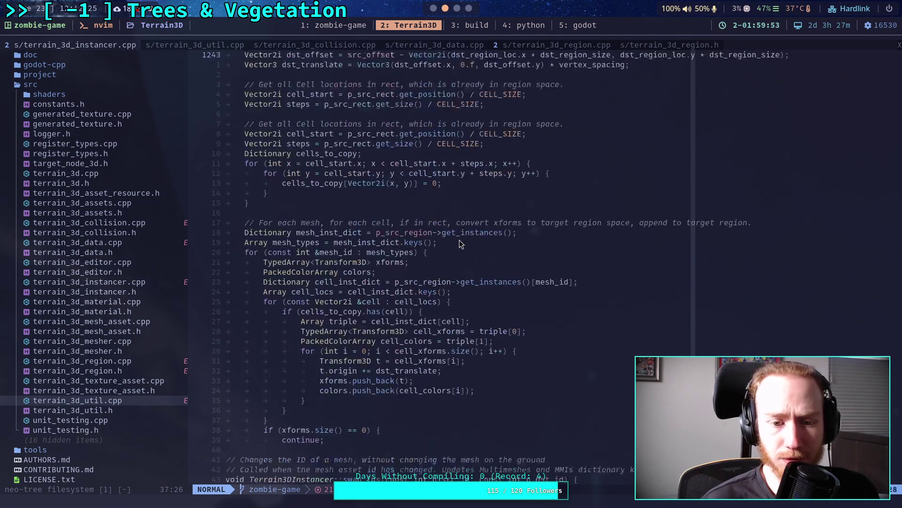
scroll(460, 242, down, 9)
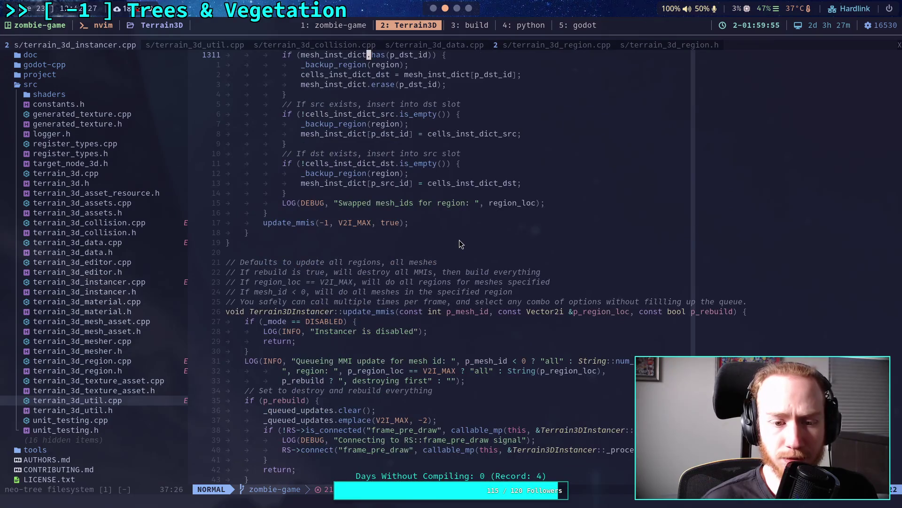
scroll(460, 243, up, 18)
scroll(459, 239, up, 17)
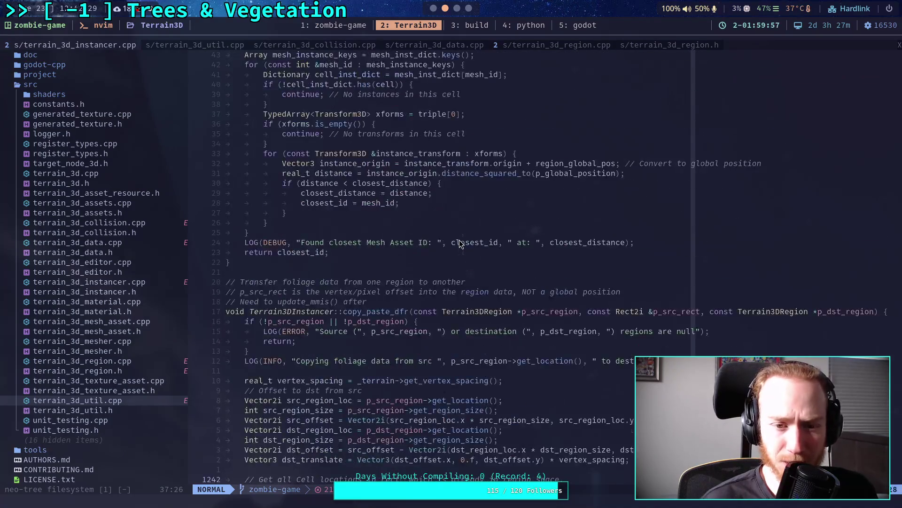
scroll(520, 256, up, 3)
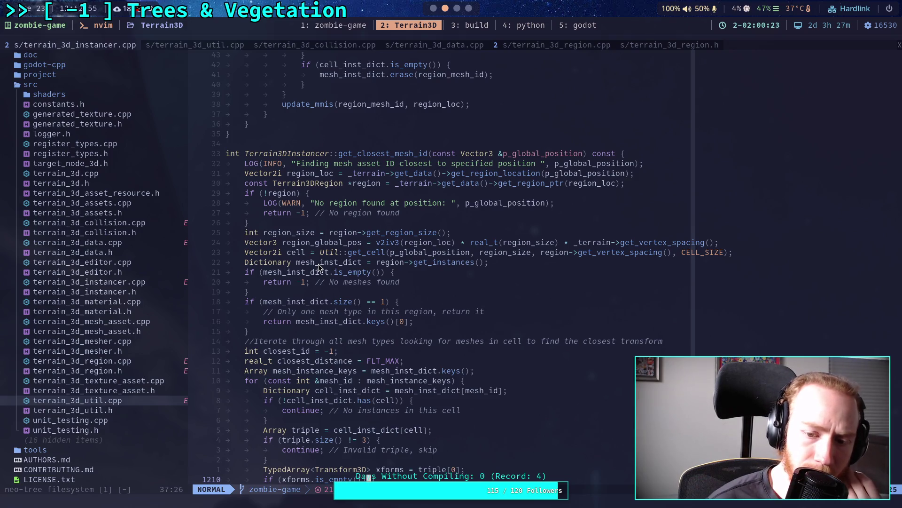
Search terrain_3d_instancer.cpp for get_closest_mesh_id and jump to its definition
click(344, 265)
key(slash)
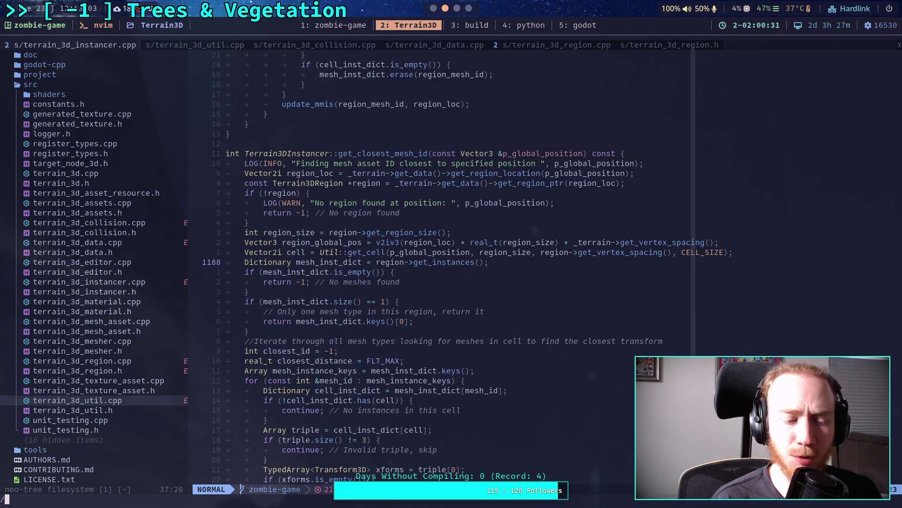
text(ge)
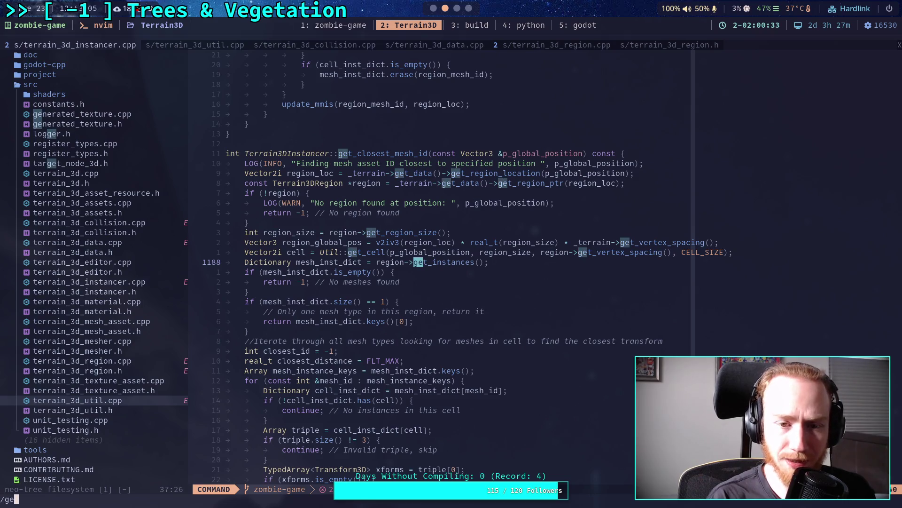
text(t_close)
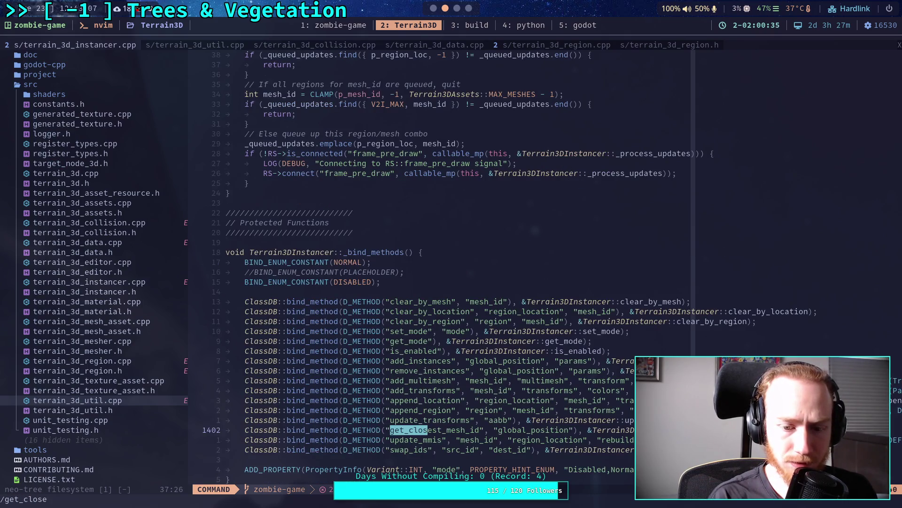
text(st_mesh_id)
key(Return)
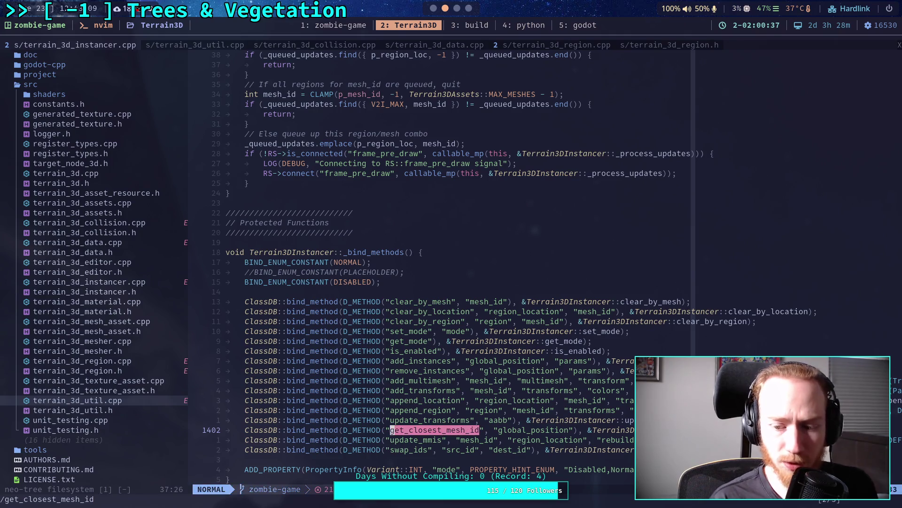
key(n)
key(n)
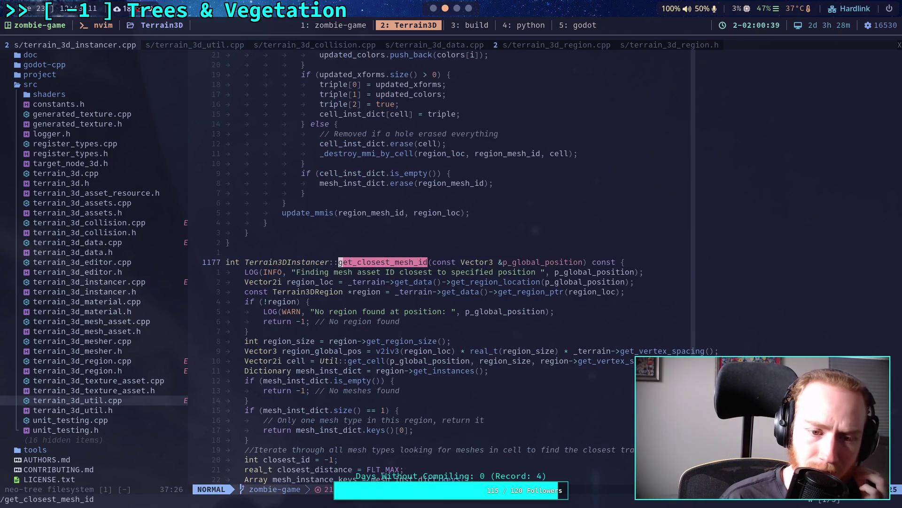
Scroll to the transform loop, checking the cell line, empty-cell check and closing braces at 1208 and 1212
scroll(343, 268, down, 3)
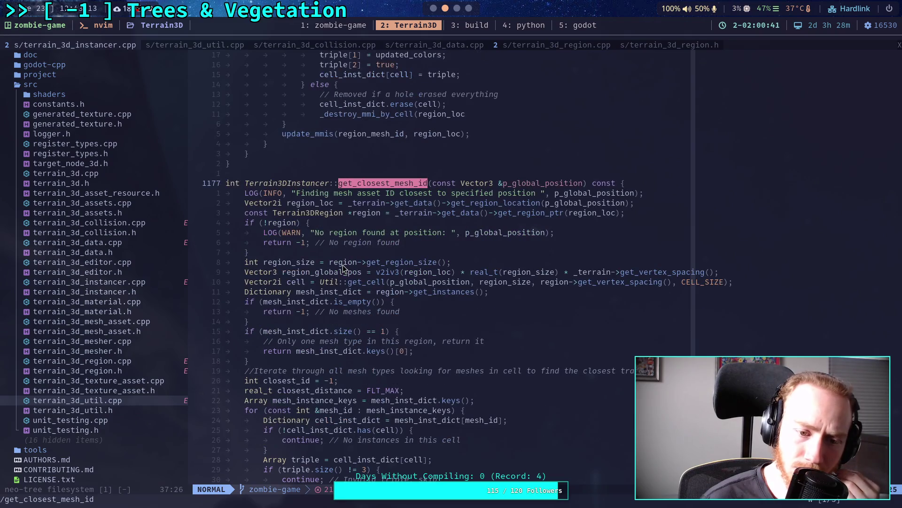
scroll(343, 268, down, 1)
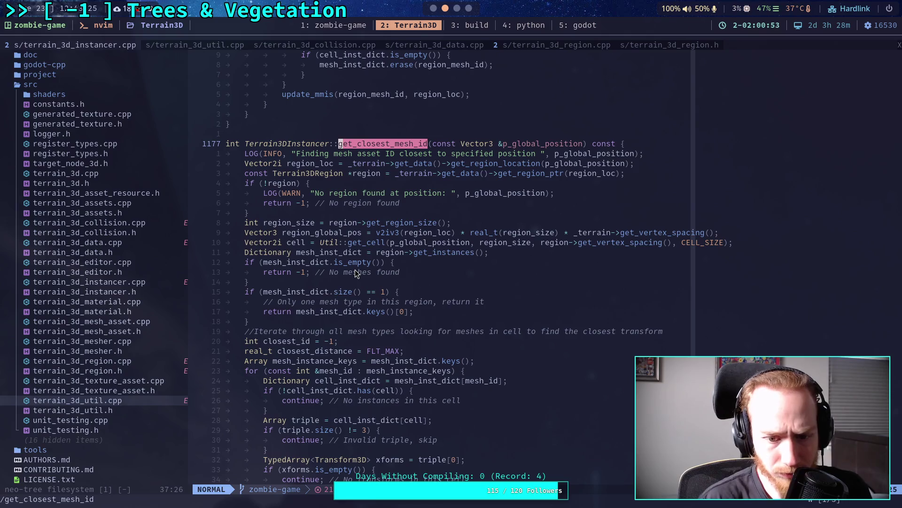
scroll(355, 269, down, 2)
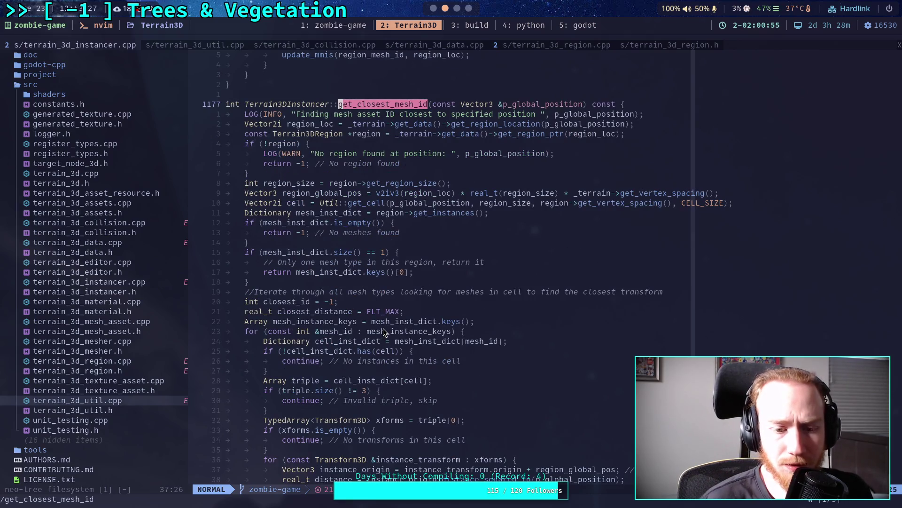
scroll(384, 330, down, 2)
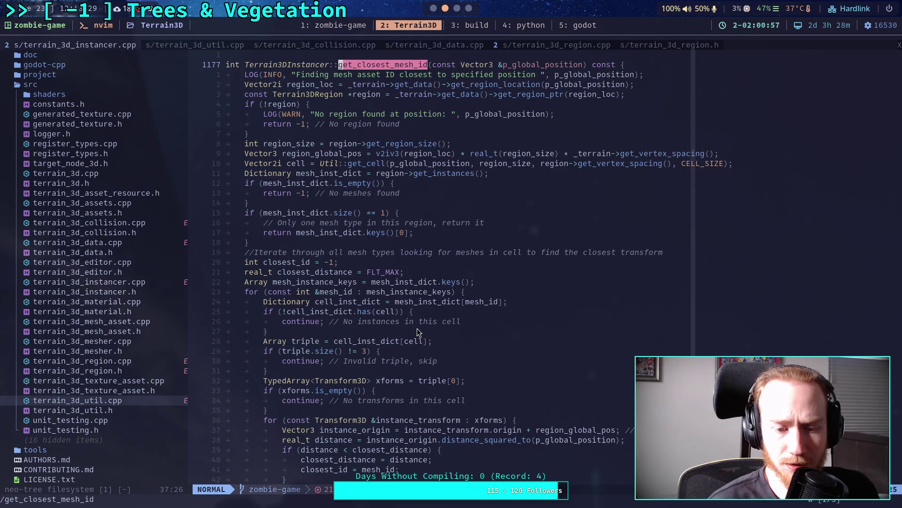
scroll(416, 328, down, 2)
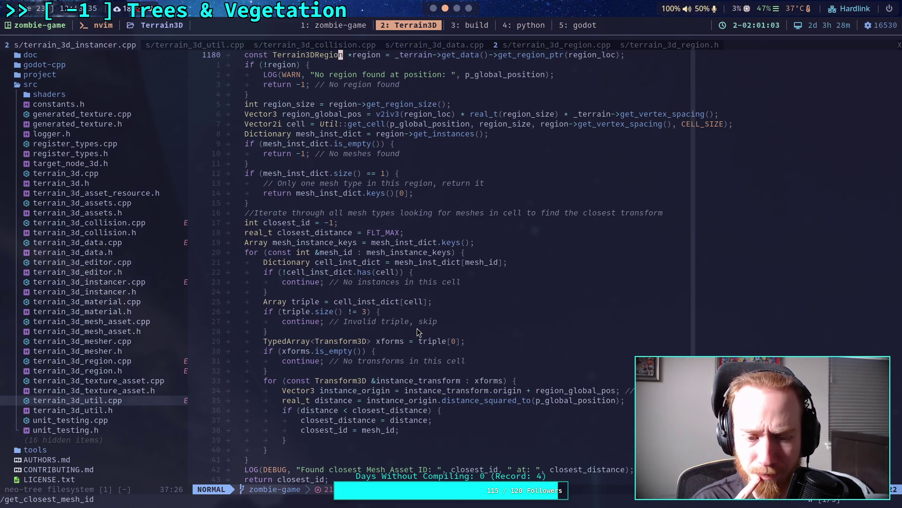
scroll(416, 328, up, 4)
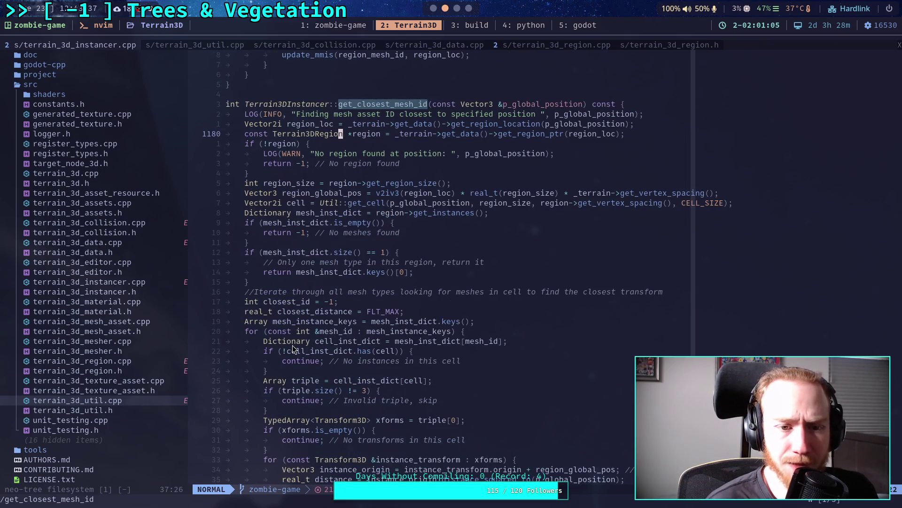
scroll(292, 348, up, 2)
click(288, 243)
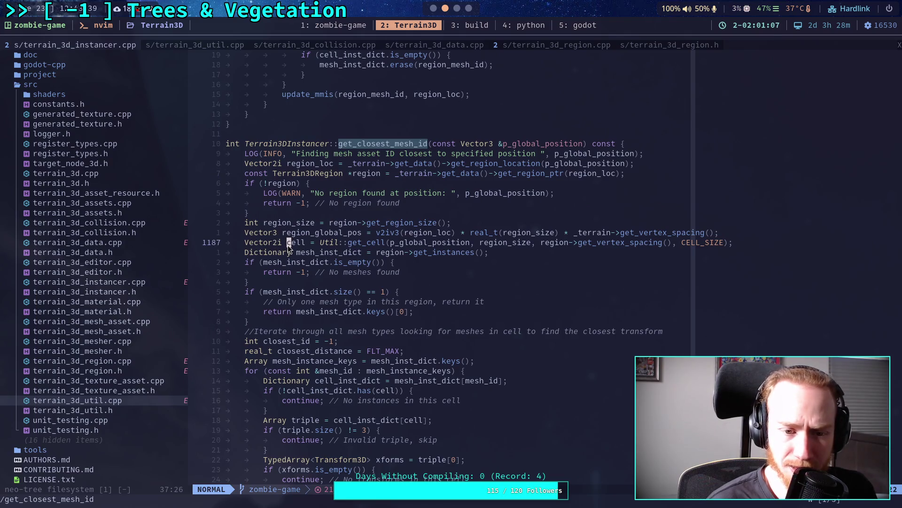
scroll(318, 346, down, 4)
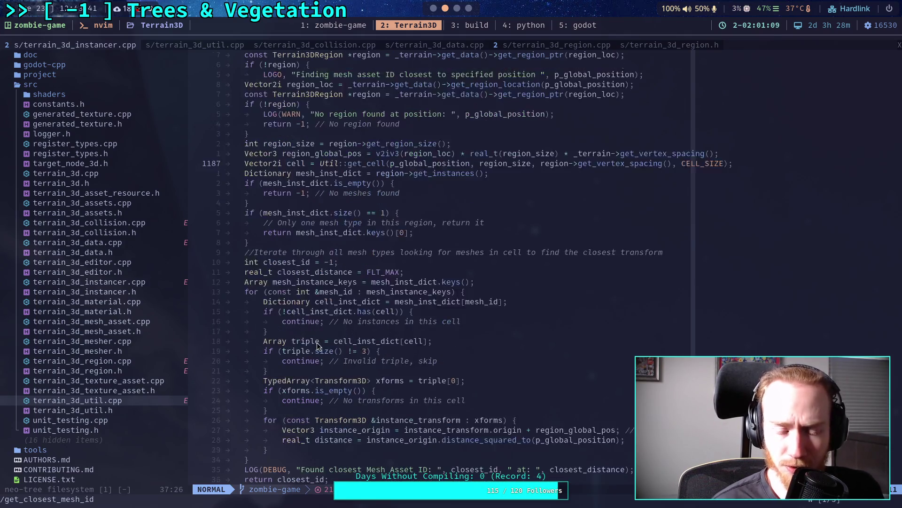
scroll(318, 346, down, 2)
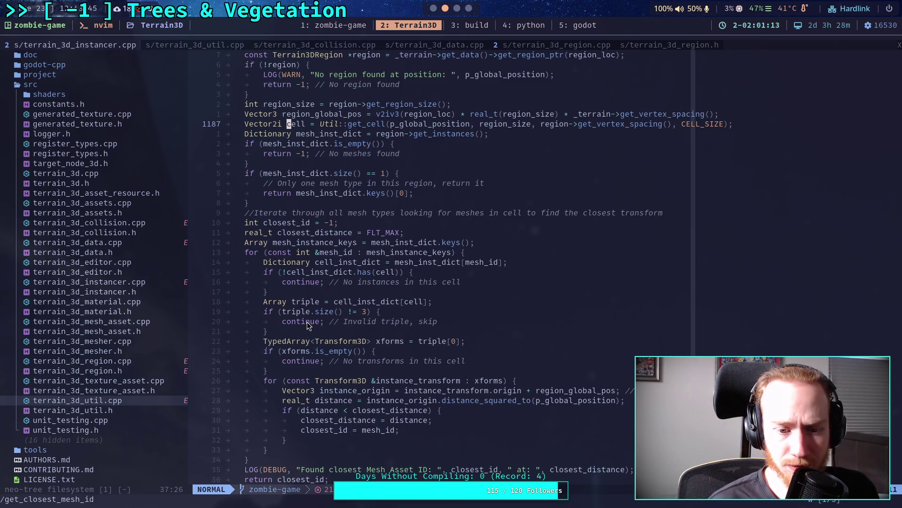
drag(280, 273, 399, 291)
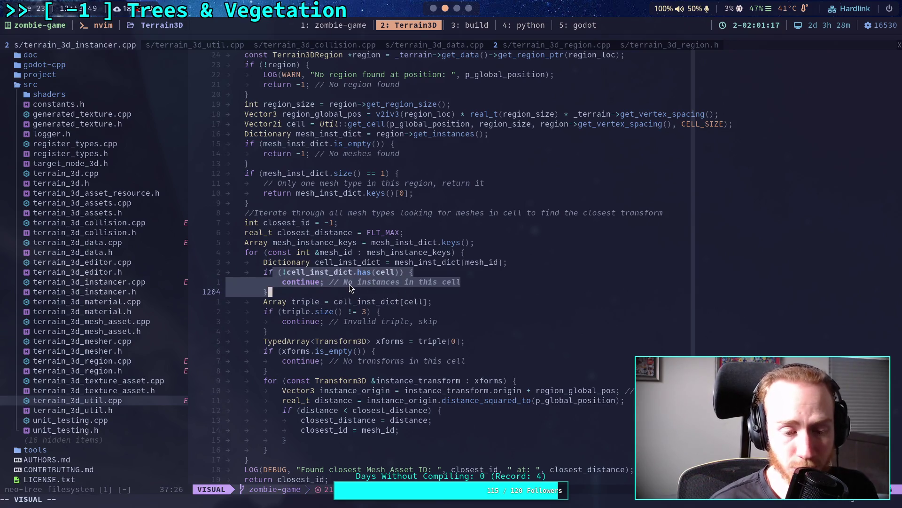
scroll(349, 284, down, 2)
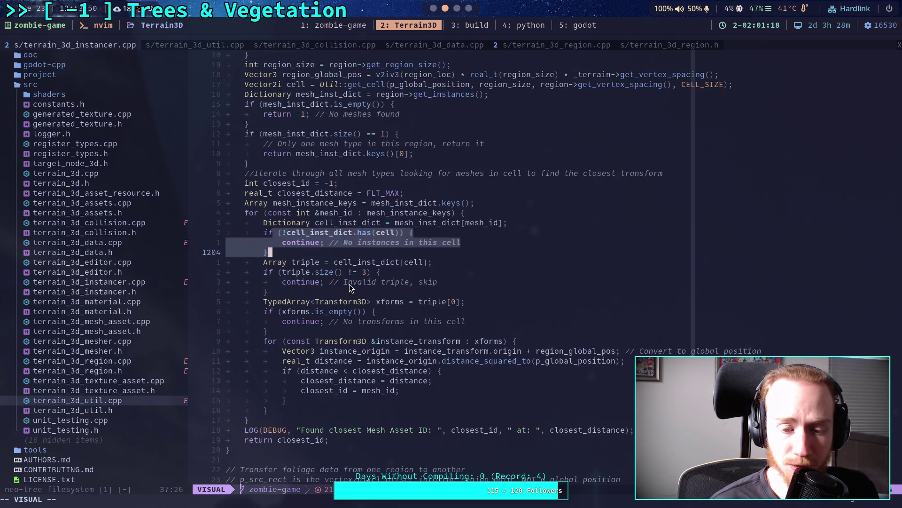
click(299, 284)
click(290, 294)
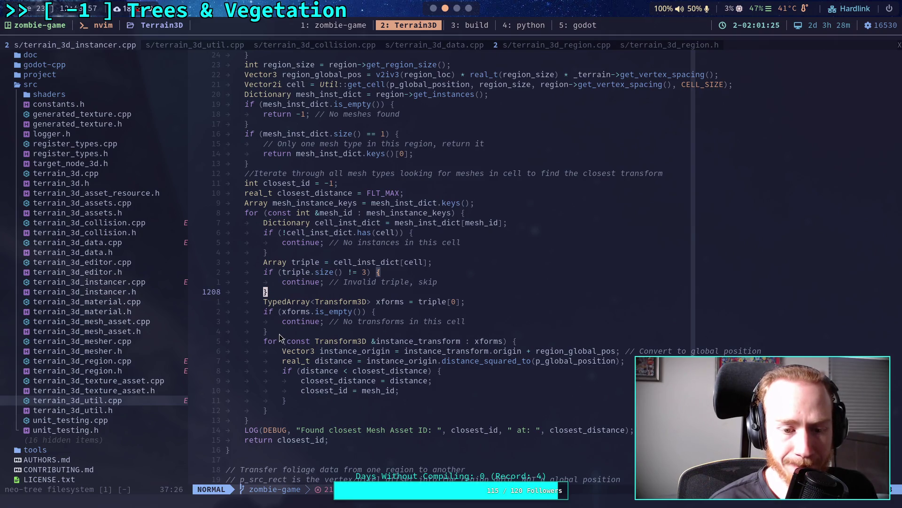
click(280, 334)
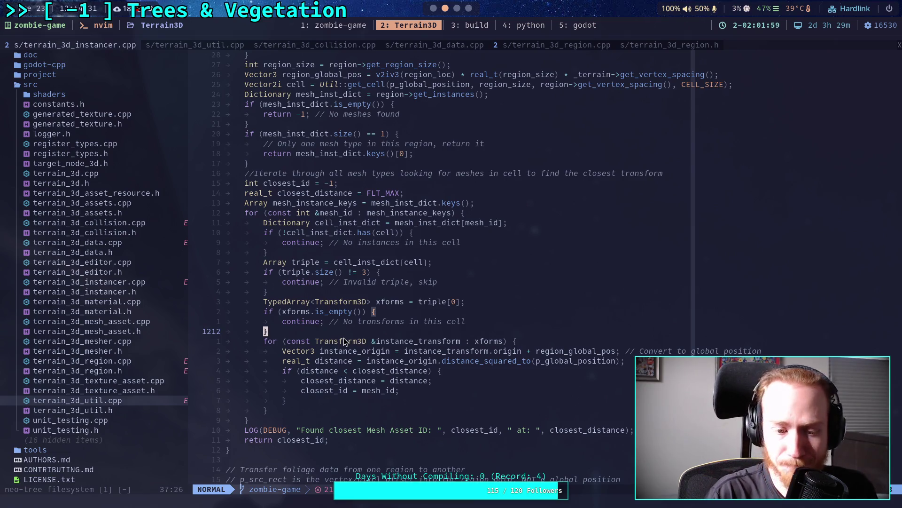
scroll(343, 337, up, 4)
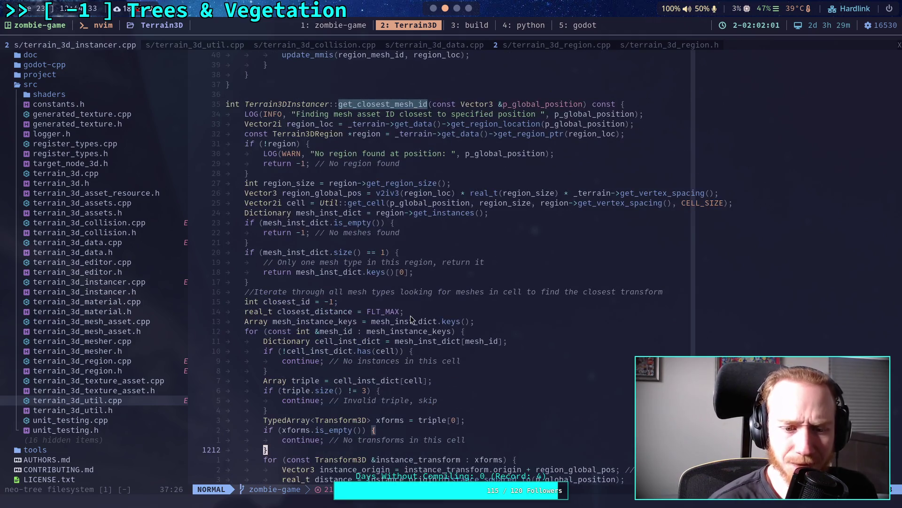
mouse_move(425, 104)
mouse_down()
mouse_move(519, 114)
mouse_move(609, 106)
mouse_up()
click(562, 167)
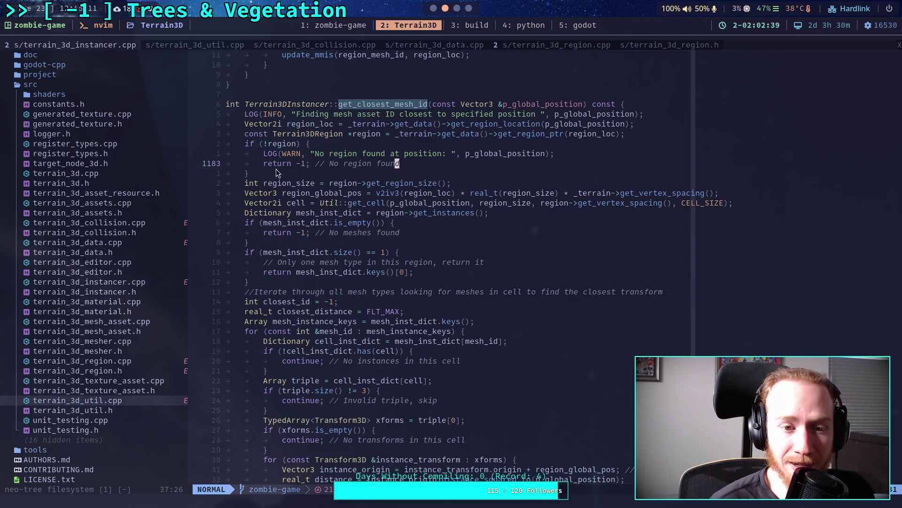
mouse_move(245, 114)
mouse_down()
mouse_move(264, 155)
mouse_move(250, 176)
mouse_up()
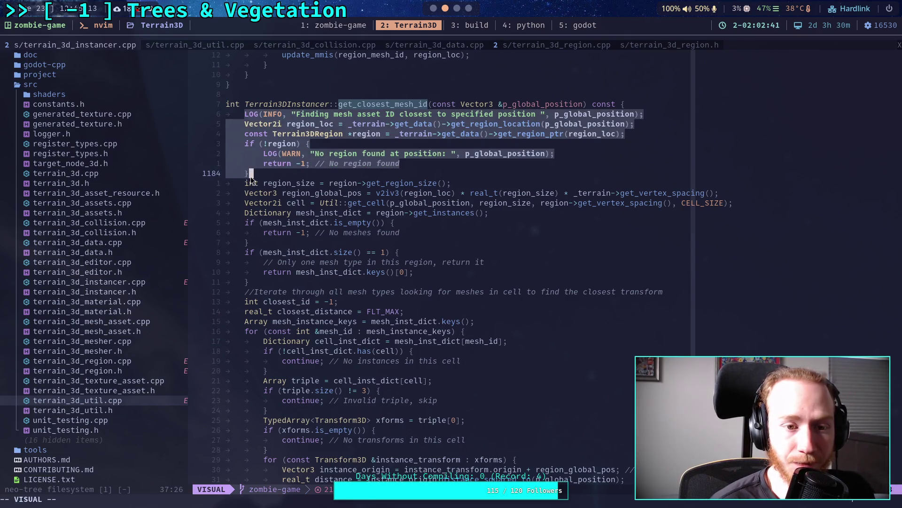
key(Escape)
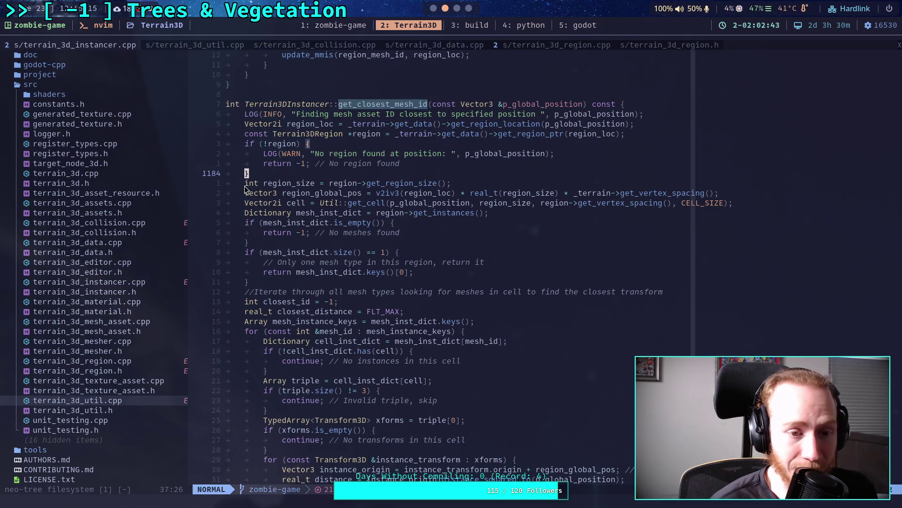
drag(245, 184, 247, 331)
click(248, 285)
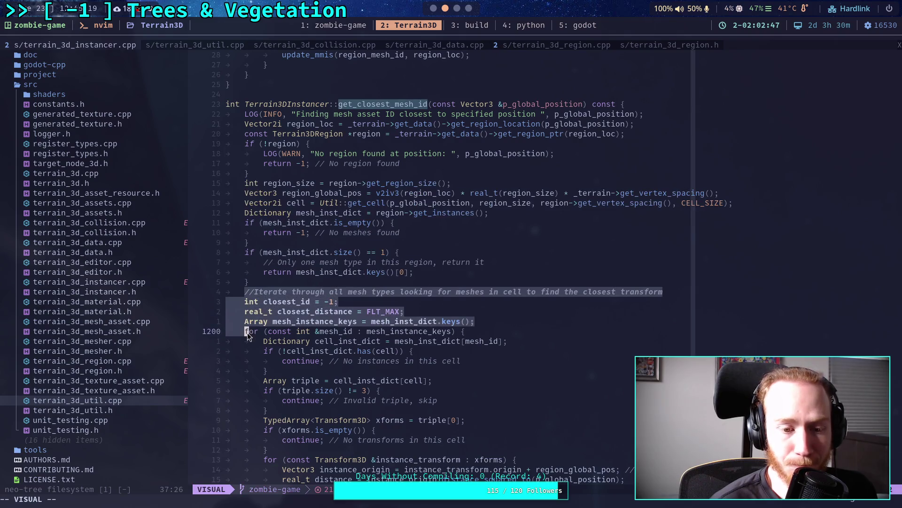
click(277, 302)
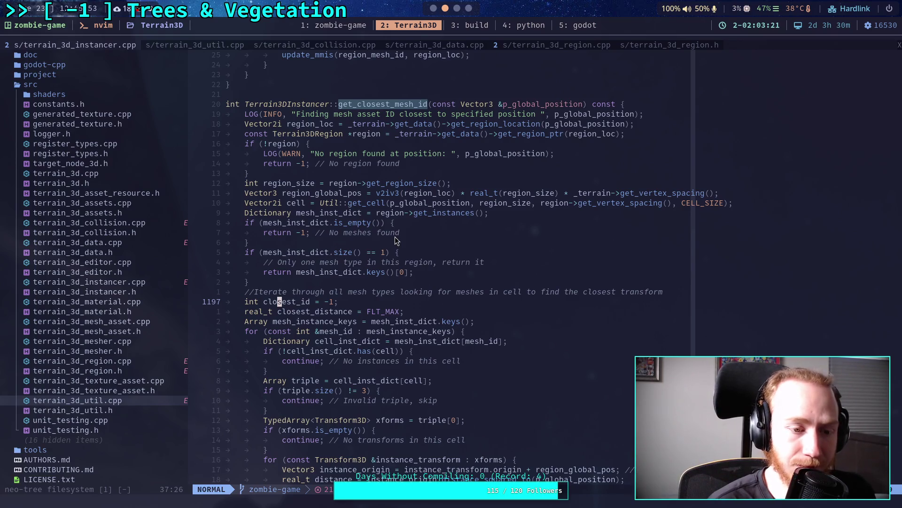
key(6)
key(k)
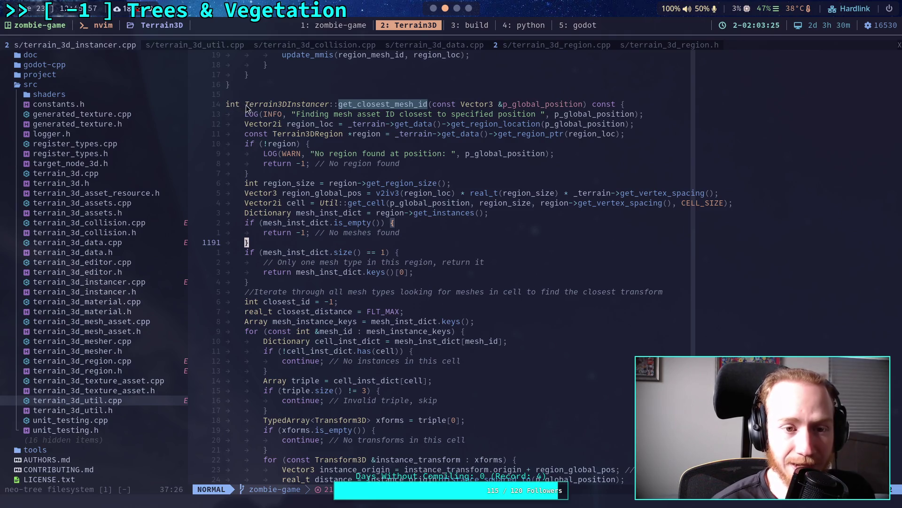
click(339, 272)
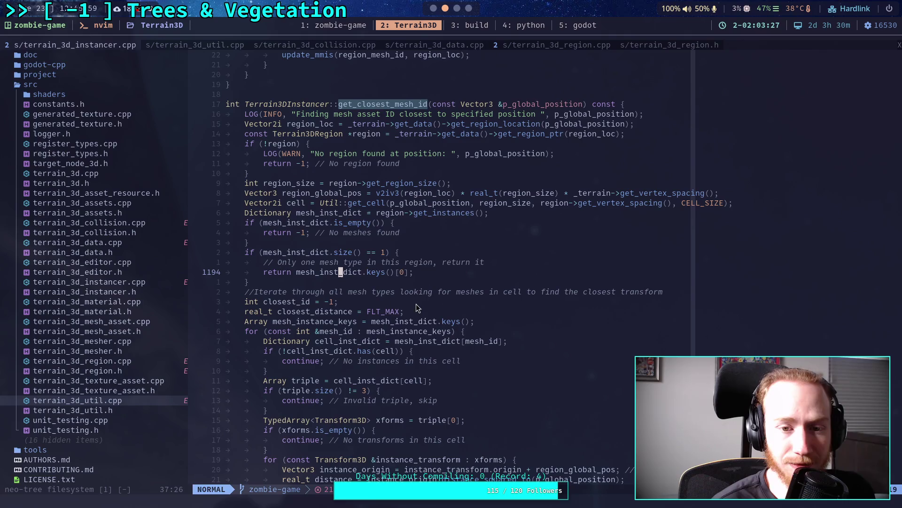
key(z)
key(t)
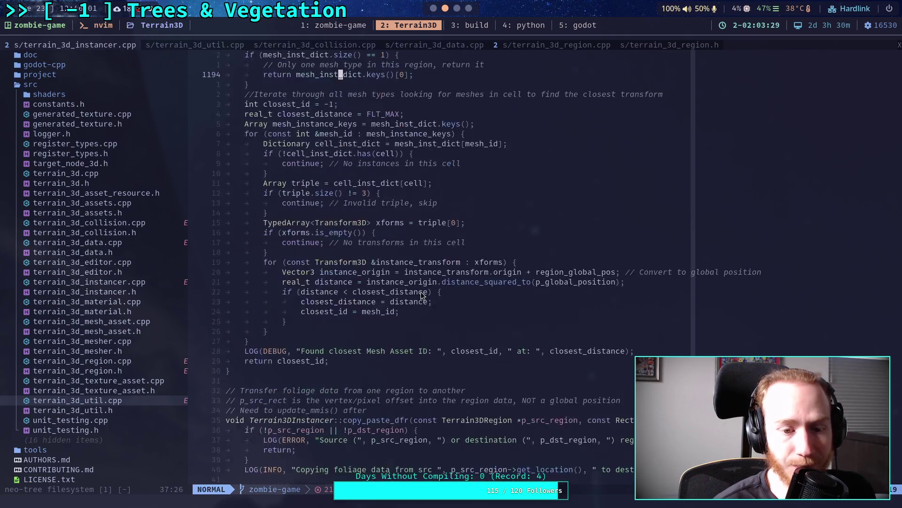
Scroll terrain_3d_instancer.cpp down to _bind_methods, then switch to Godot's world script
scroll(421, 295, down, 20)
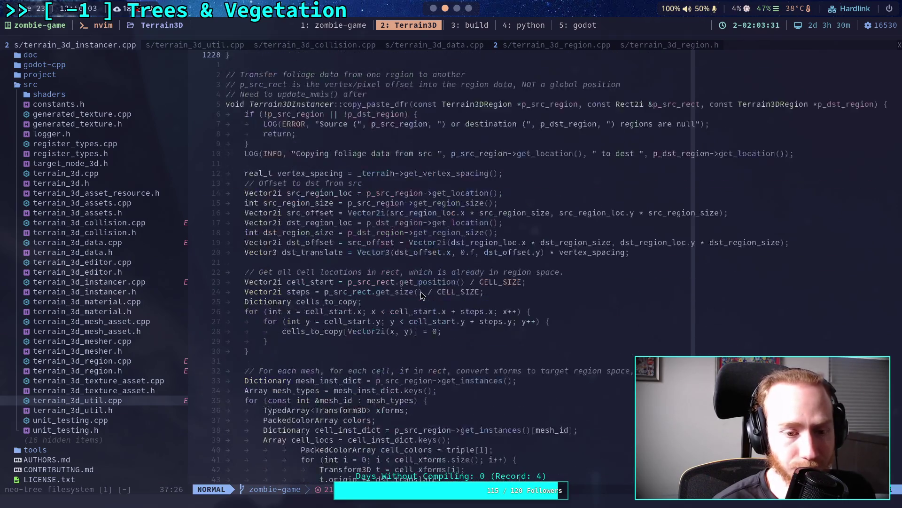
scroll(421, 292, down, 20)
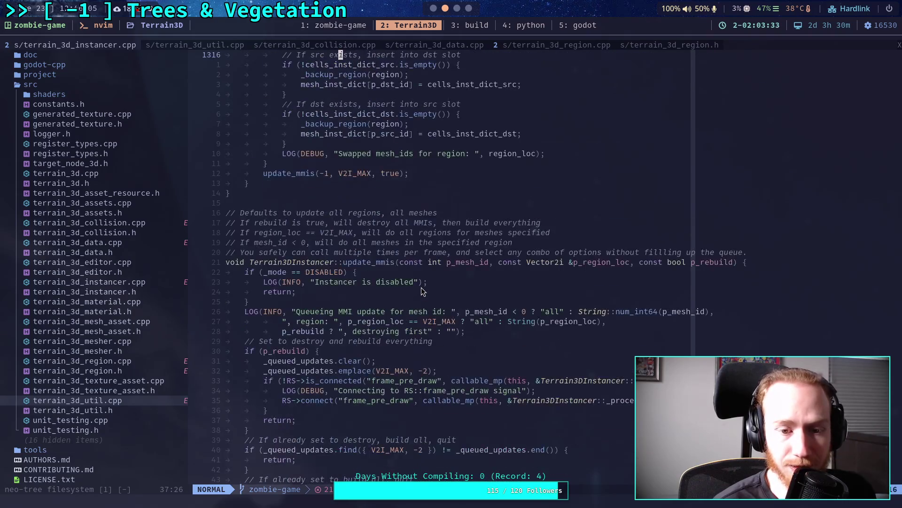
scroll(422, 286, down, 7)
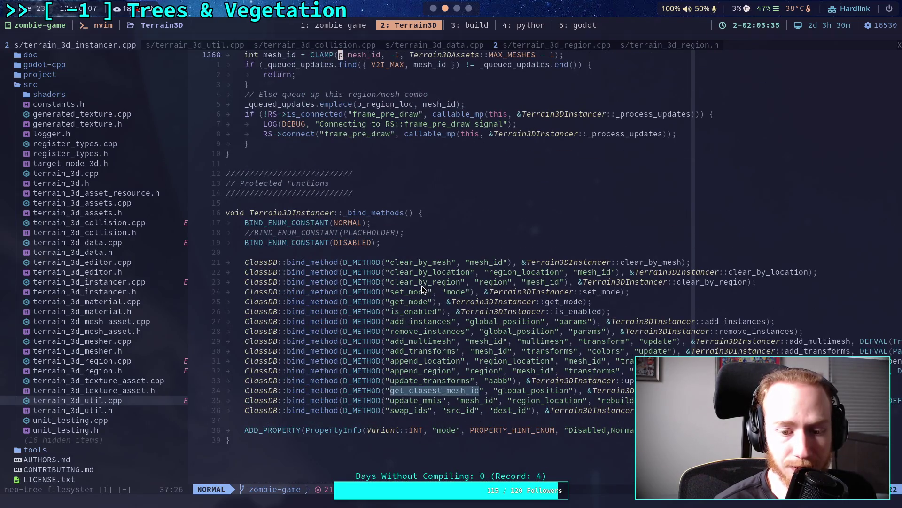
scroll(432, 276, up, 1)
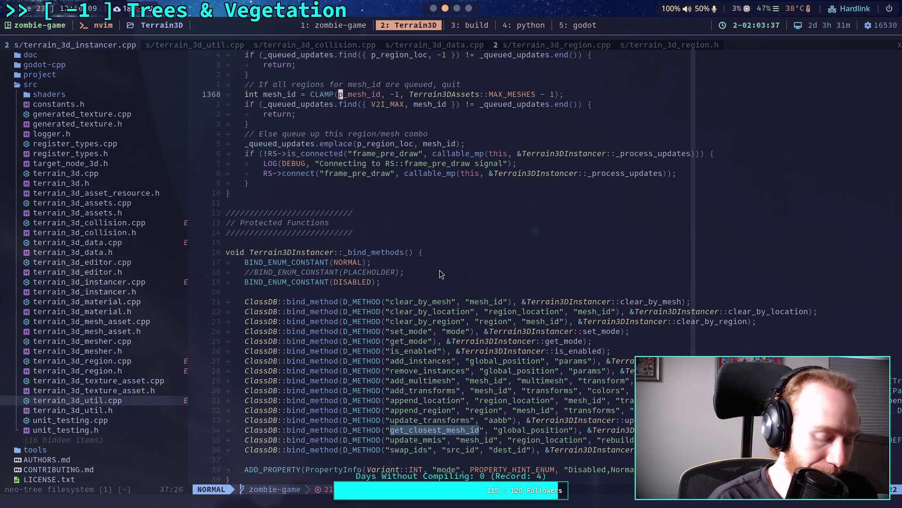
key(super+5)
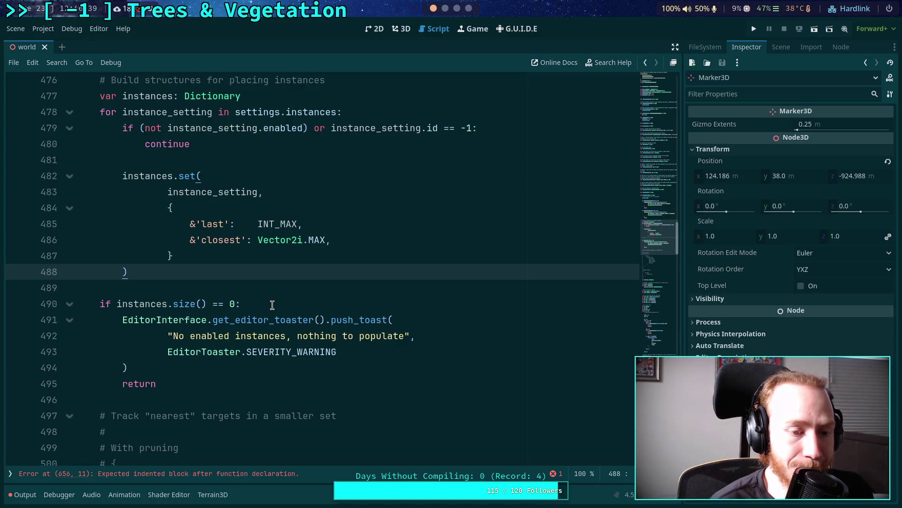
scroll(271, 304, up, 2)
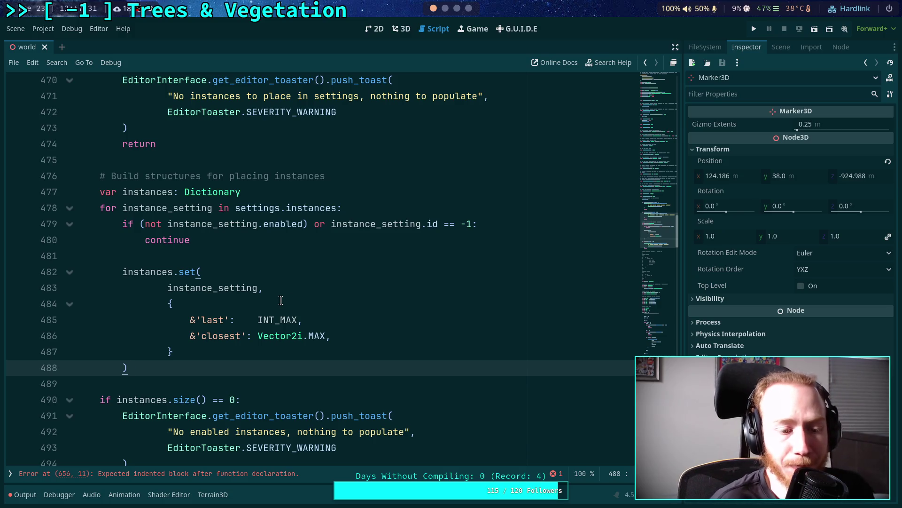
scroll(291, 296, down, 7)
scroll(305, 291, down, 20)
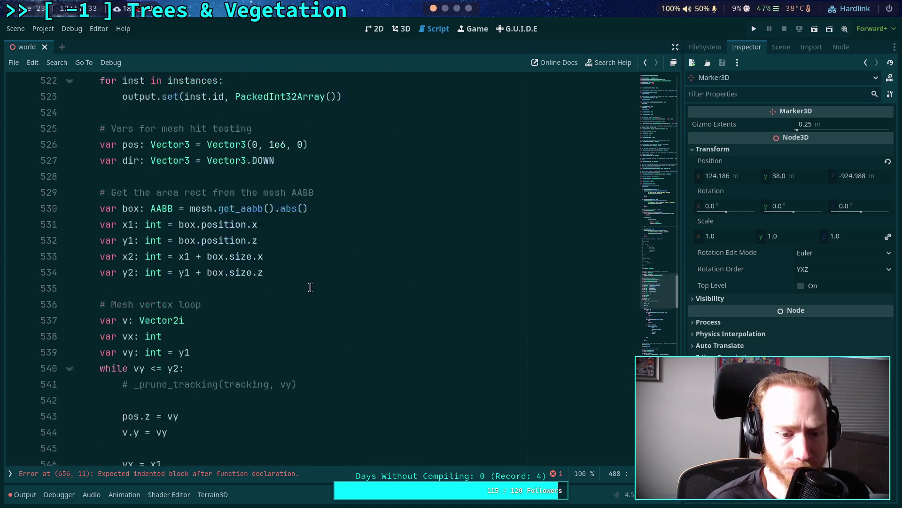
Under the wiggle lines, add '# clamp back to original position if we moved outside the mesh'
scroll(201, 297, down, 13)
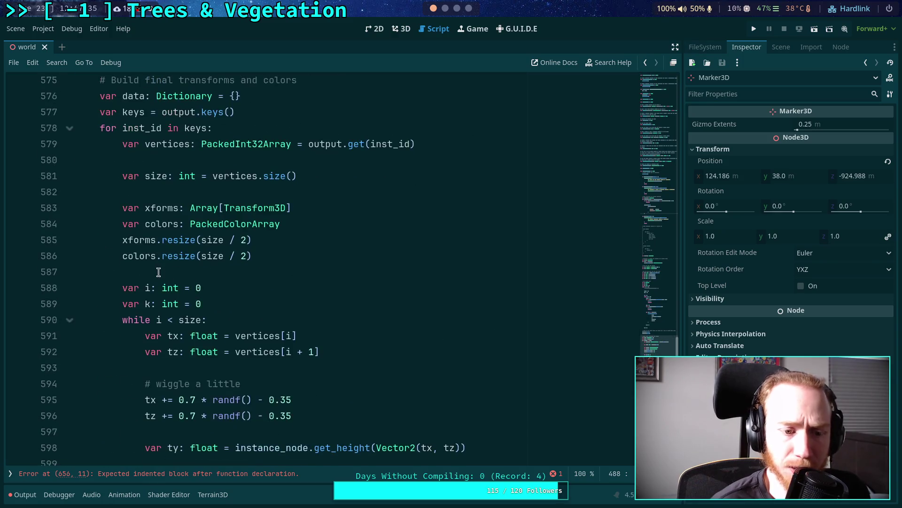
scroll(167, 264, up, 1)
drag(147, 165, 303, 173)
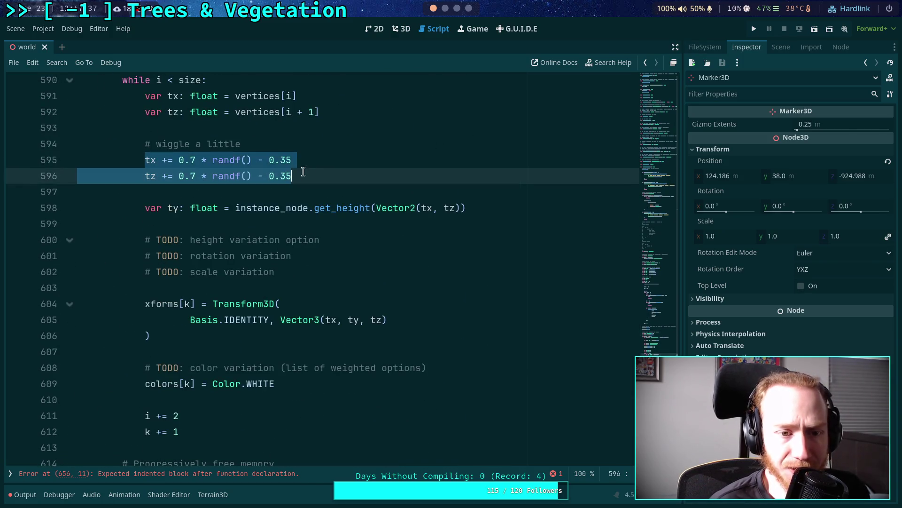
scroll(326, 224, up, 2)
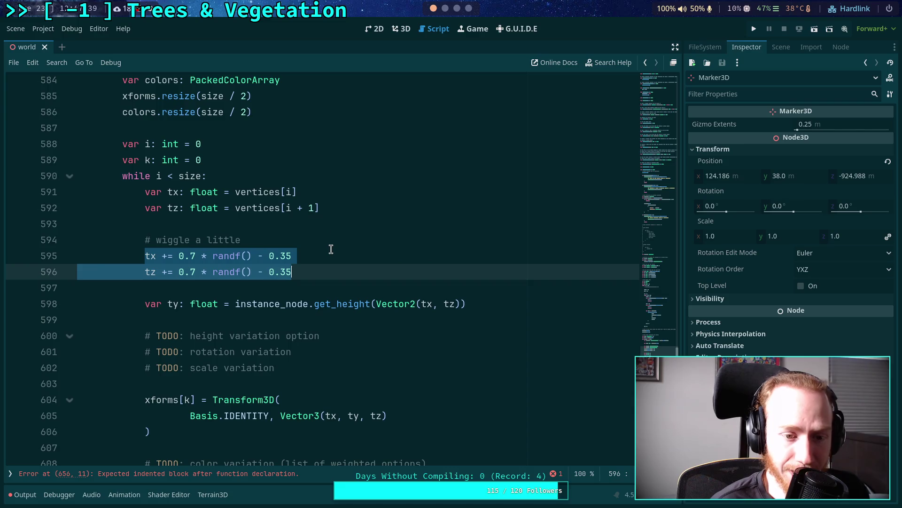
click(319, 271)
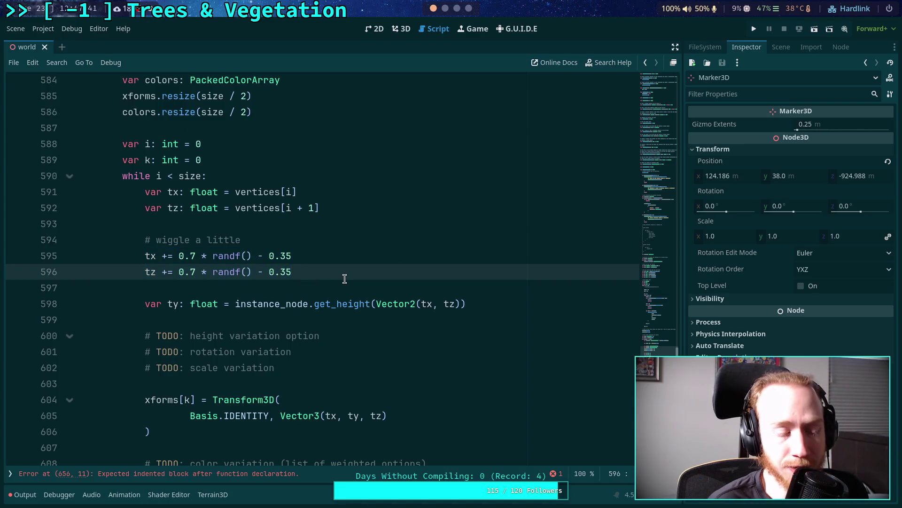
scroll(394, 281, up, 1)
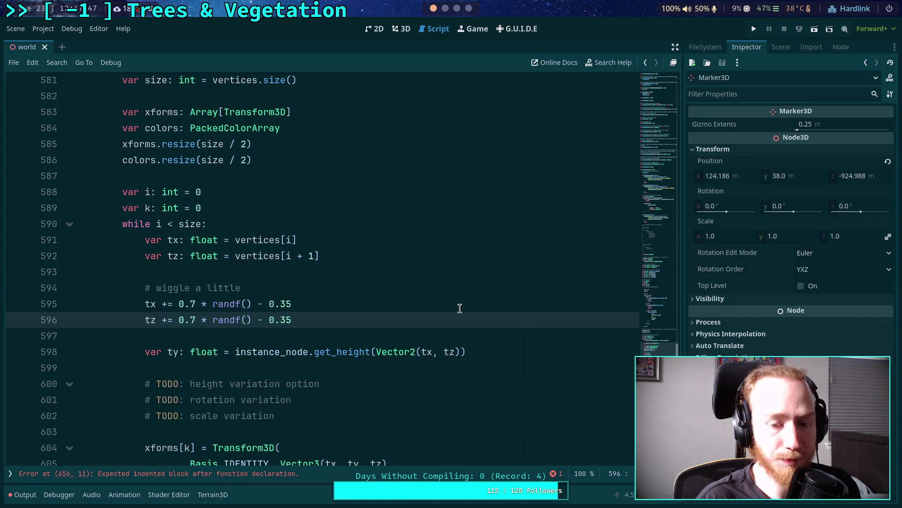
key(Return)
key(Return)
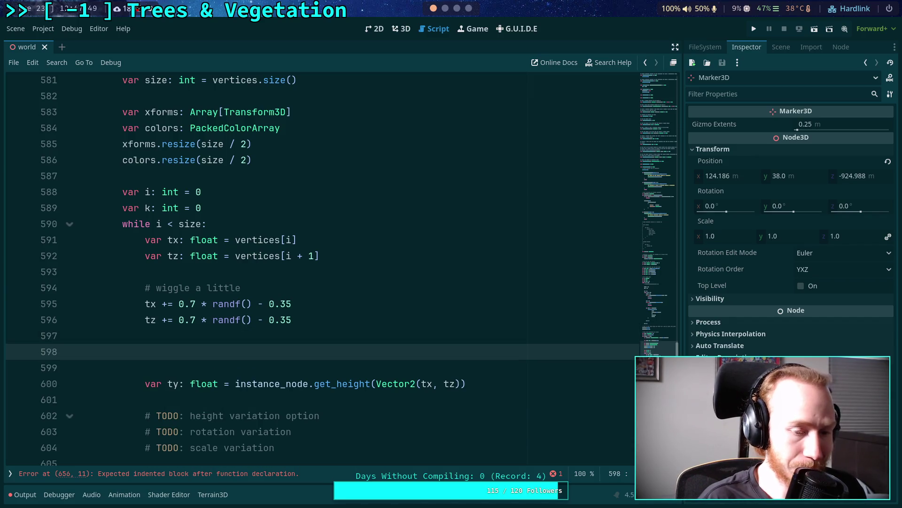
text(# clamp )
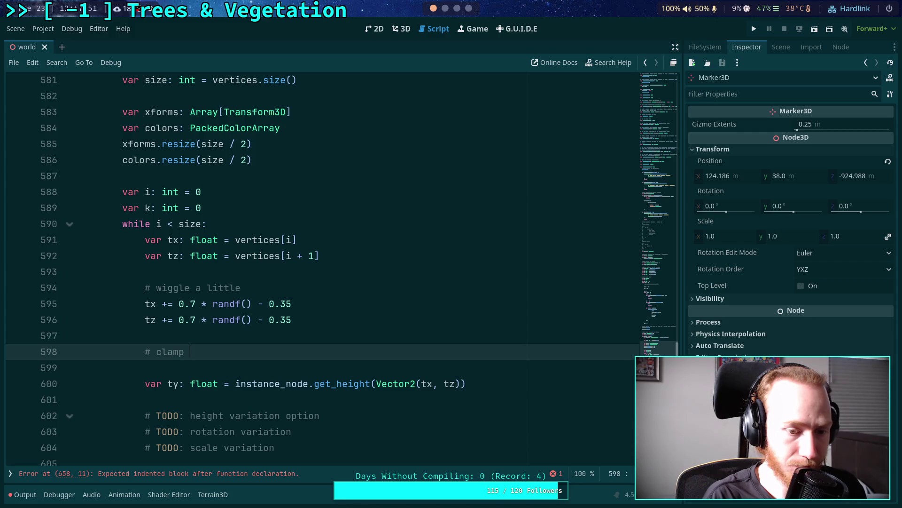
text(back to )
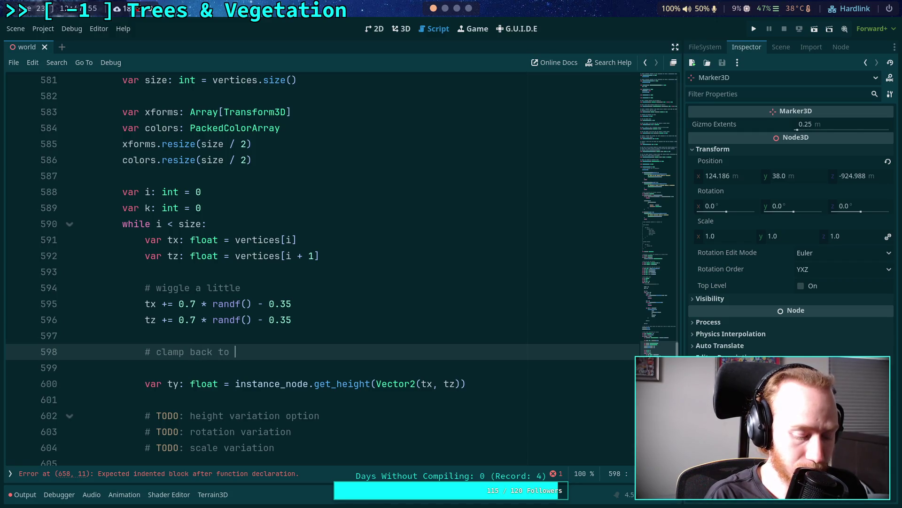
text(original pos)
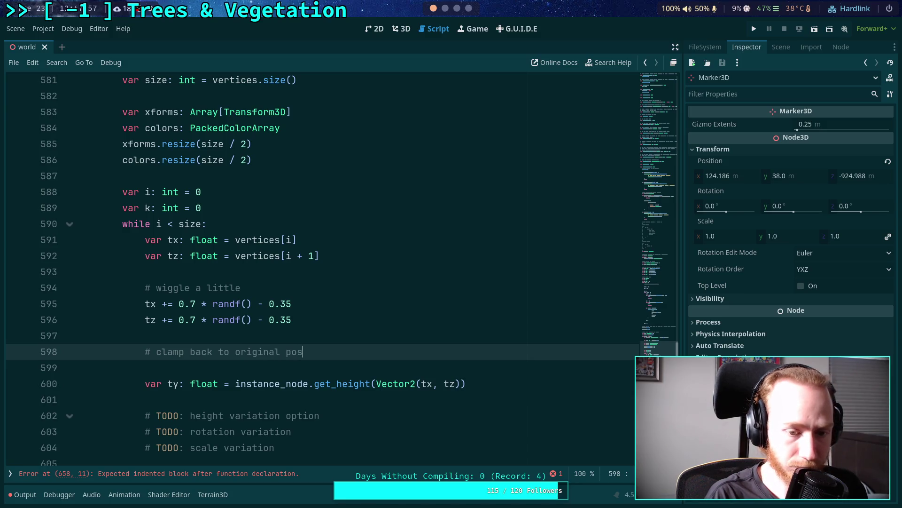
text(ition if we )
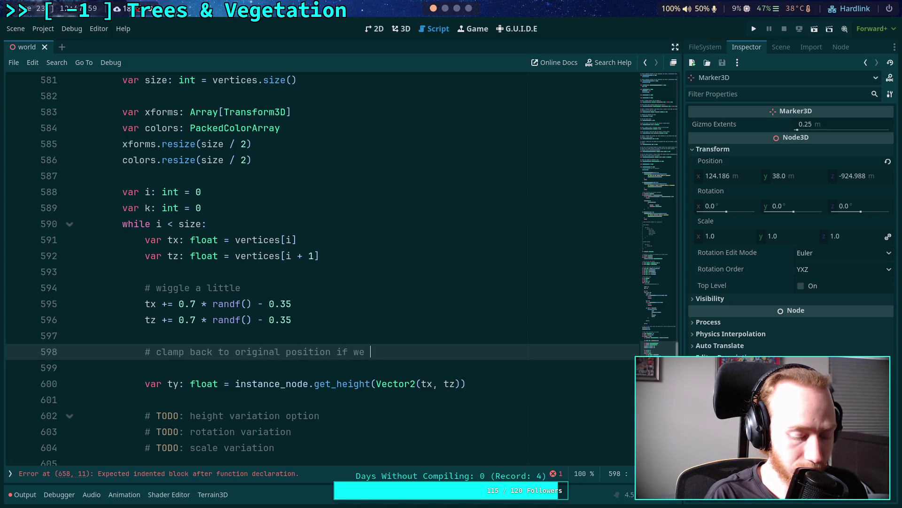
text(moved)
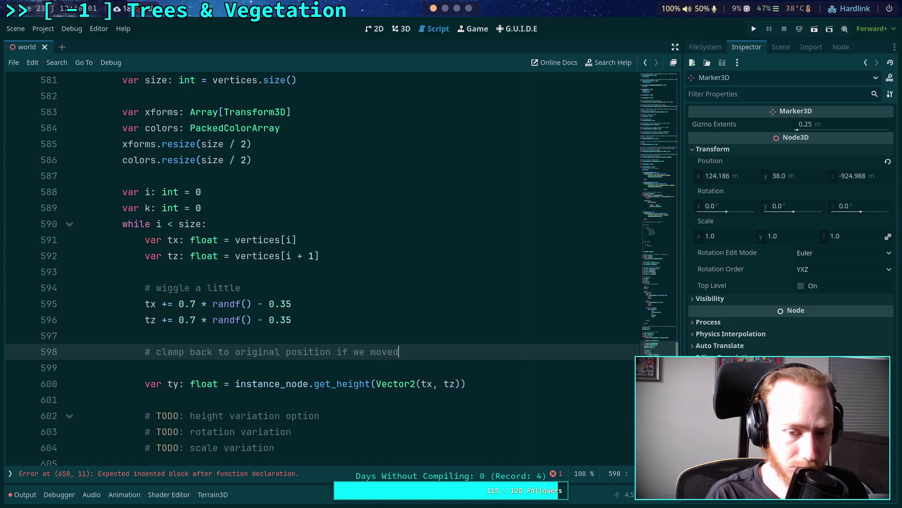
text( outside )
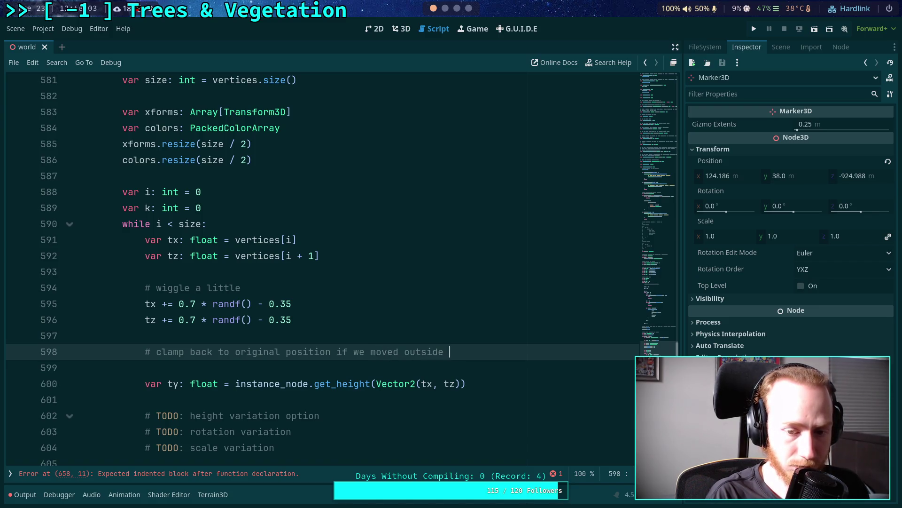
text(the mesh)
key(Return)
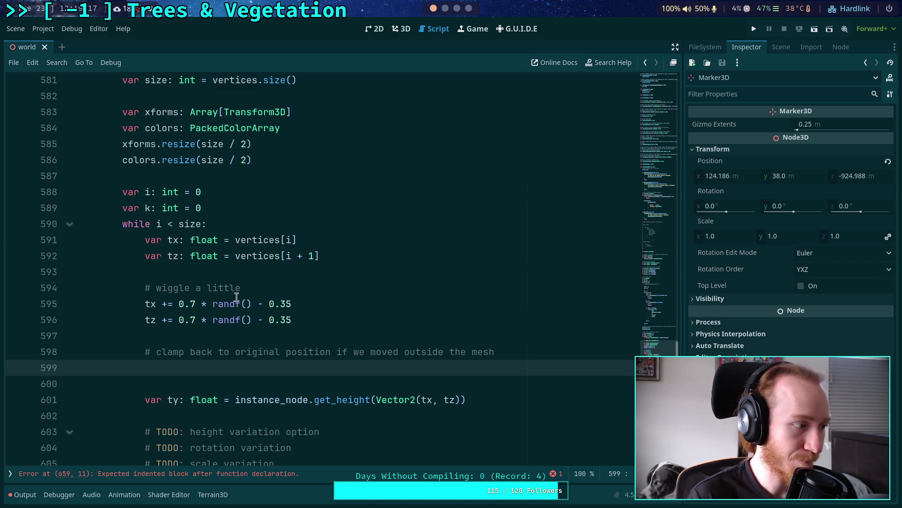
Review the tx/tz jitter lines and the clamp comment above the empty line
mouse_move(237, 297)
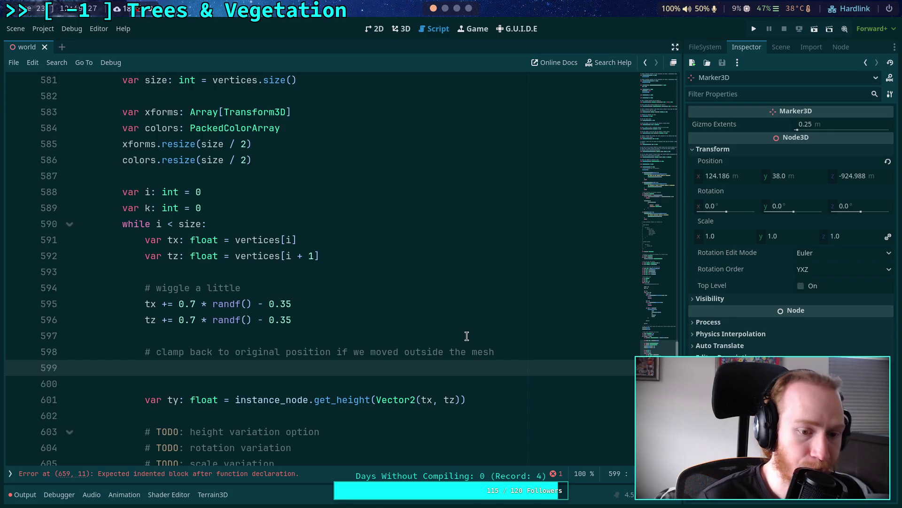
Copy the ray and terrain checks, reword the comment to 'to an invalid location', and paste them below
scroll(467, 336, up, 12)
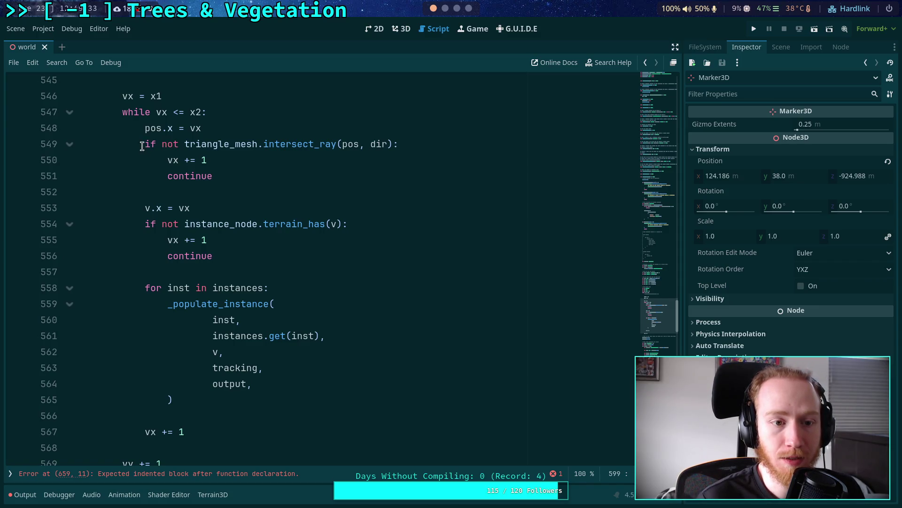
drag(145, 144, 405, 219)
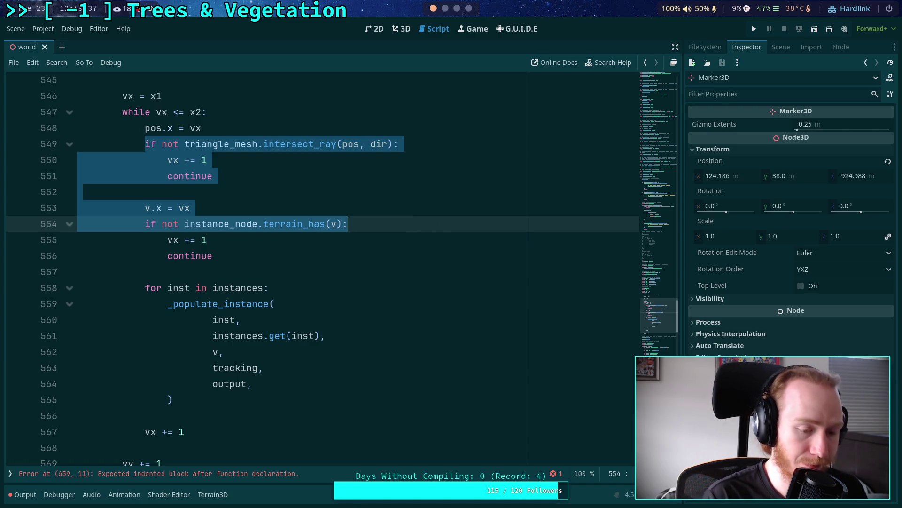
scroll(439, 223, down, 13)
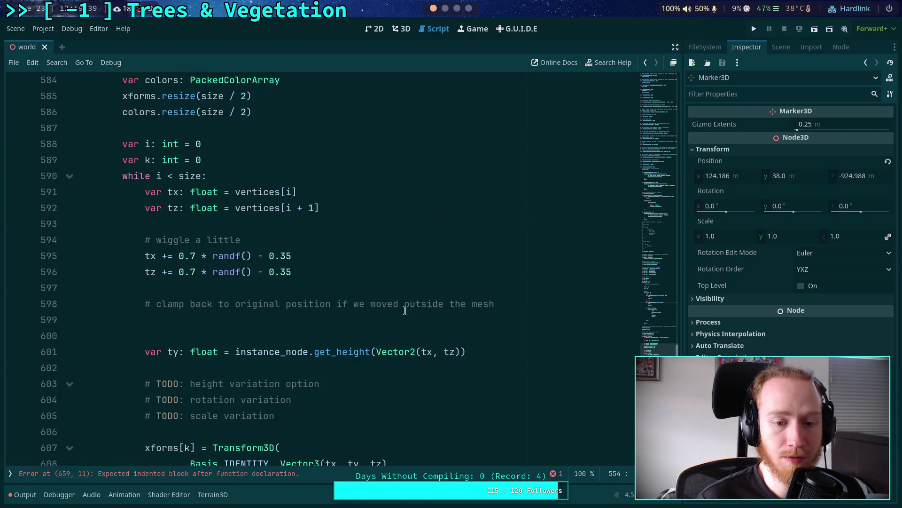
drag(521, 304, 404, 301)
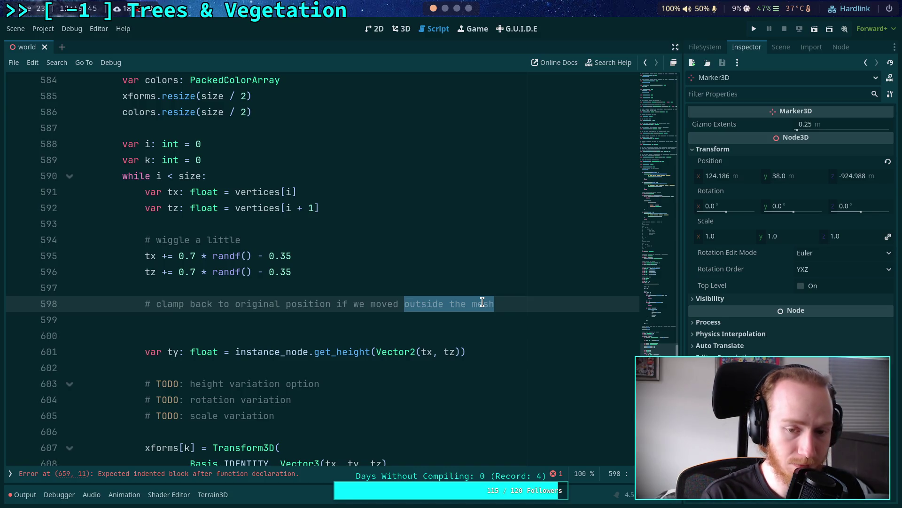
text(to )
text(an )
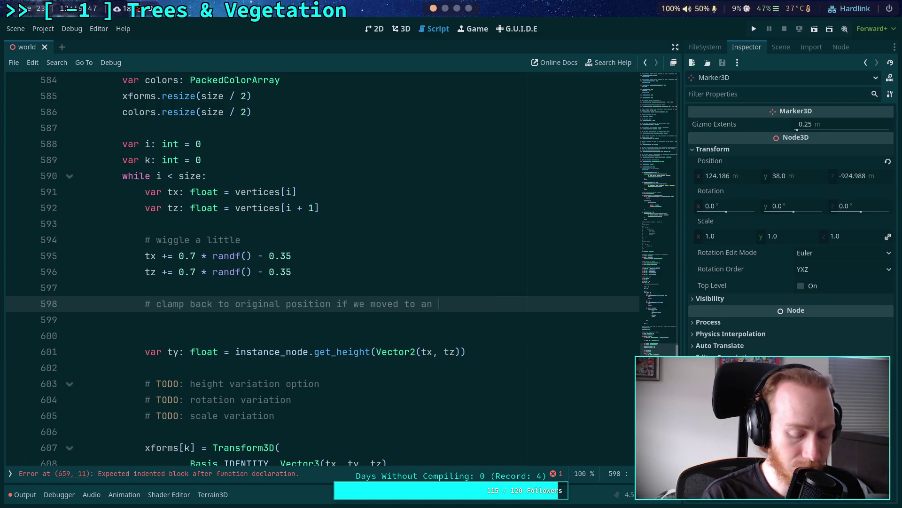
text(invalid location)
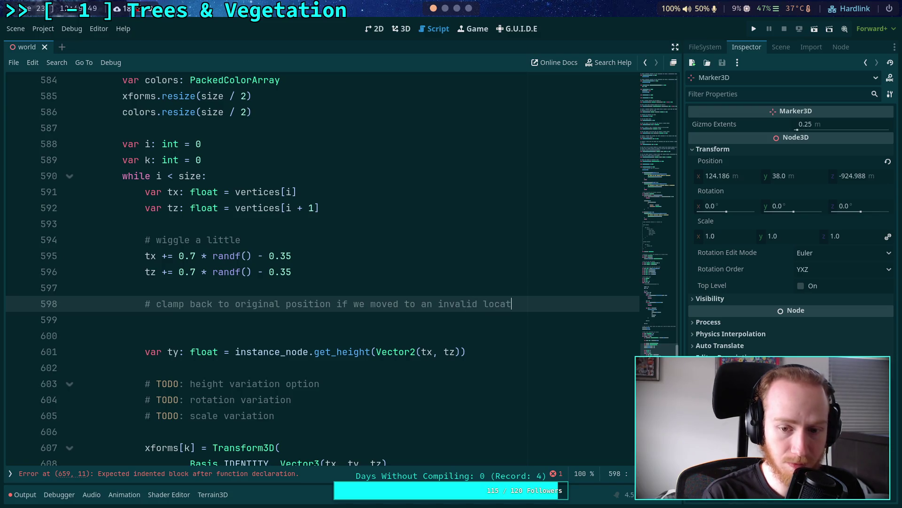
key(Return)
text(if not triangle_mesh.intersect_ray(pos, dir): 			vx += 1 			continue  		v.x = vx 		if not instance_node.terrain_has(v):)
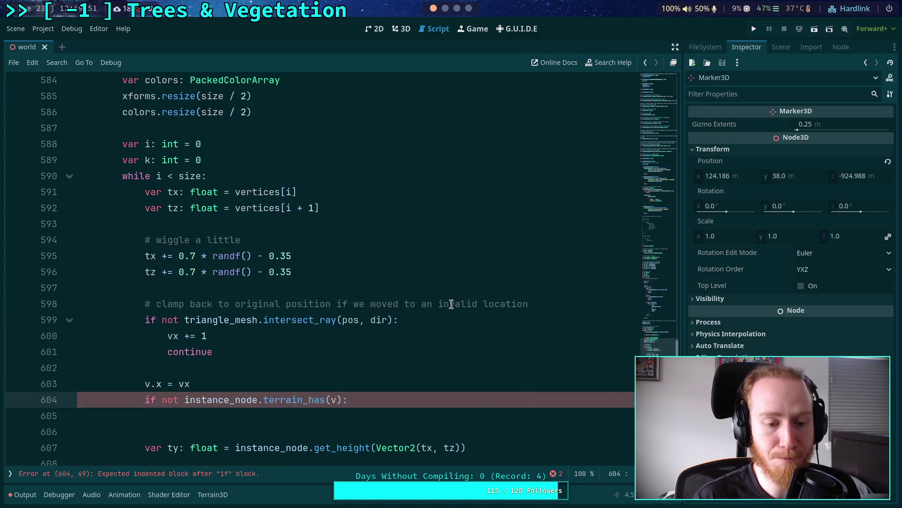
scroll(396, 306, down, 2)
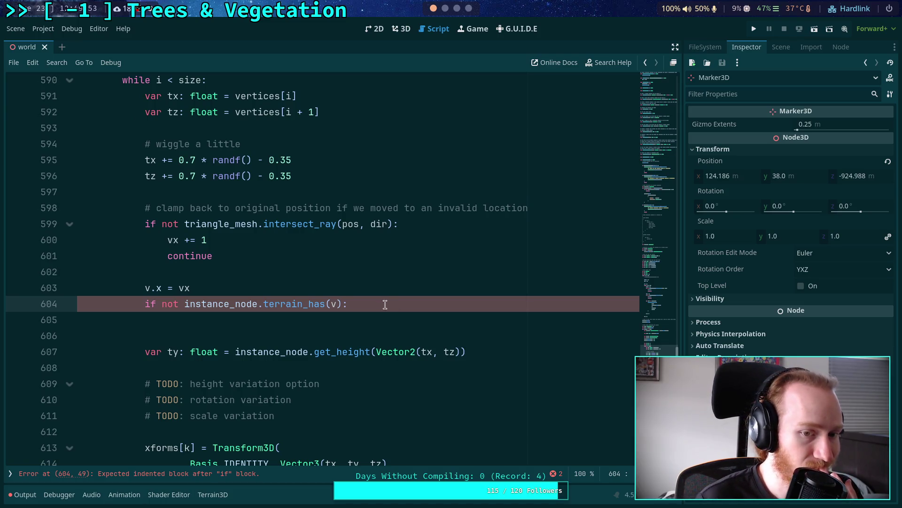
drag(361, 305, 145, 304)
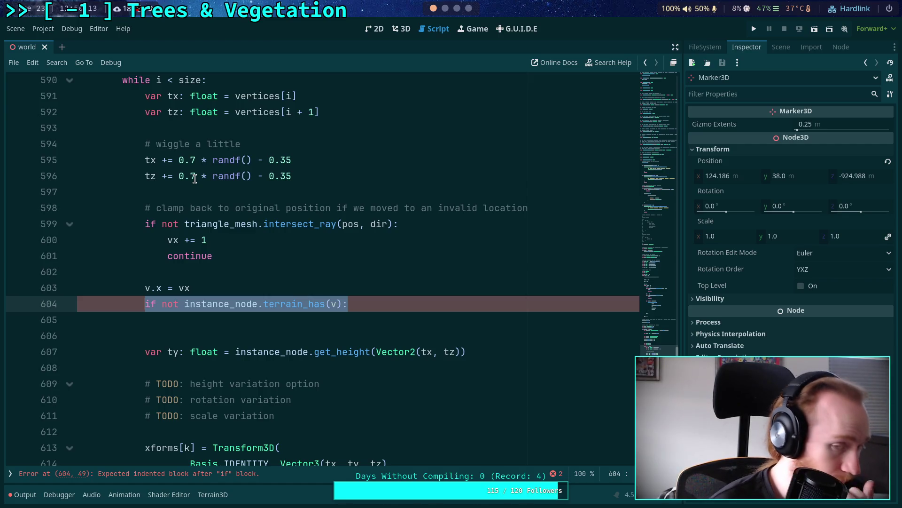
click(380, 305)
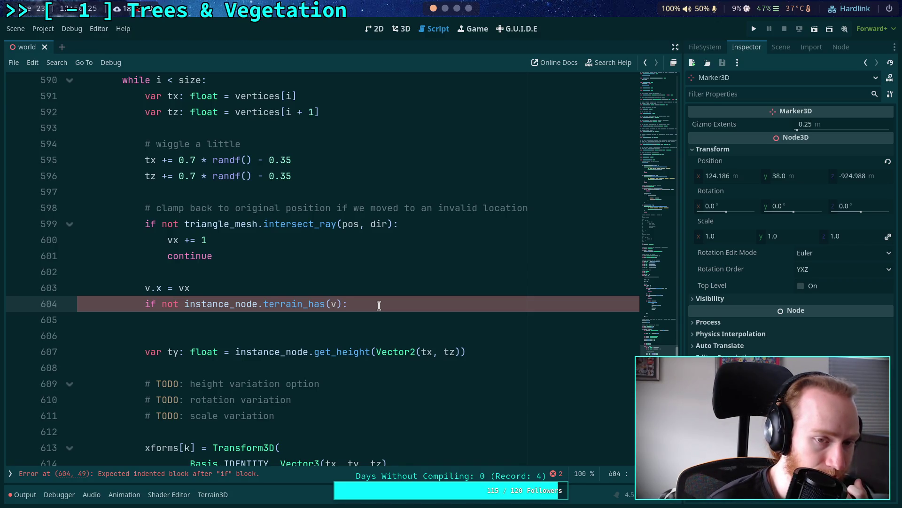
scroll(379, 305, up, 3)
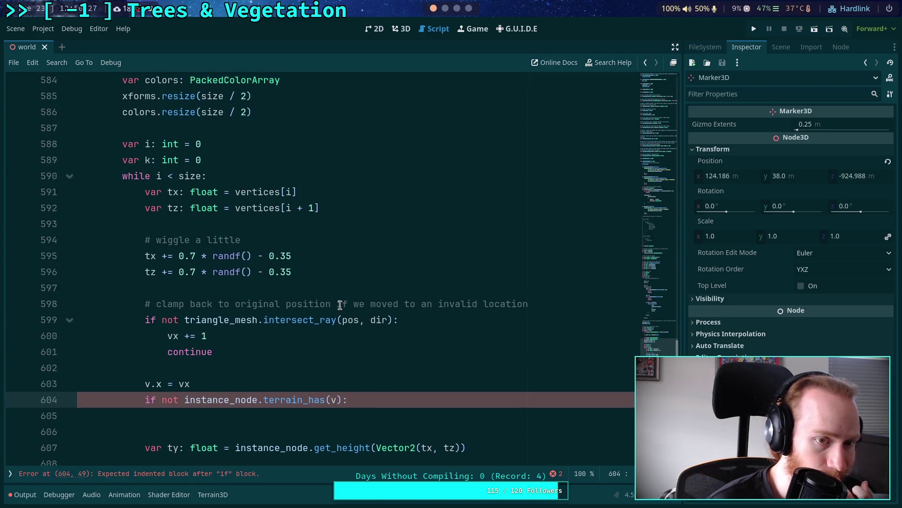
click(338, 319)
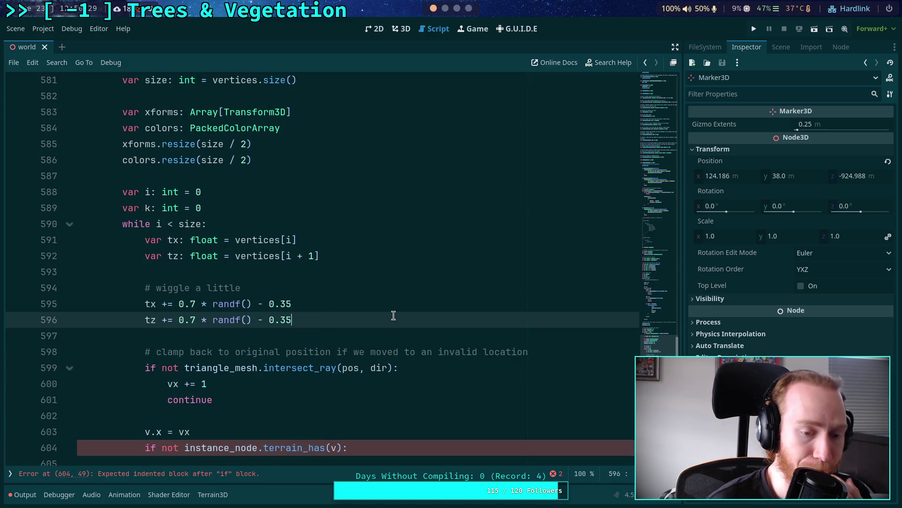
scroll(393, 316, down, 1)
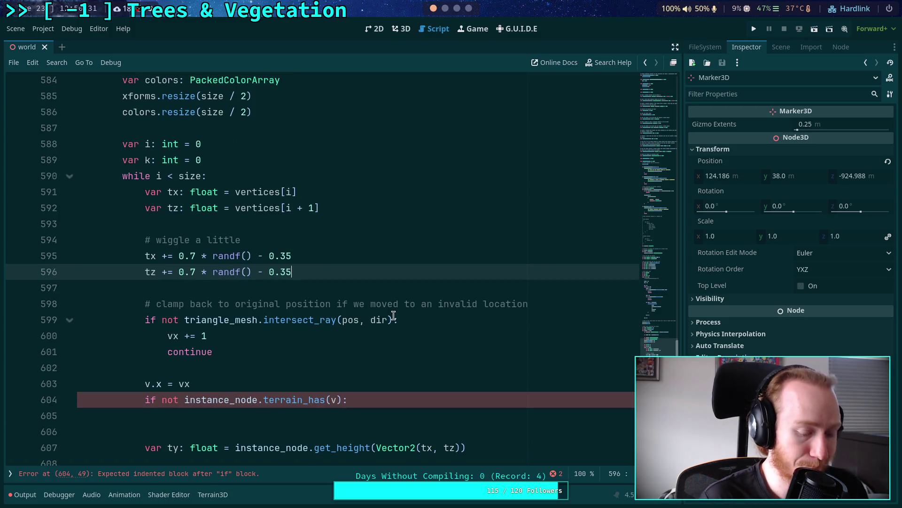
Add 'pos.x = tx' and 'pos.z = tz' after the wiggle code, preceded by a blank line
key(Return)
text(pos.x )
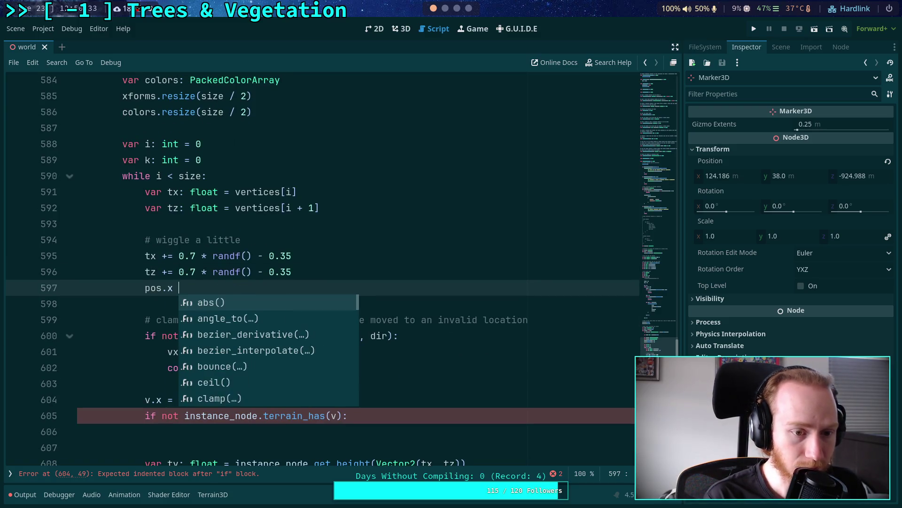
text(= tx)
key(Escape)
key(Return)
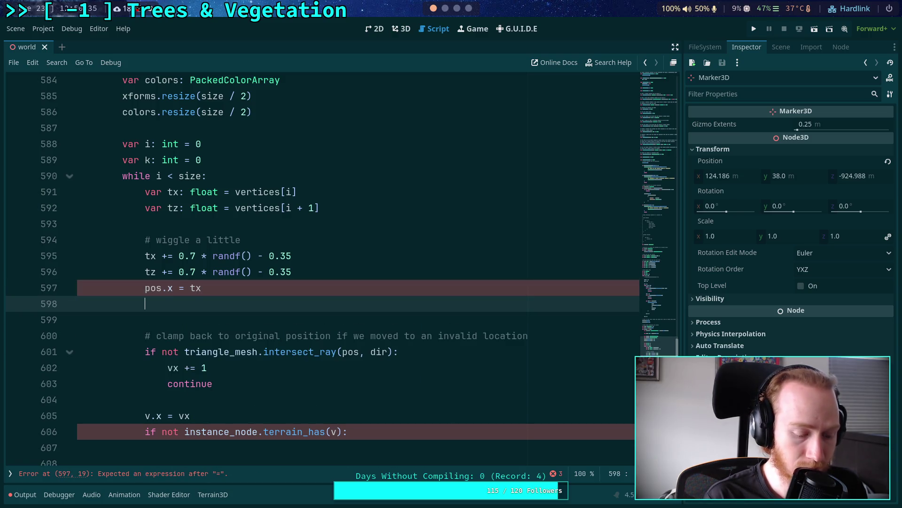
text(pos.z = tz)
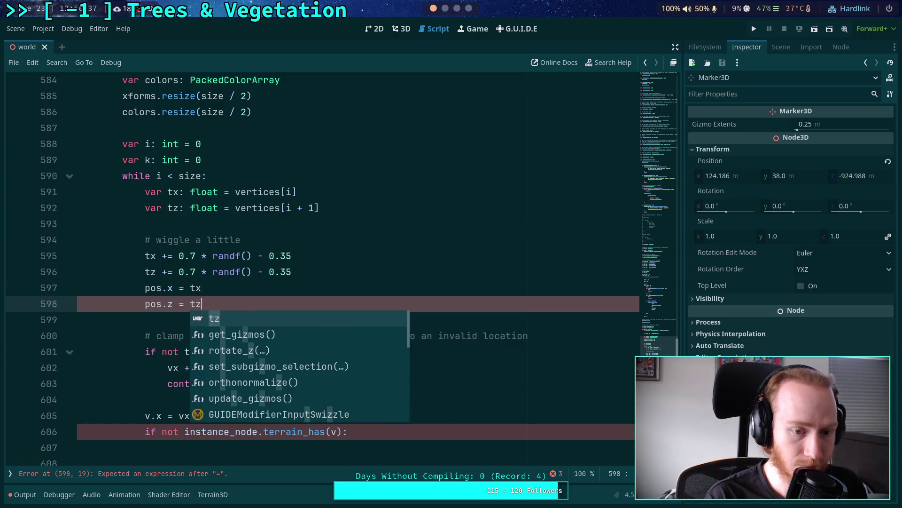
click(435, 285)
click(384, 272)
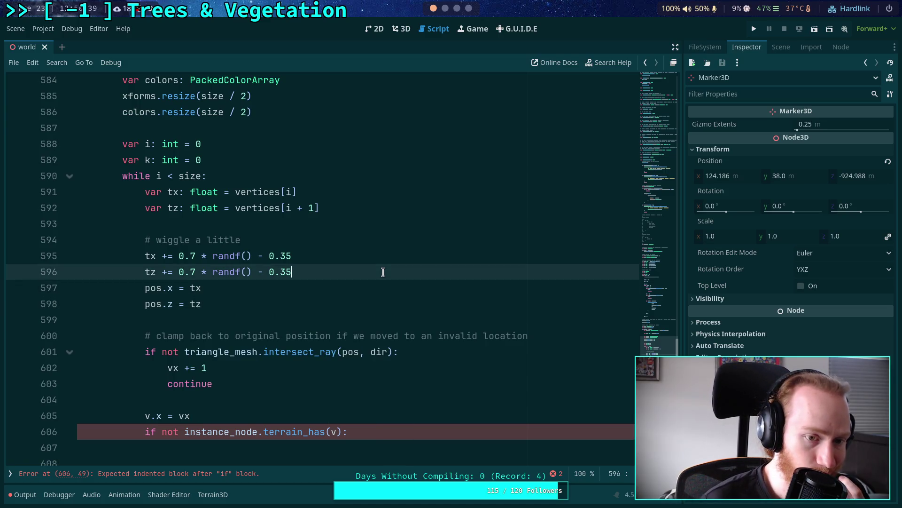
key(Return)
Reset tx and tz from vertices[i] and vertices[i + 1], removing the continue and v.x = vx lines
scroll(383, 272, down, 1)
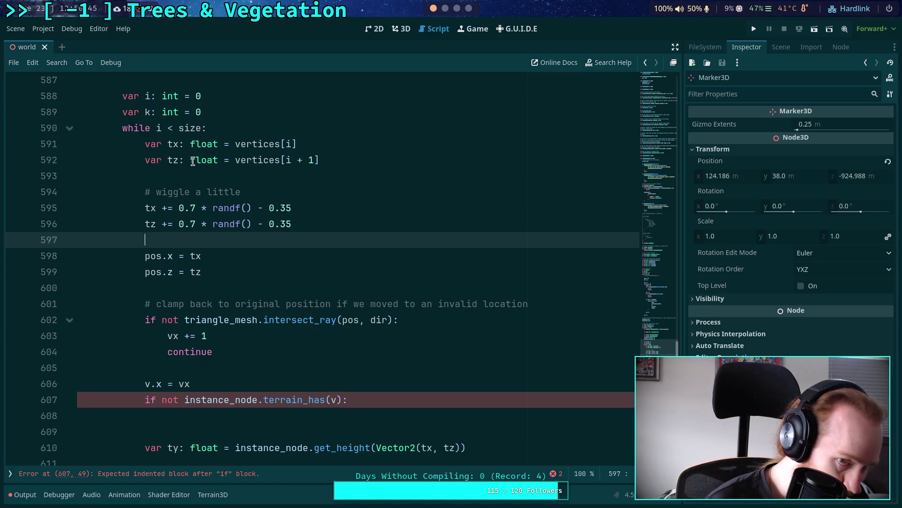
drag(216, 336, 166, 339)
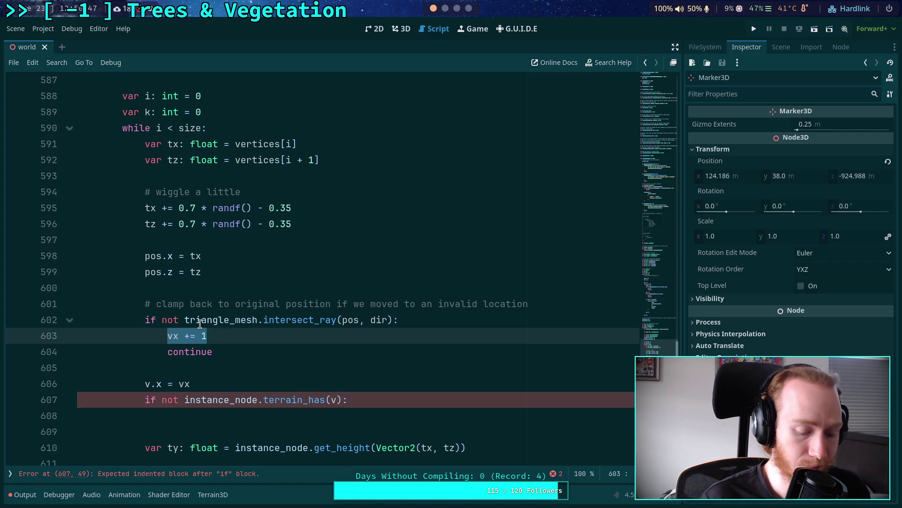
text(tx = ver)
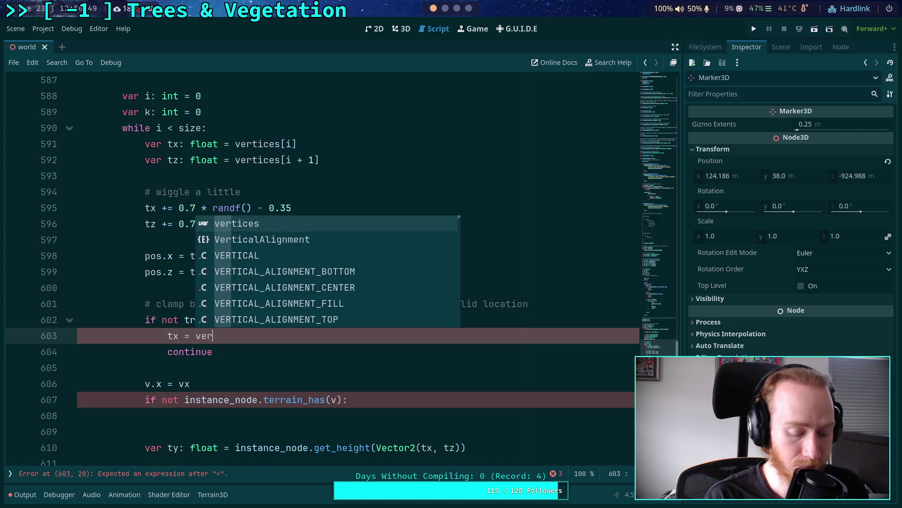
text(tices[i])
key(Return)
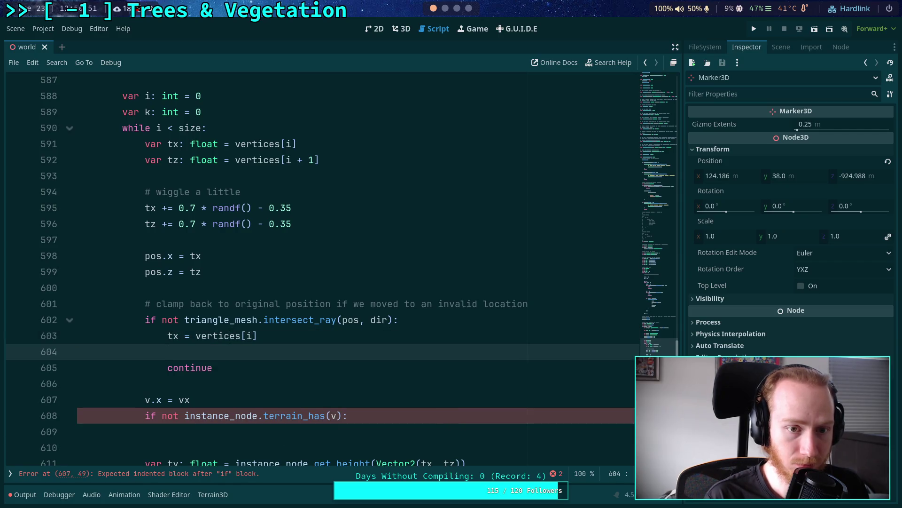
text(tz =vertices)
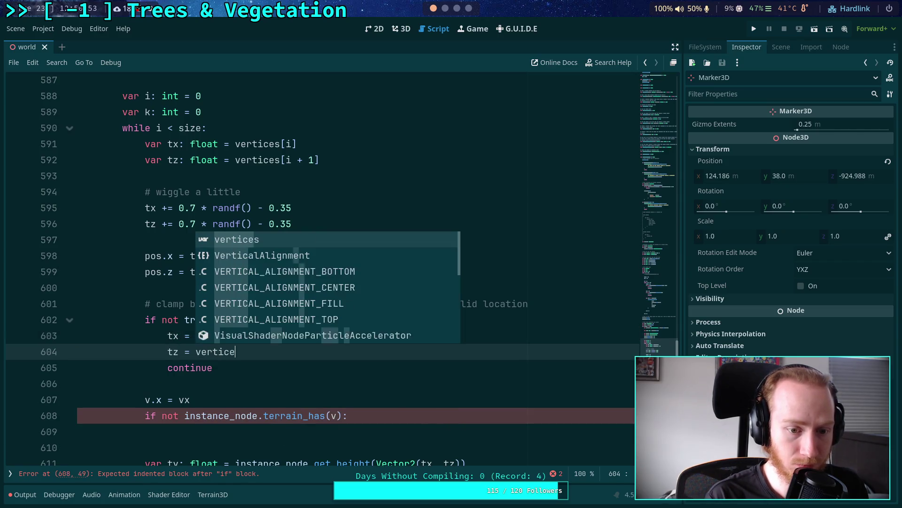
text([i + 1)
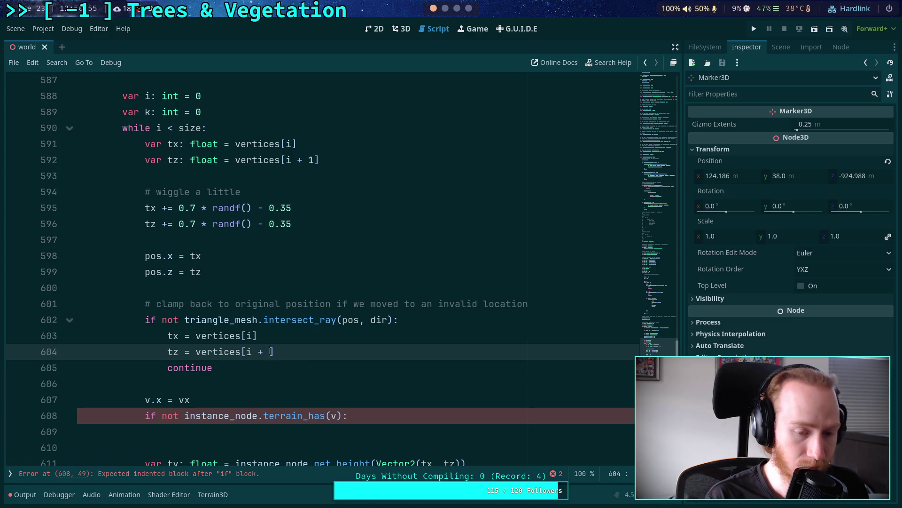
key(Down)
key(shift+Home)
key(BackSpace)
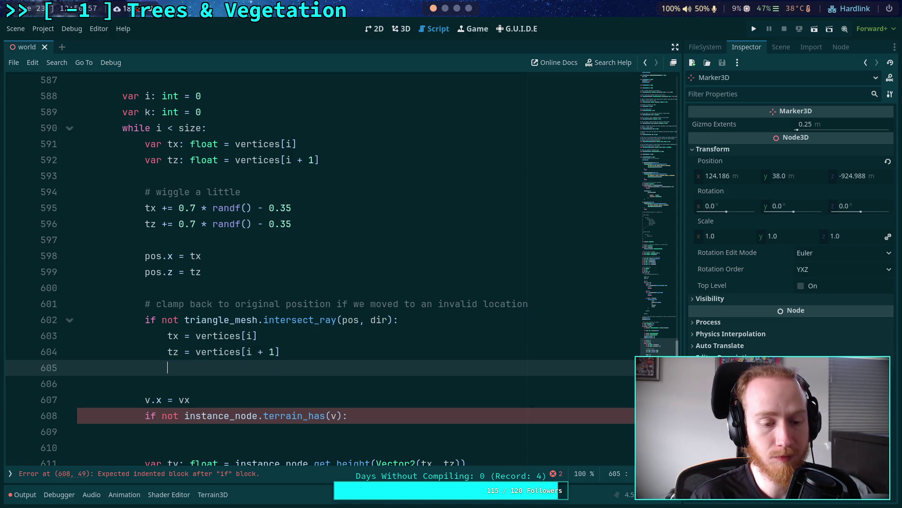
drag(285, 403, 294, 384)
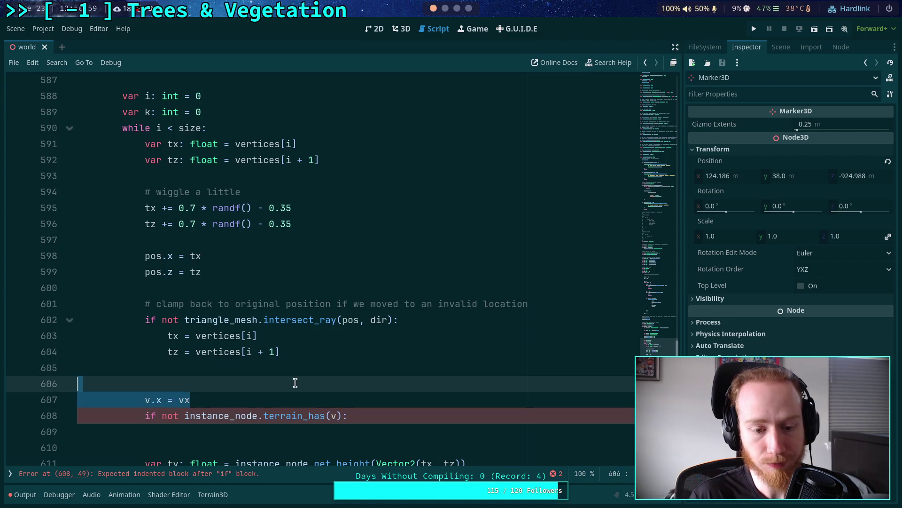
key(BackSpace)
key(BackSpace)
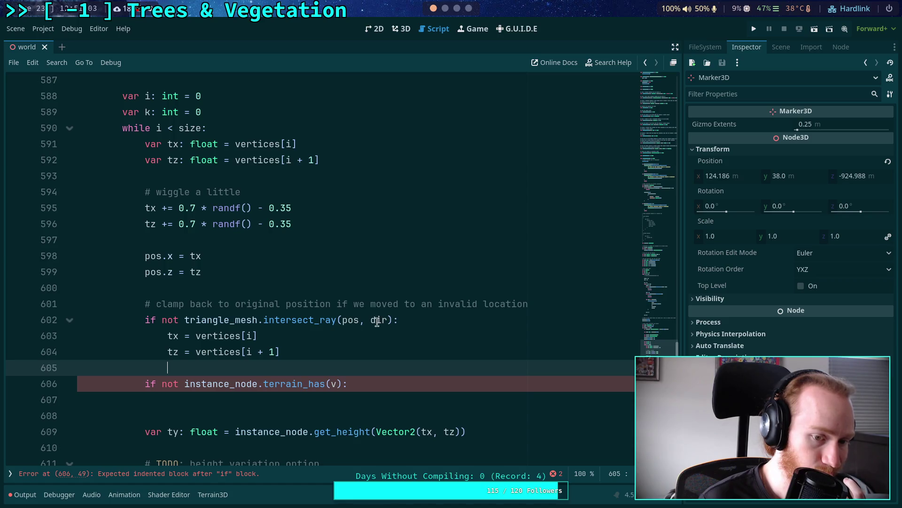
Merge terrain_has(v) into line 602 as '(ray test) or (not terrain_has(v))', deleting the leftover if
click(160, 321)
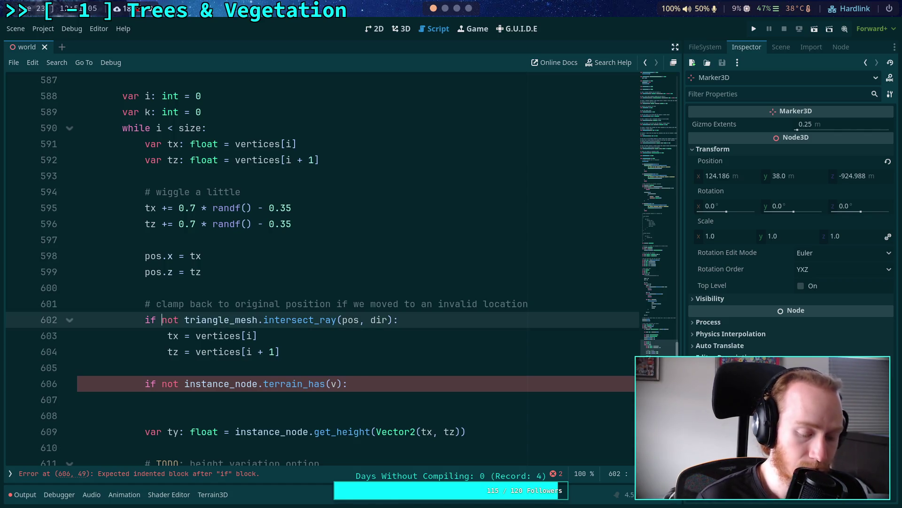
text(()
click(399, 321)
text() or )
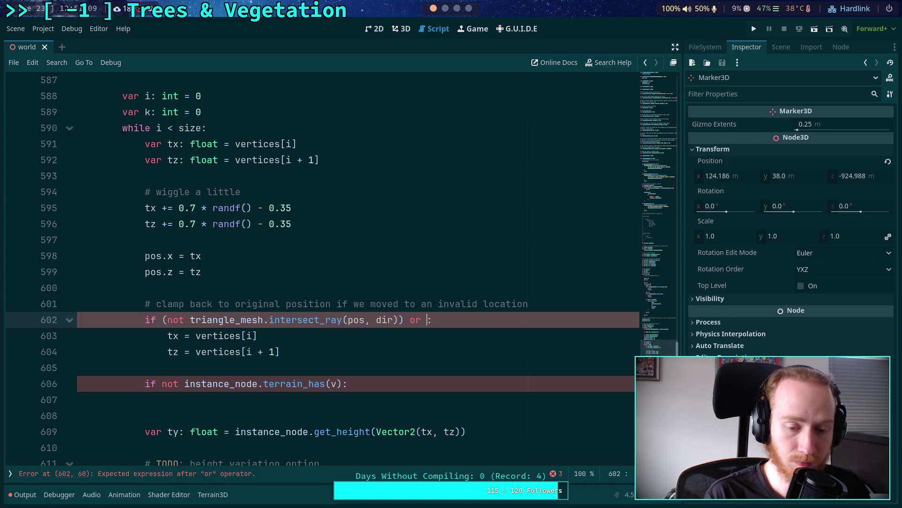
text((not)
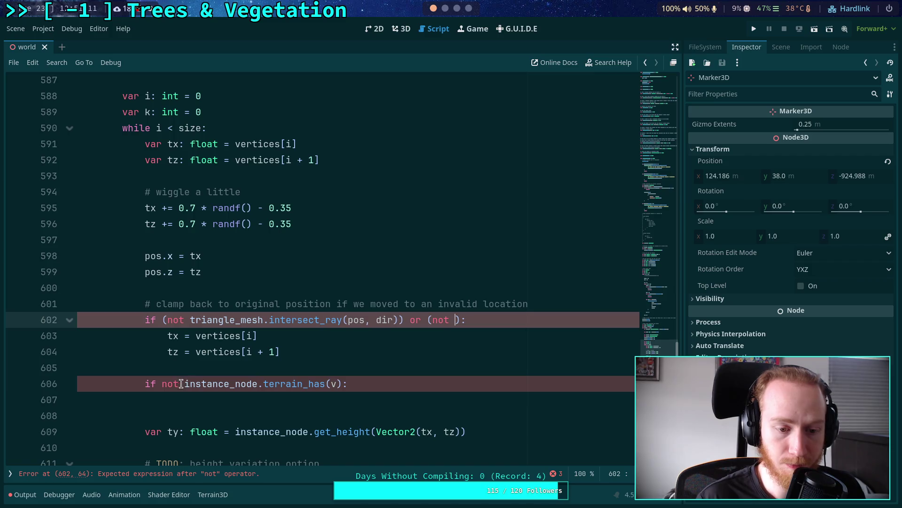
drag(184, 384, 342, 384)
key(ctrl+x)
click(456, 319)
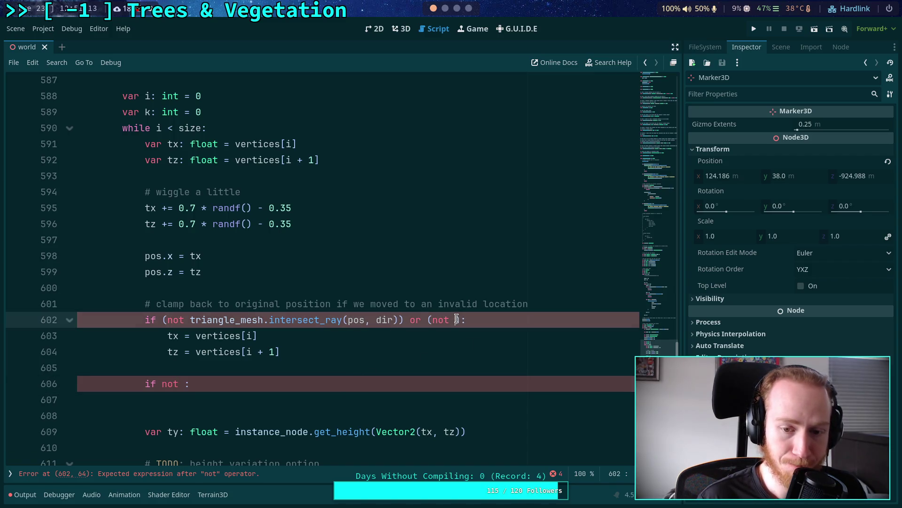
key(ctrl+v)
drag(291, 383, 286, 370)
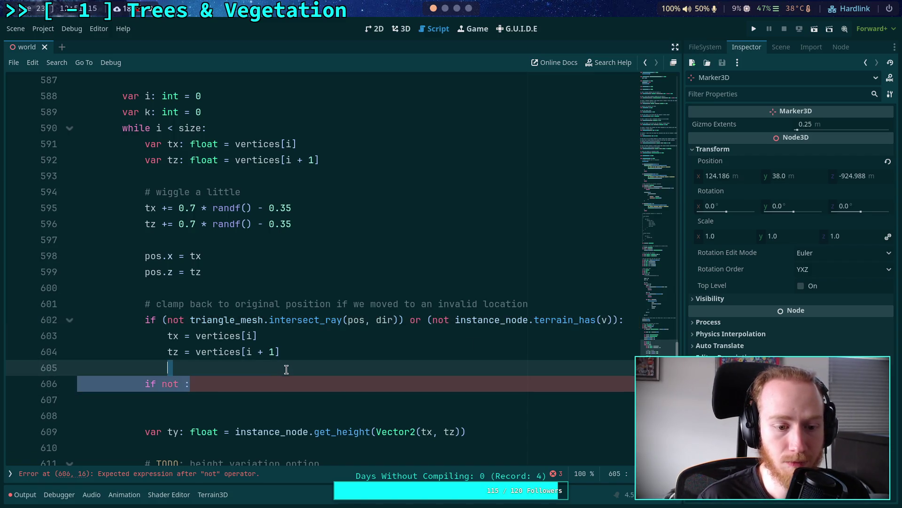
key(BackSpace)
key(BackSpace)
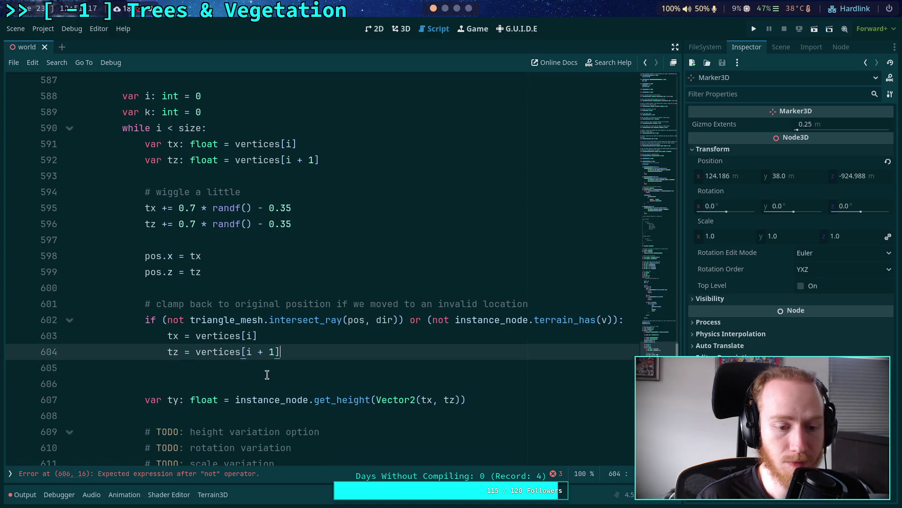
click(266, 369)
key(BackSpace)
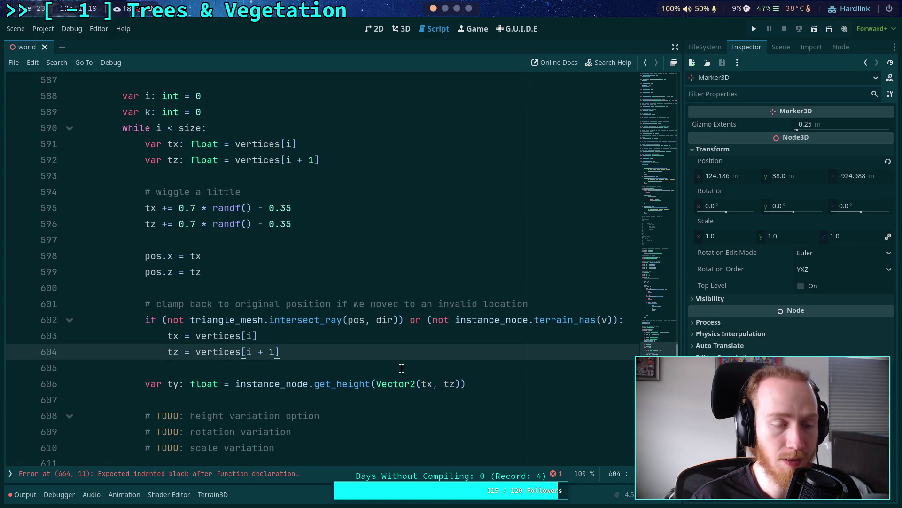
Zoom into the 3D terrain, set the viewport display to Wireframe, and show the Scene dock
click(401, 29)
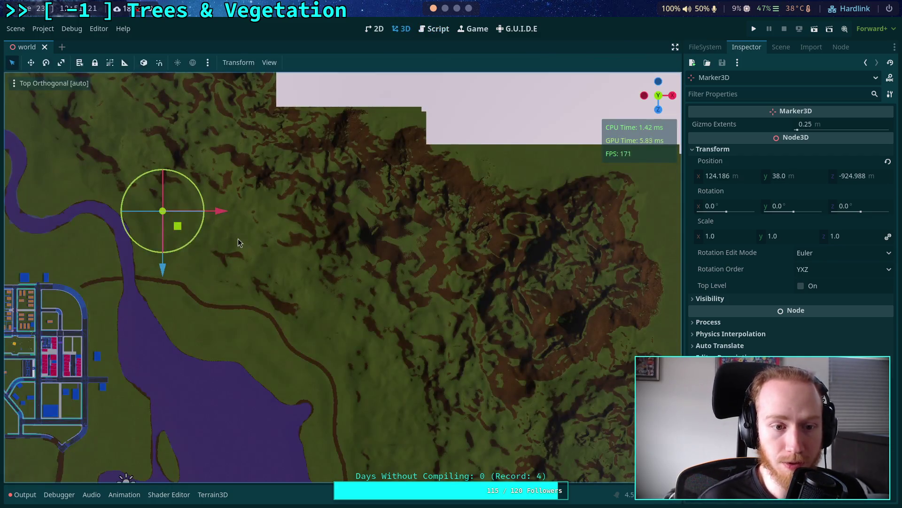
scroll(294, 252, up, 15)
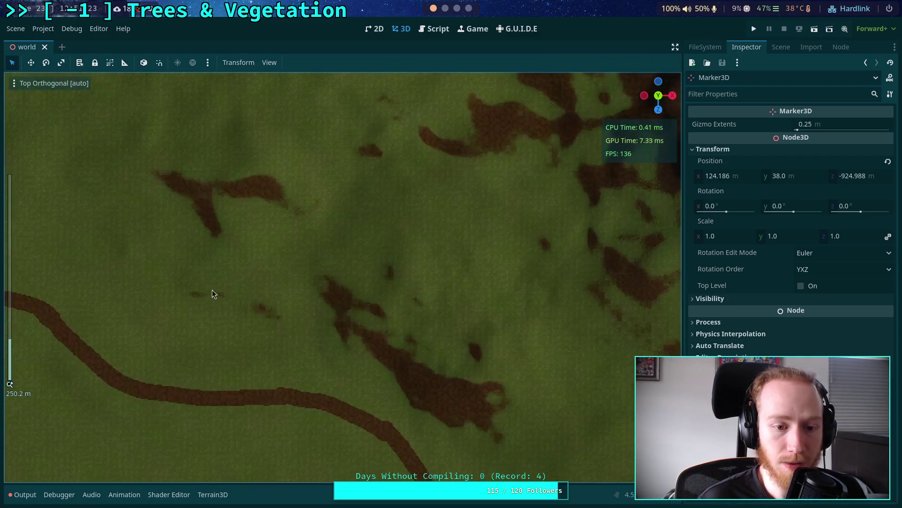
scroll(390, 273, up, 15)
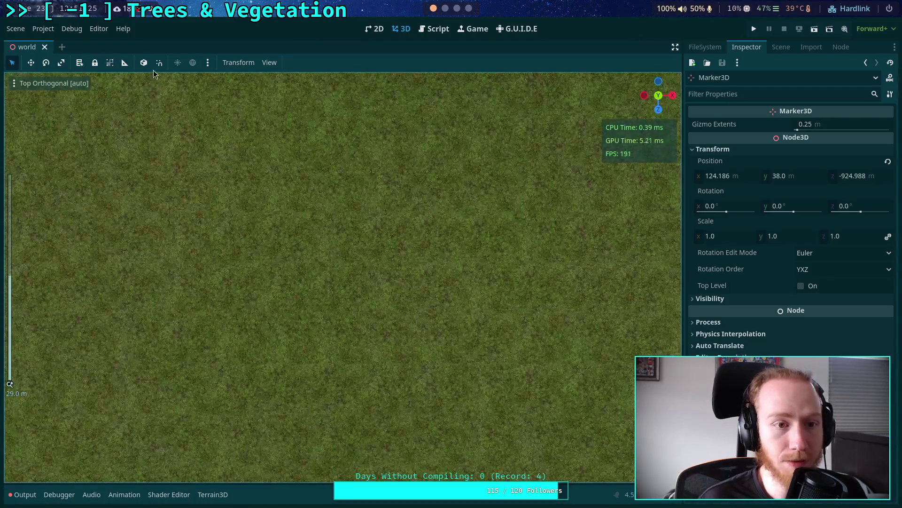
click(15, 85)
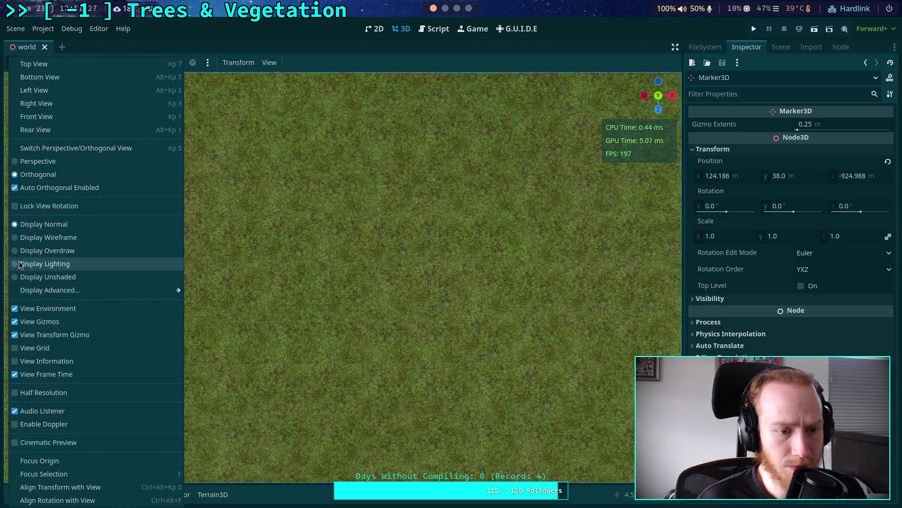
click(20, 238)
click(341, 263)
scroll(346, 265, up, 8)
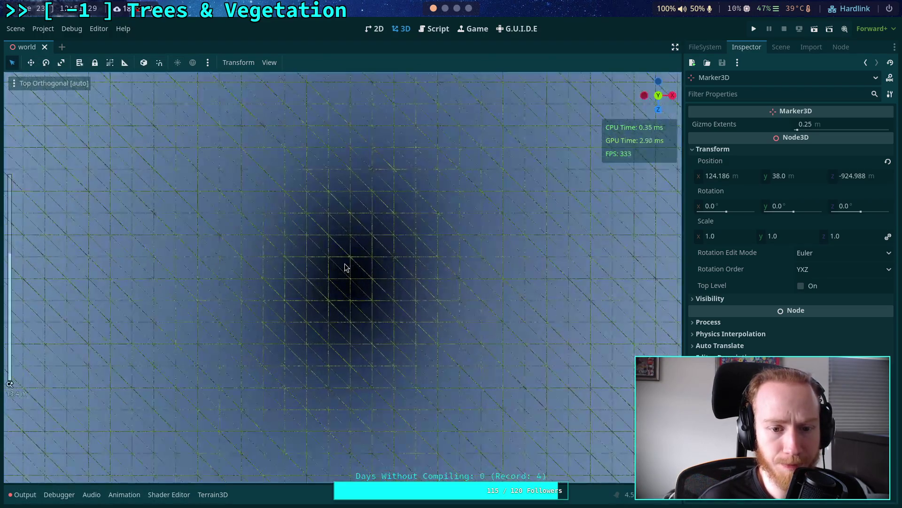
click(781, 47)
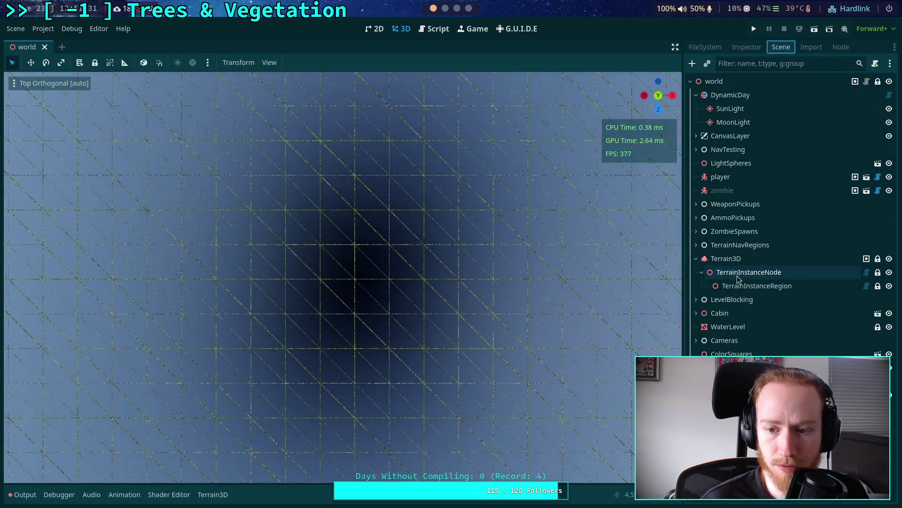
Select Terrain3D, choose the Add Holes tool with brush size 1, and save the scene
click(747, 258)
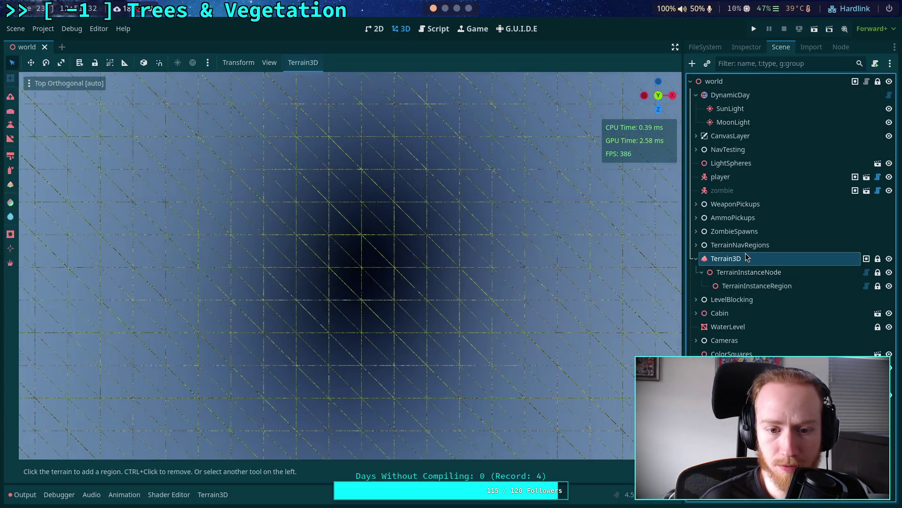
click(11, 235)
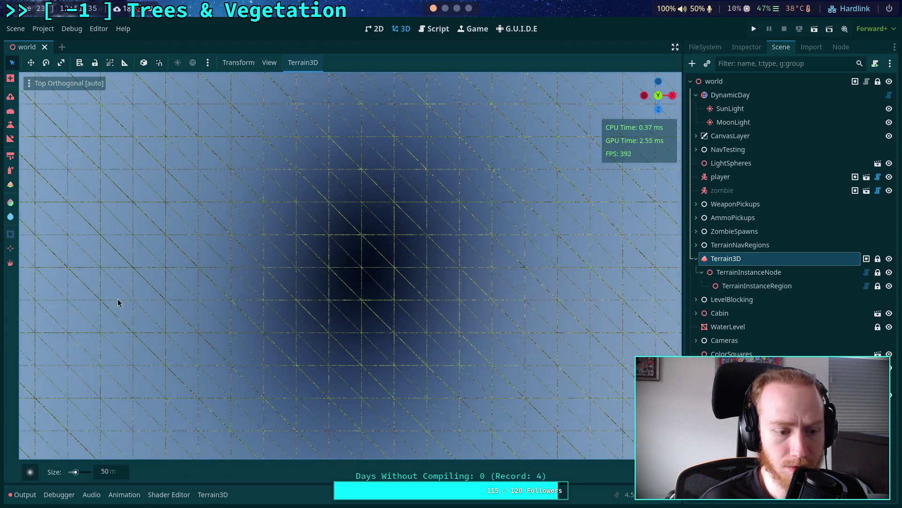
click(120, 473)
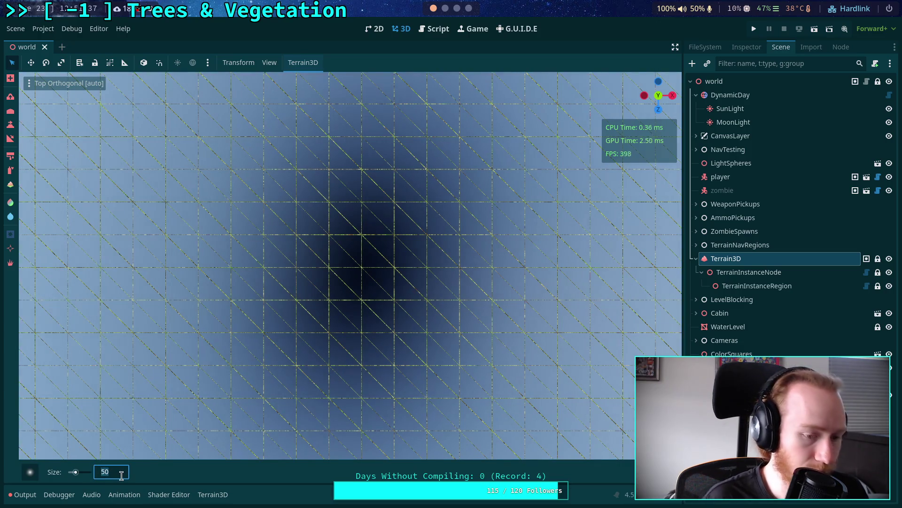
text(1)
key(Return)
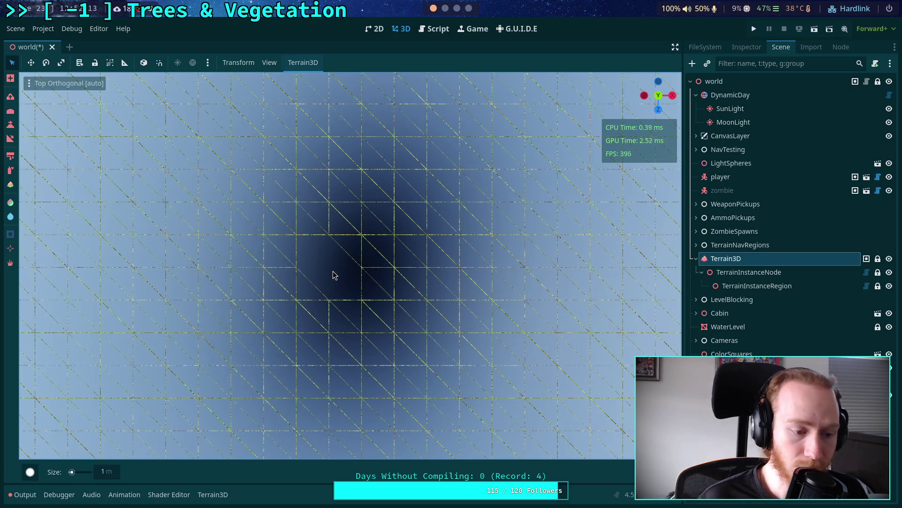
key(ctrl+s)
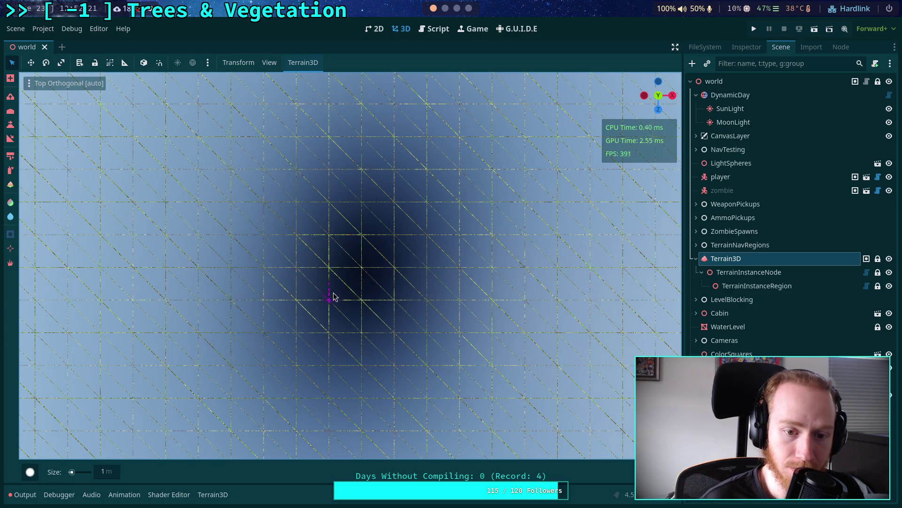
Paint a hole near the terrain centre, save, and extend it toward the upper left
click(328, 272)
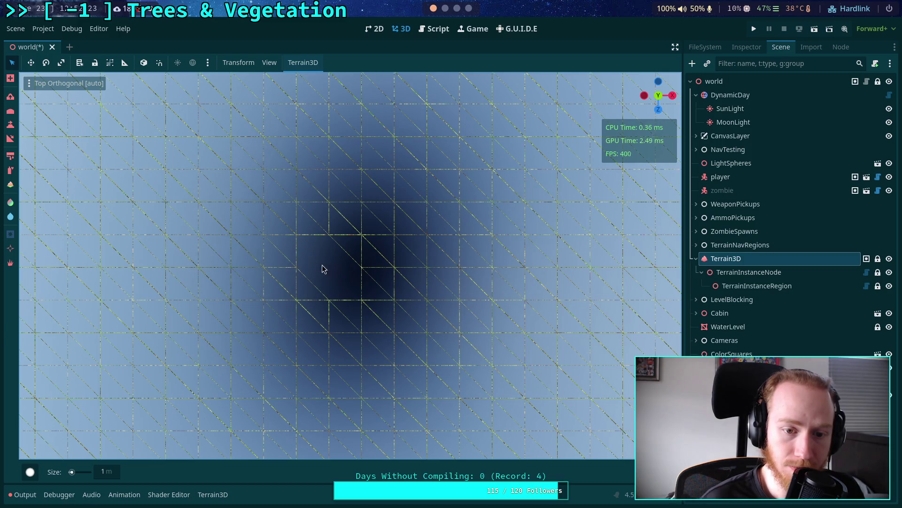
key(ctrl+s)
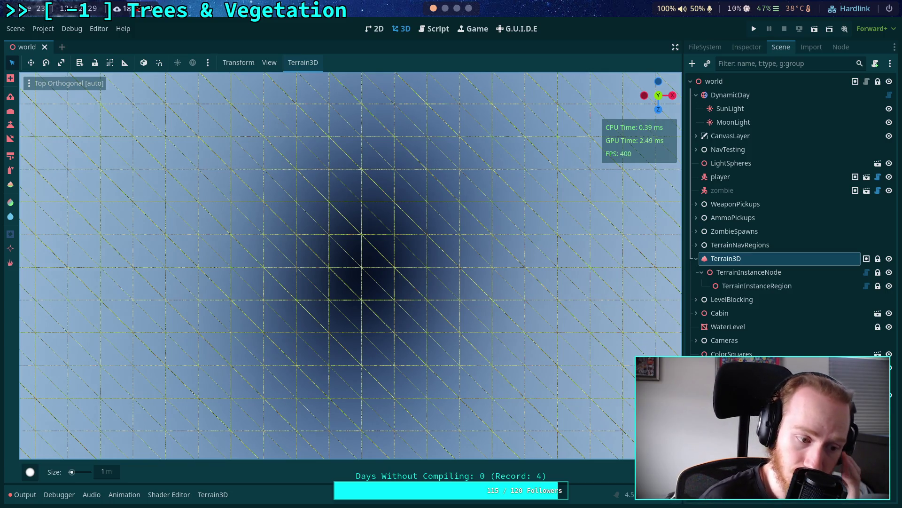
mouse_move(324, 256)
mouse_down()
mouse_move(326, 235)
mouse_move(373, 248)
mouse_move(362, 272)
mouse_move(379, 276)
mouse_move(365, 282)
mouse_move(365, 274)
mouse_move(362, 337)
mouse_move(393, 267)
mouse_move(428, 273)
mouse_up()
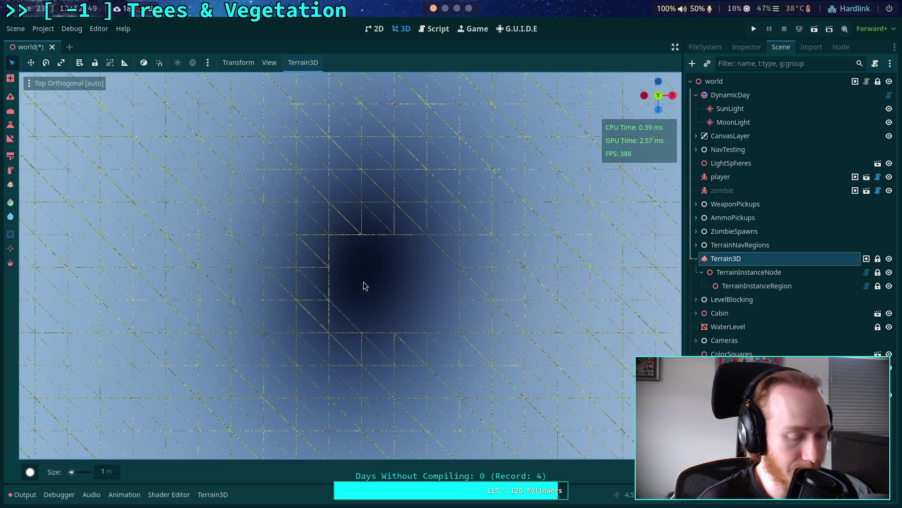
key(ctrl)
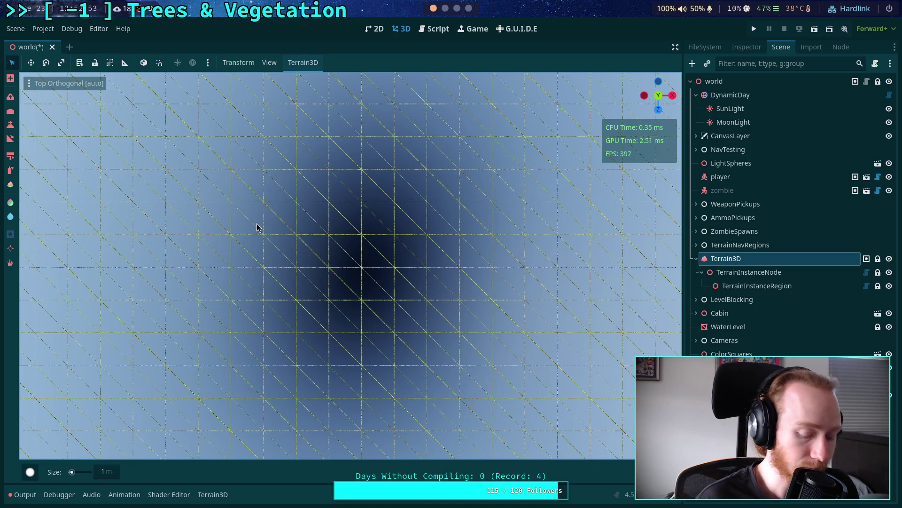
key(ctrl)
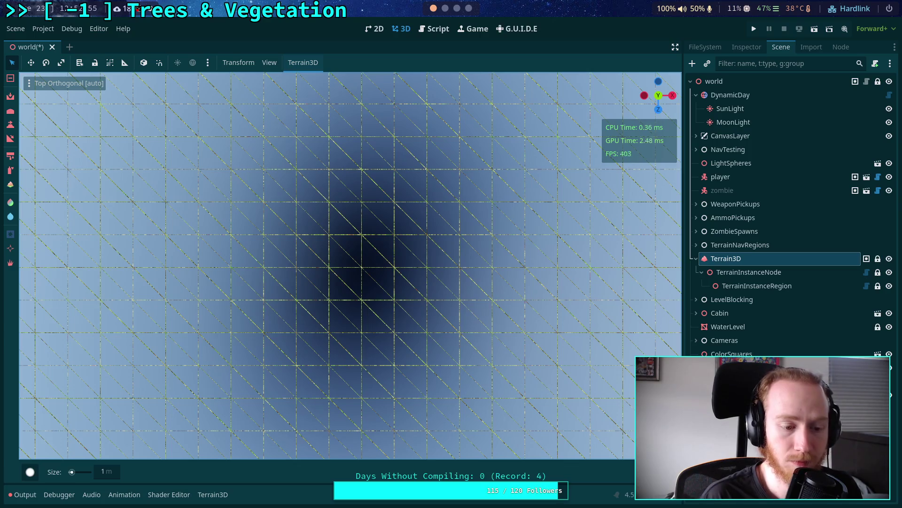
Select the TerrainInstanceRegion node, reopen the world script, and switch to the Neovim workspace
click(434, 29)
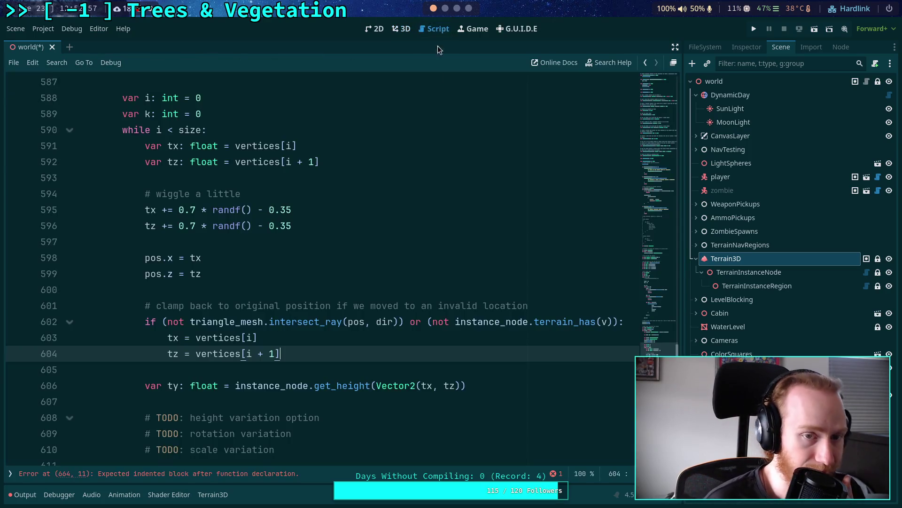
click(404, 29)
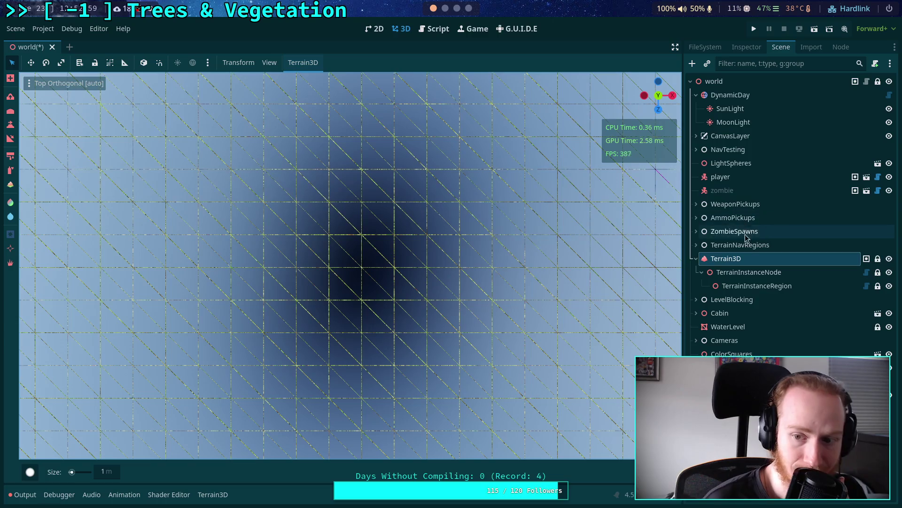
click(756, 285)
click(444, 31)
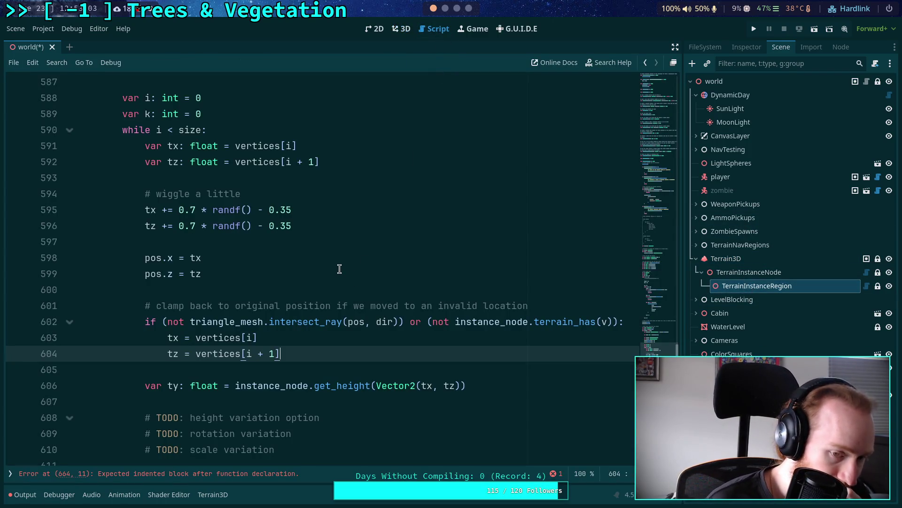
key(super+2)
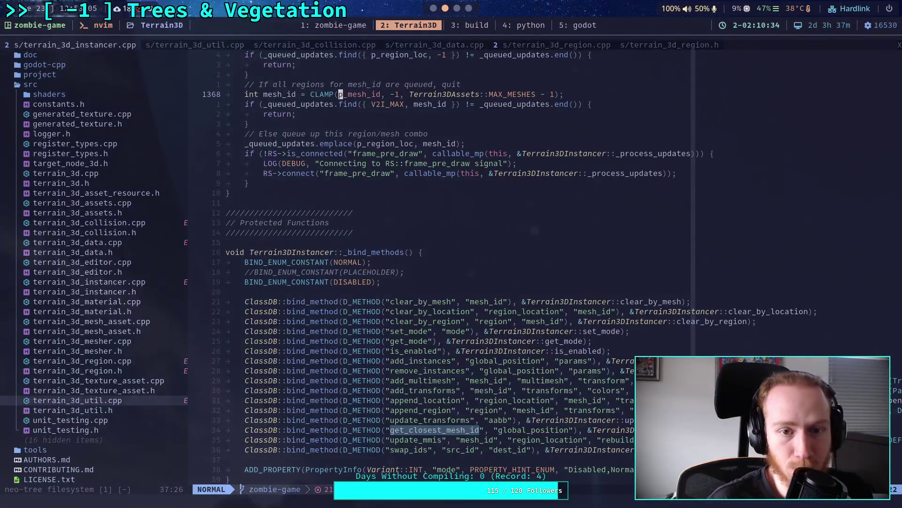
Search terrain_3d_data.cpp for is_hole matches, then pick terrain_3d_data.h in the file tree
click(441, 47)
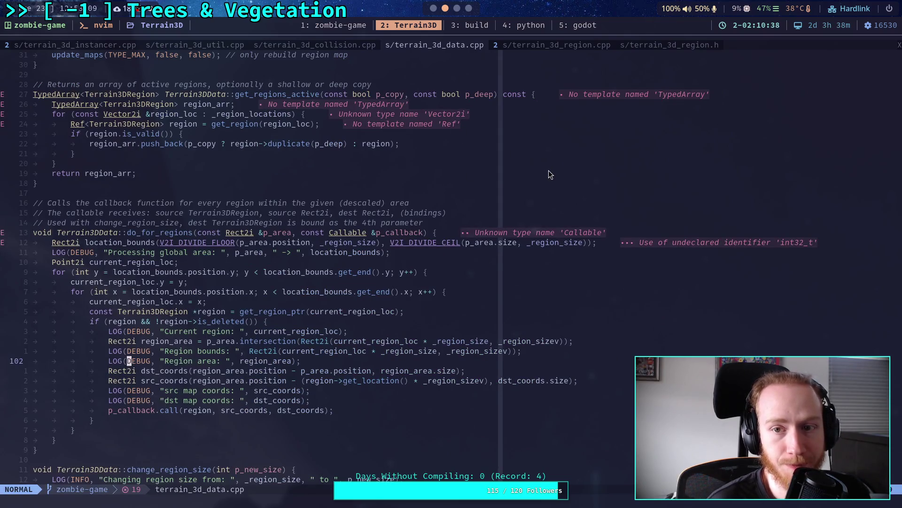
text(/hole)
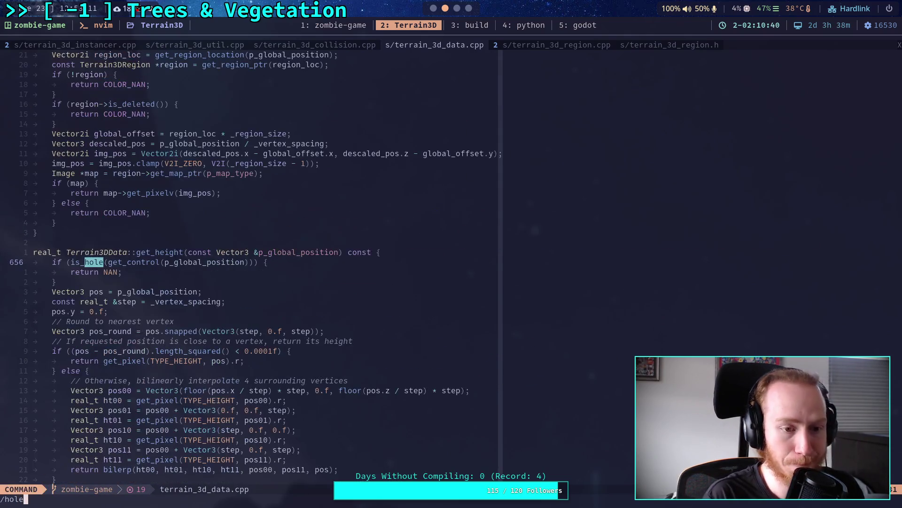
key(Home)
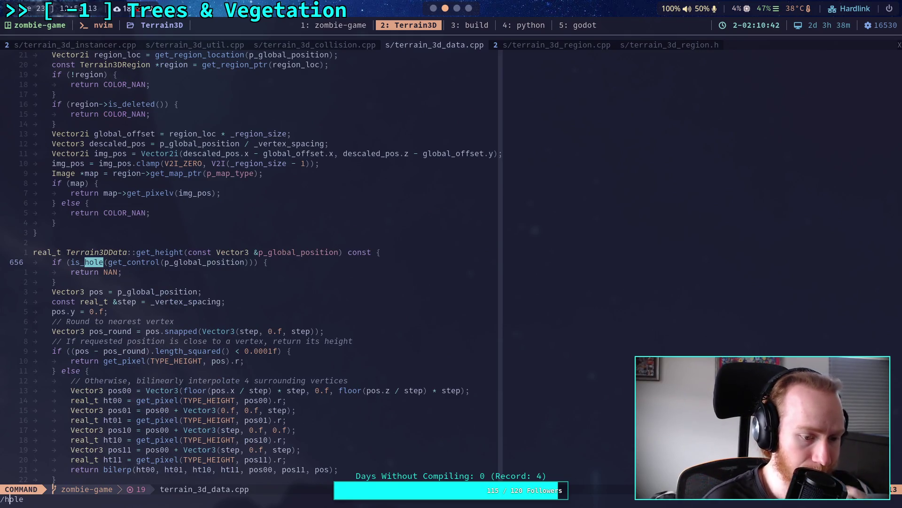
text(is_)
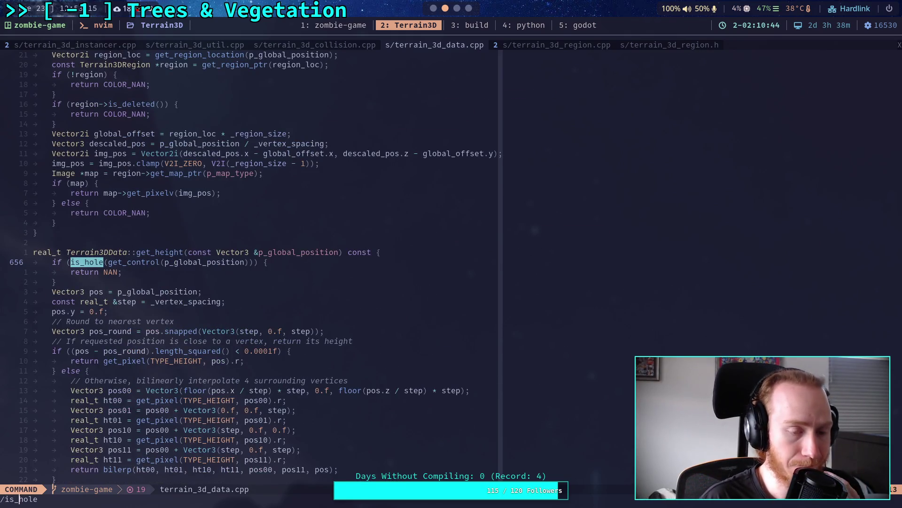
key(Home)
text(::)
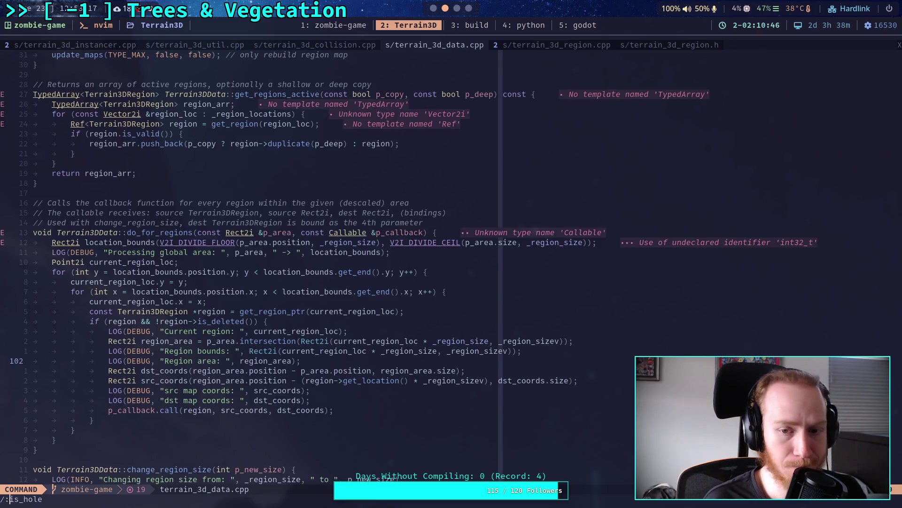
key(BackSpace)
key(BackSpace)
key(Return)
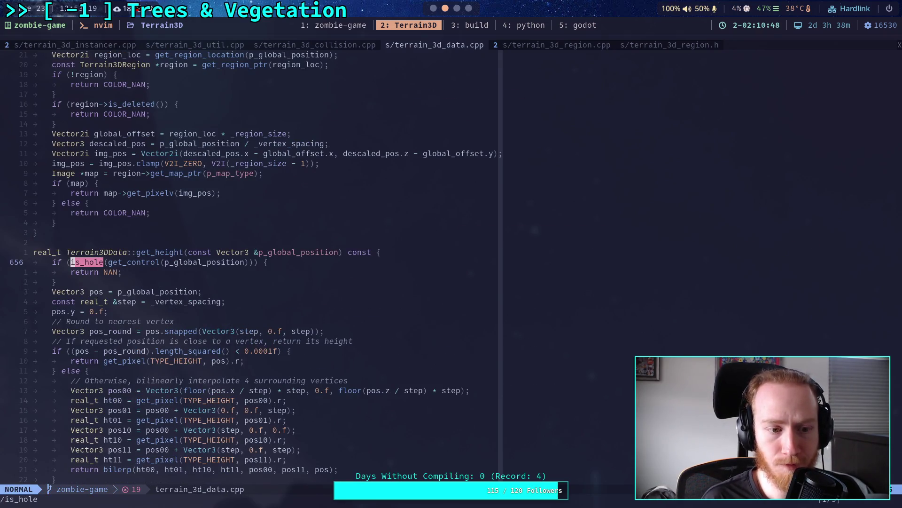
key(n)
key(n)
key(n)
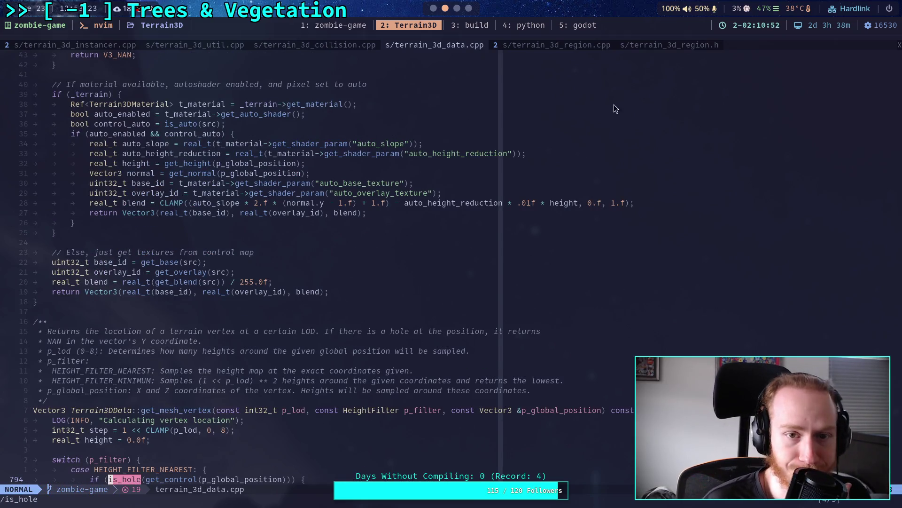
key(ctrl+o)
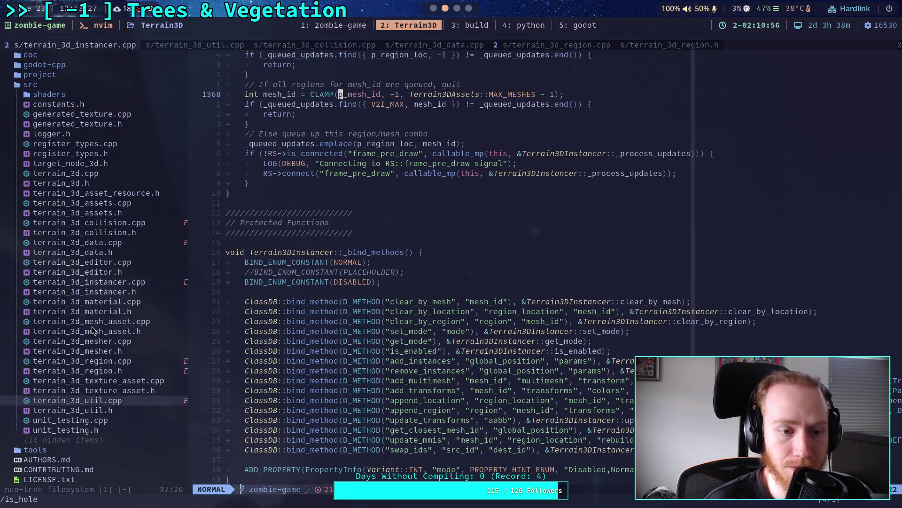
click(139, 251)
Open terrain_3d_data.h, search it for is_hol, and scroll up through the header
key(Return)
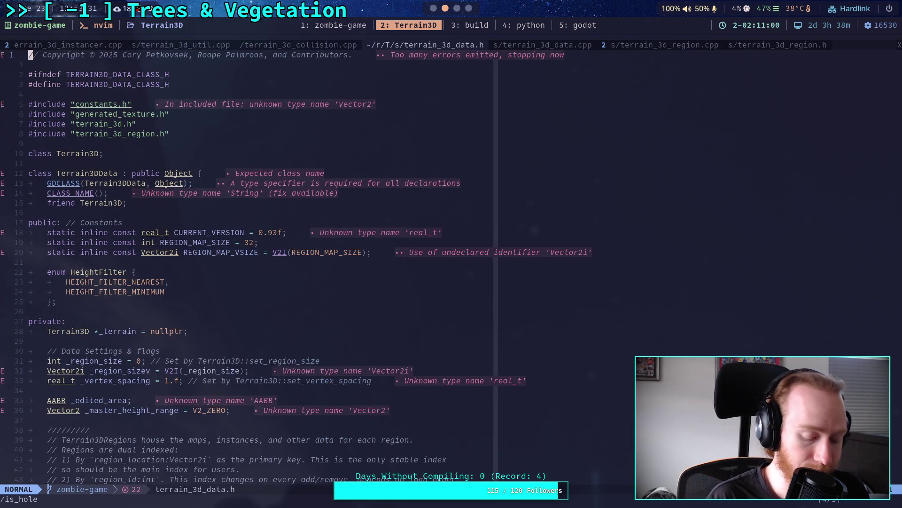
text(/is_hol)
key(Return)
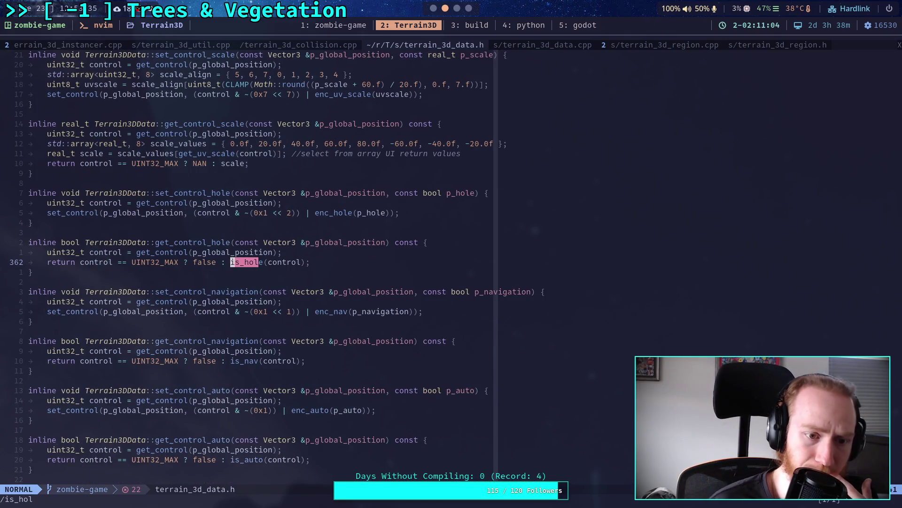
scroll(207, 357, down, 10)
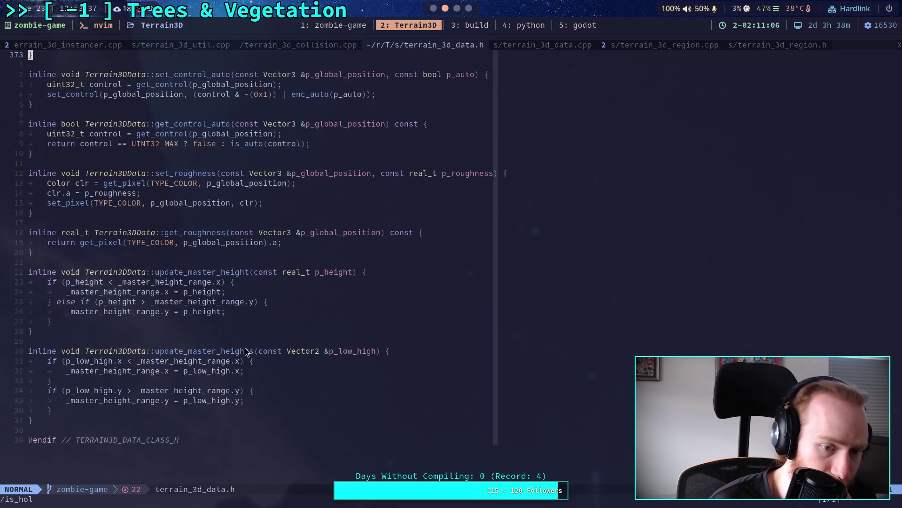
scroll(243, 347, up, 7)
scroll(243, 347, up, 18)
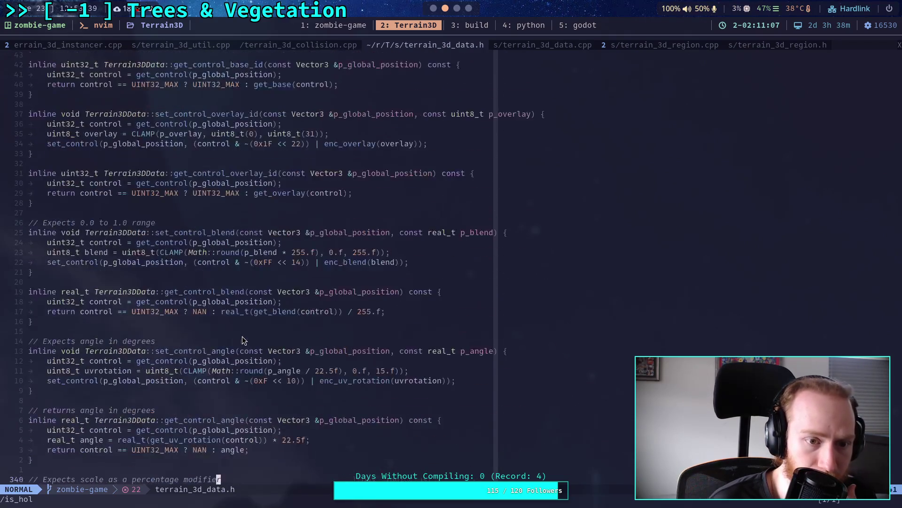
scroll(245, 338, up, 20)
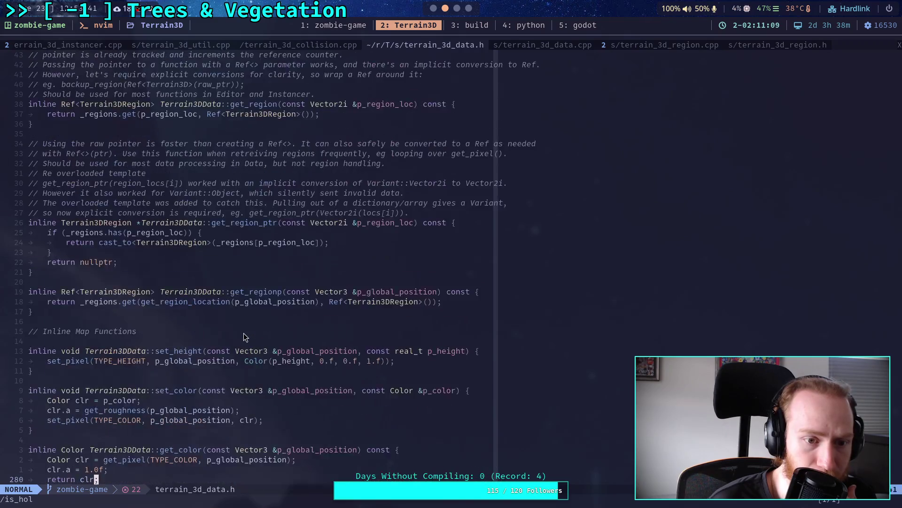
scroll(244, 333, up, 16)
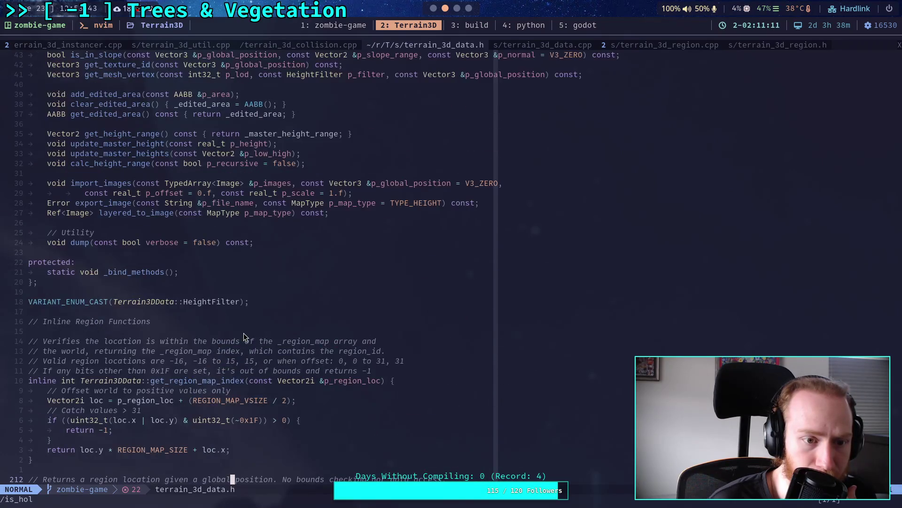
scroll(244, 333, up, 7)
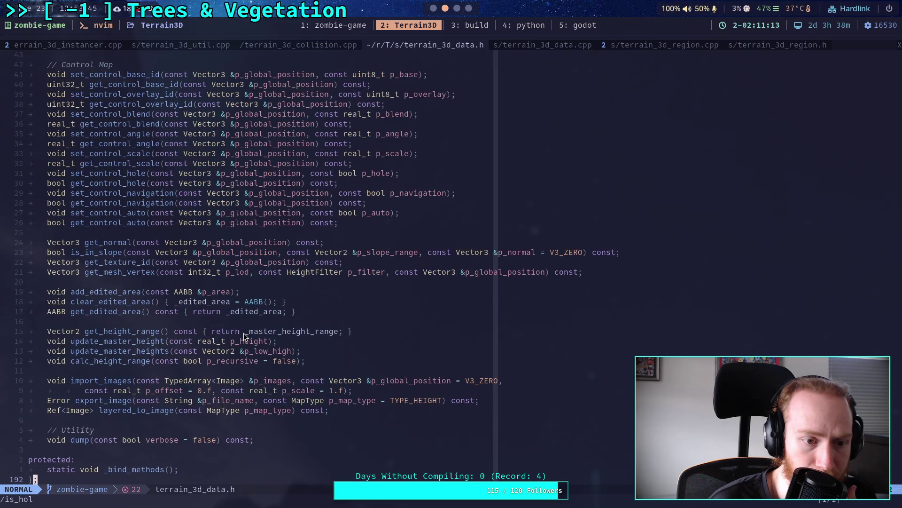
scroll(243, 335, up, 15)
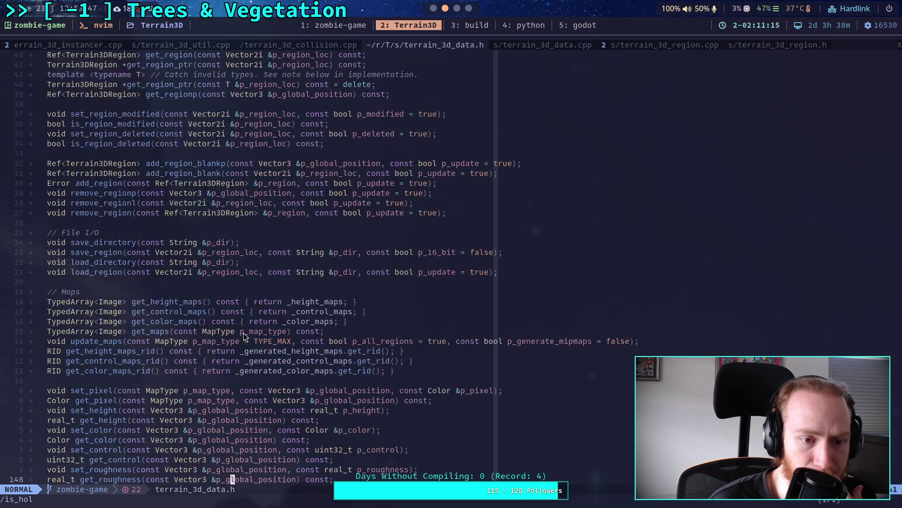
scroll(244, 335, up, 7)
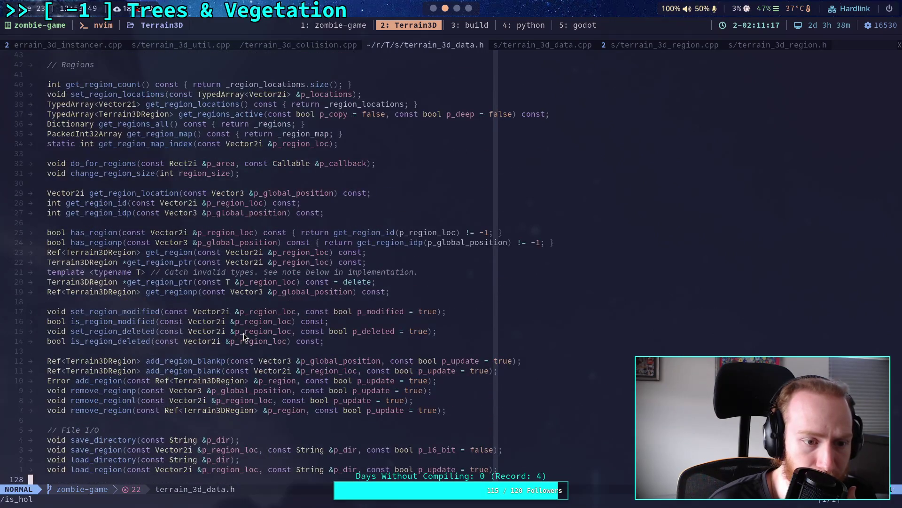
scroll(244, 333, up, 8)
scroll(244, 327, up, 7)
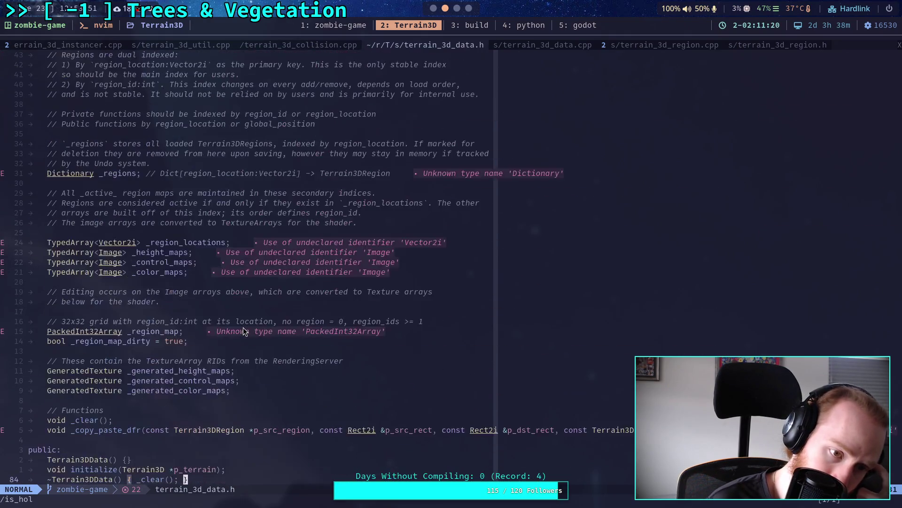
Return to the is_hole match at line 362, then switch via collision.cpp to terrain_3d_data.cpp
key(g)
key(g)
key(n)
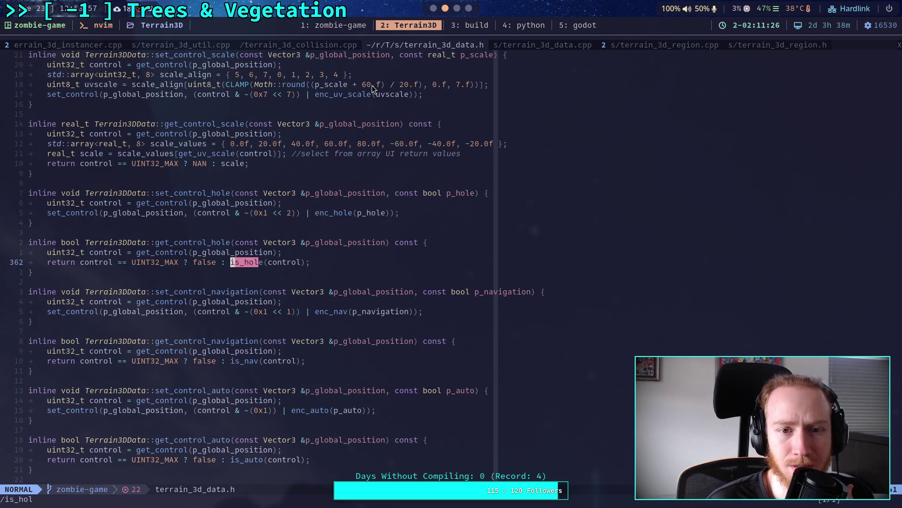
click(327, 45)
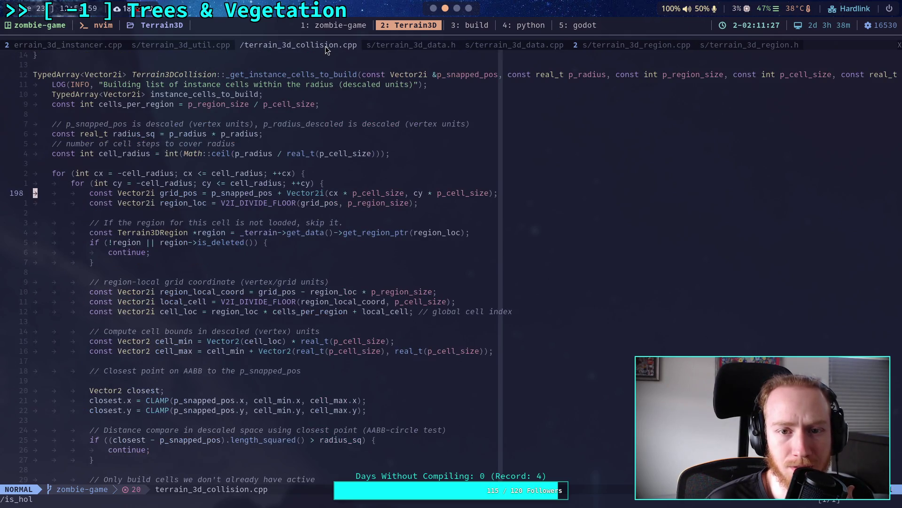
click(515, 45)
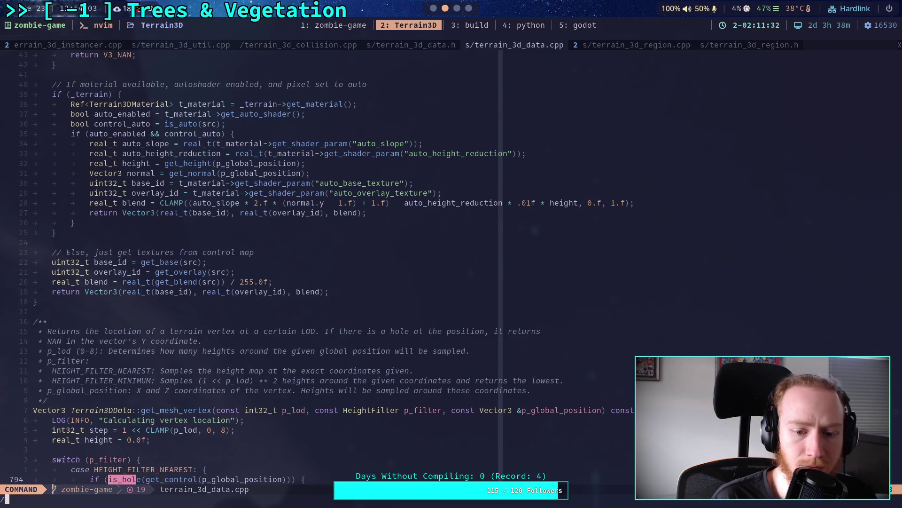
Step through the is_hole checks in get_height, get_texture_id and get_mesh_vertex, undoing an accidental paste
key(n)
key(shift+n)
key(shift+n)
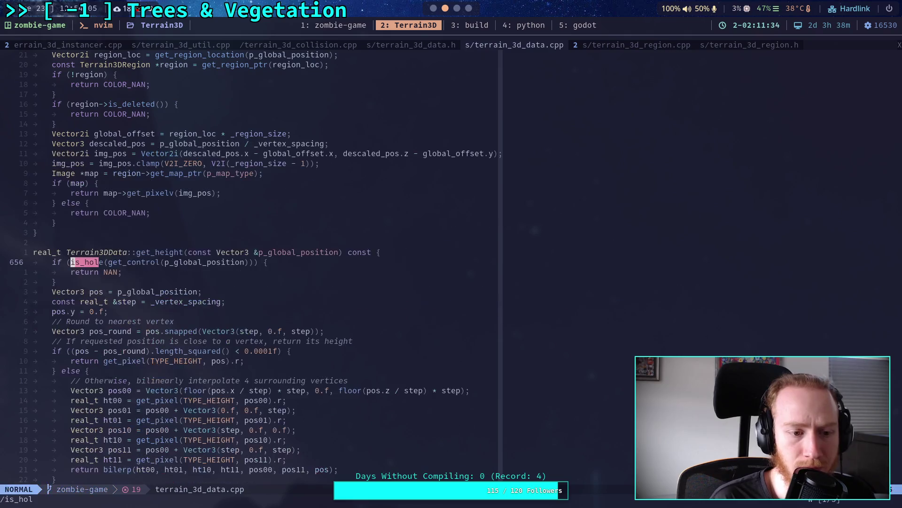
key(n)
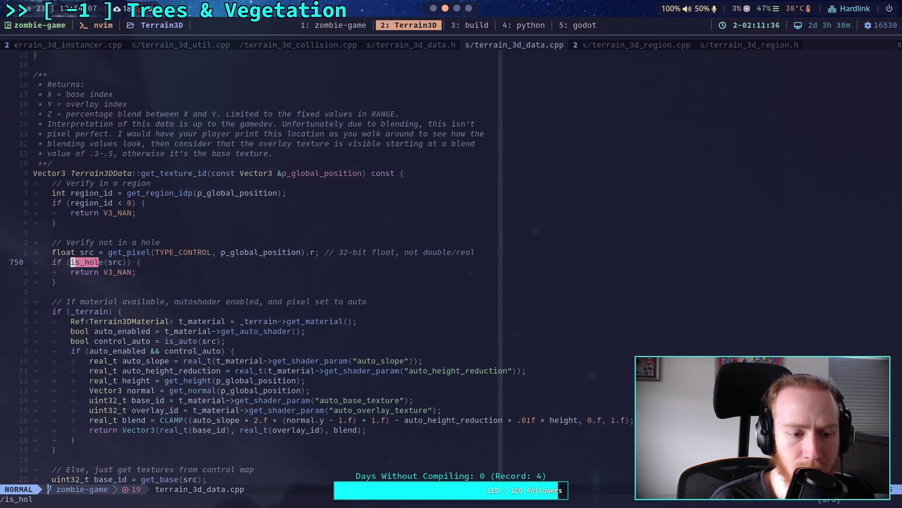
key(n)
key(n)
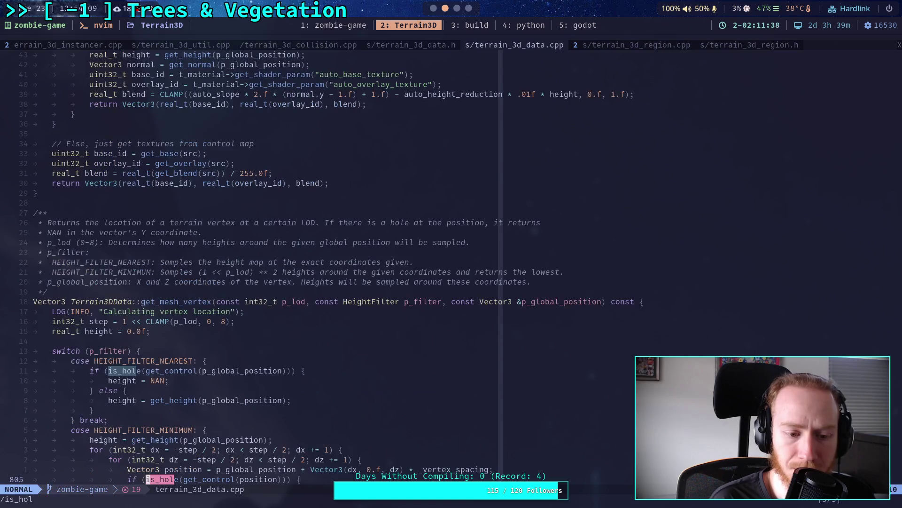
key(n)
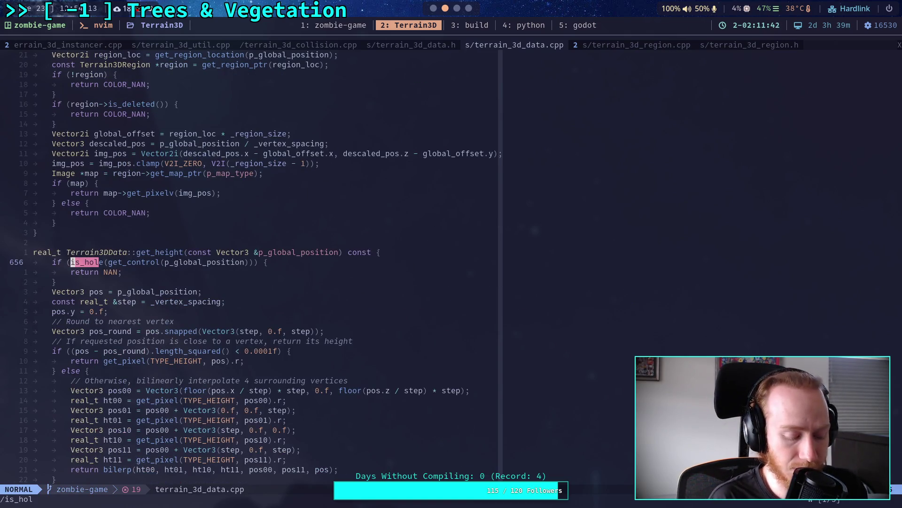
key(p)
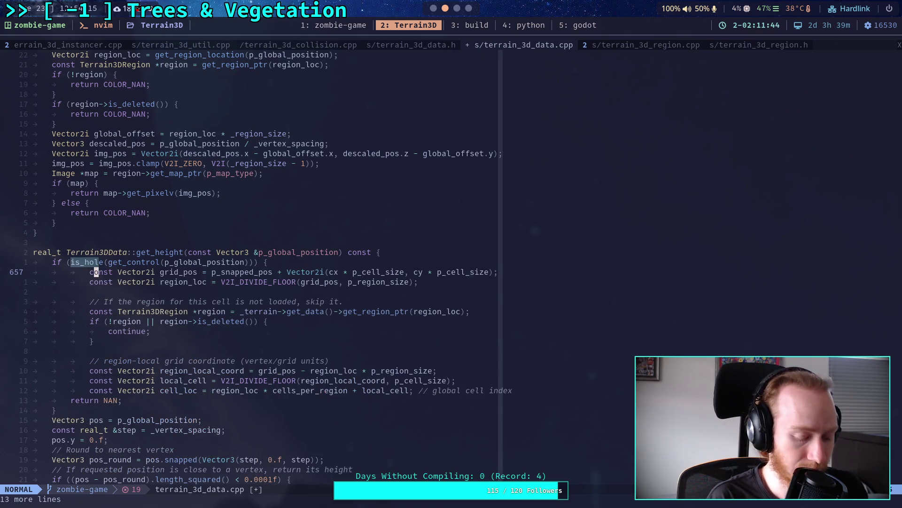
key(u)
Live-grep the project for is_hole, review its definition in terrain_3d_util.h, then return to Godot
key(space)
text(fg)
text(is_hole)
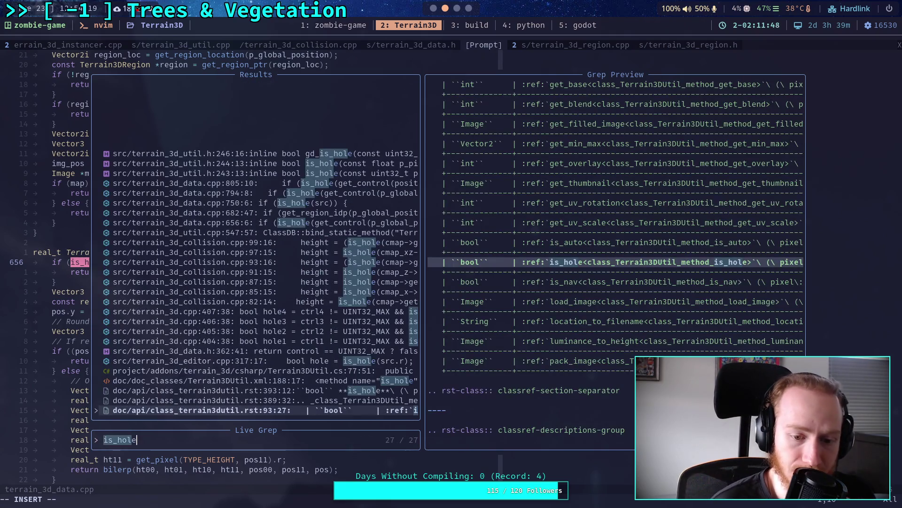
key(Up)
key(Up)
key(Up)
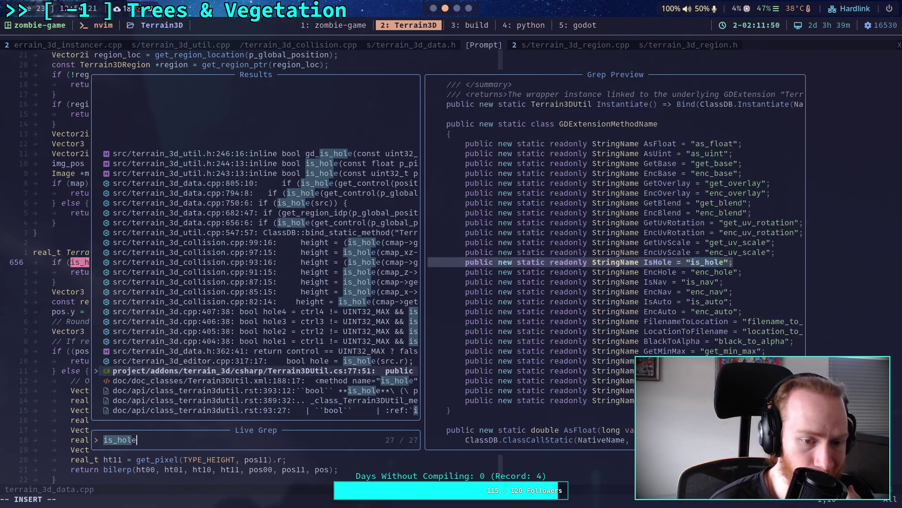
key(Up)
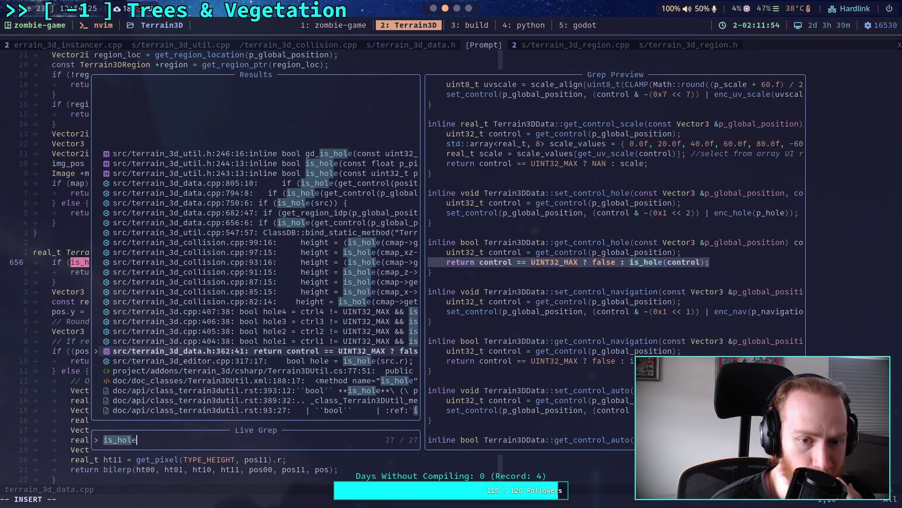
key(Up)
key(Up)
key(Up)
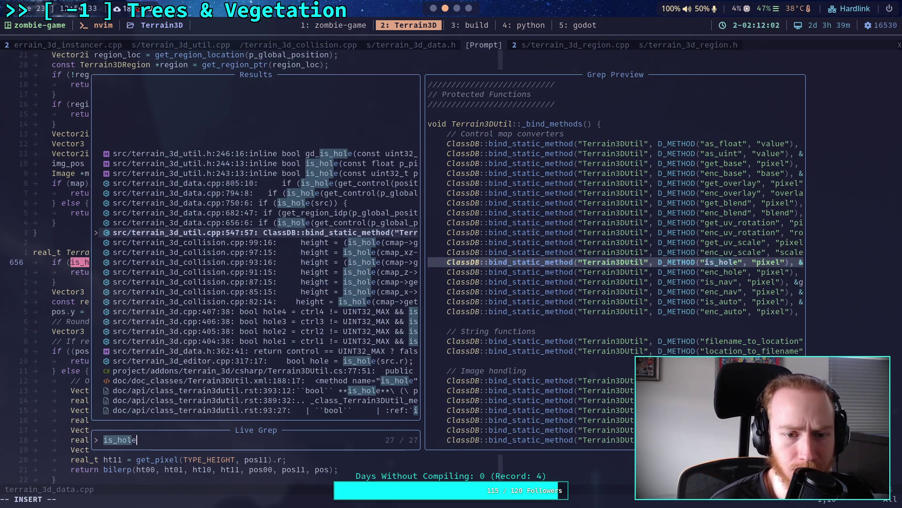
key(Up)
key(Up)
key(Up)
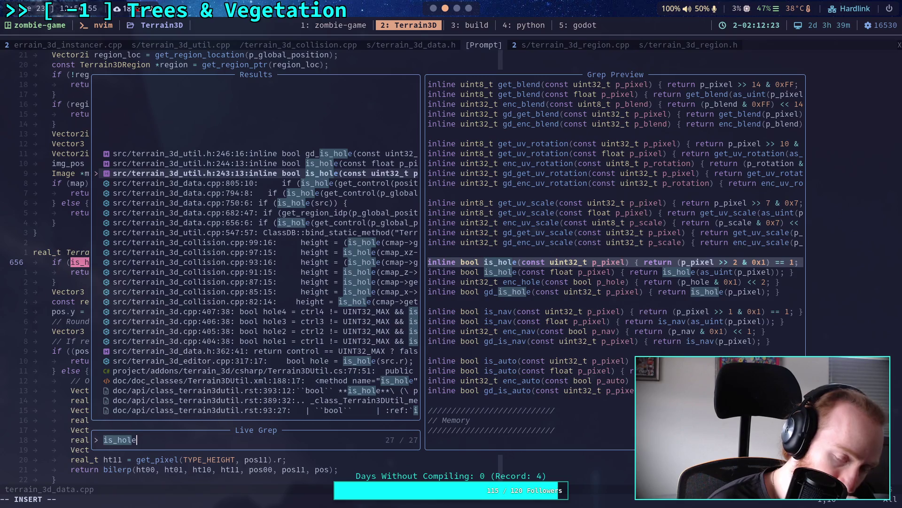
key(alt+Tab)
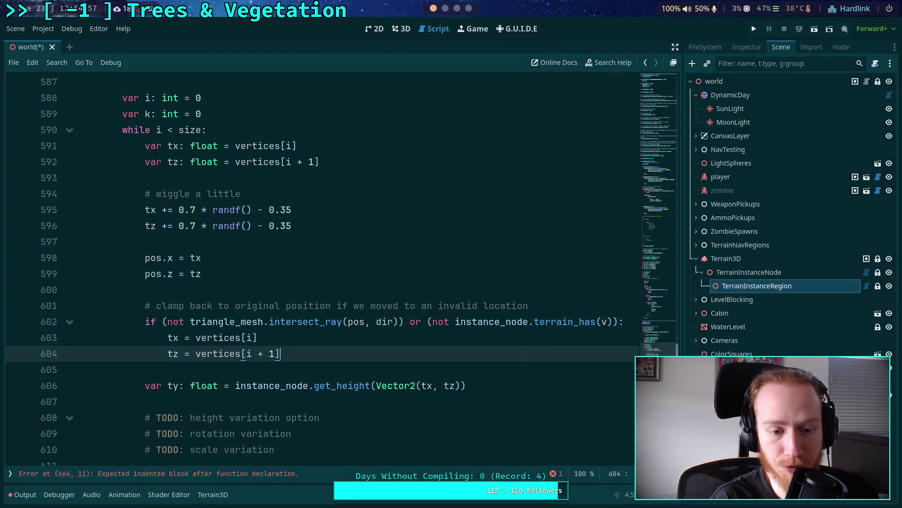
Delete the clamp-back check and its comment following the jitter lines
drag(281, 354, 94, 289)
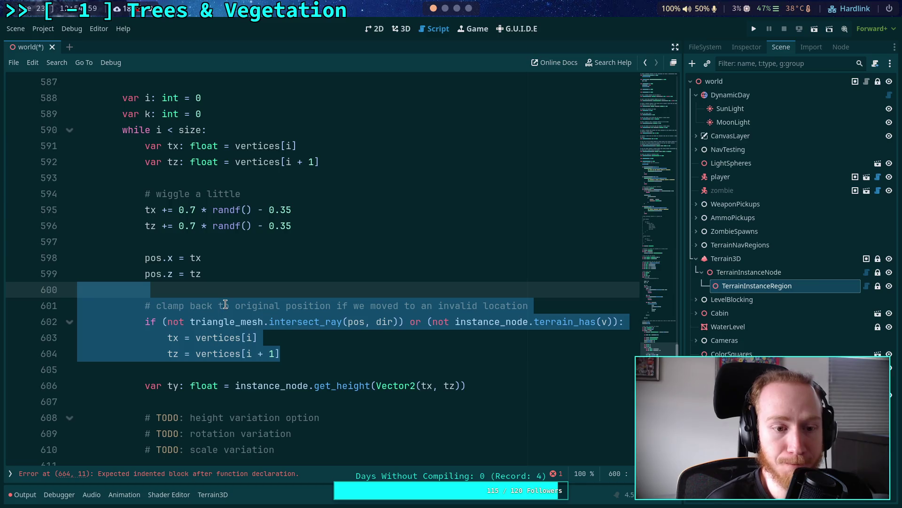
click(288, 338)
mouse_move(280, 353)
mouse_down()
mouse_move(94, 290)
mouse_move(72, 241)
mouse_up()
key(BackSpace)
key(BackSpace)
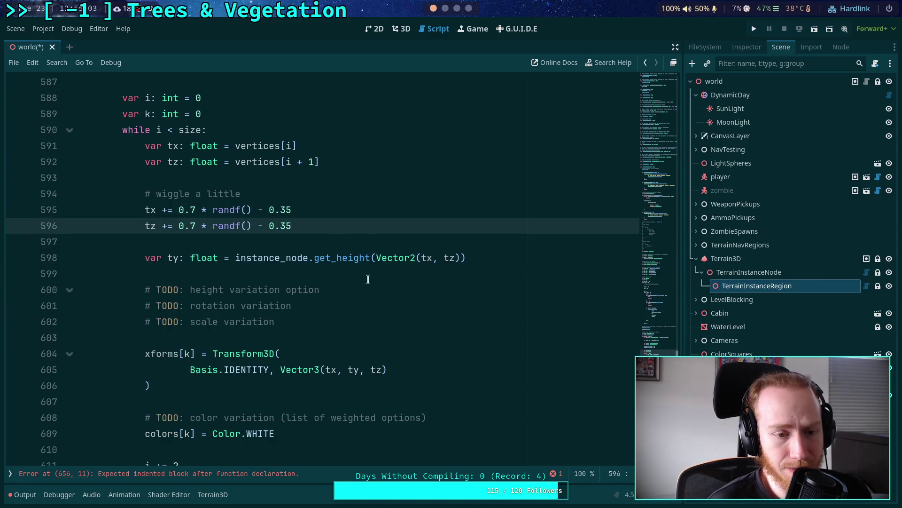
Add a NOTE comment: don't care about moving outside the mesh / holes; these should be so rare it isn't worth the time to test
key(Return)
key(Return)
text(# )
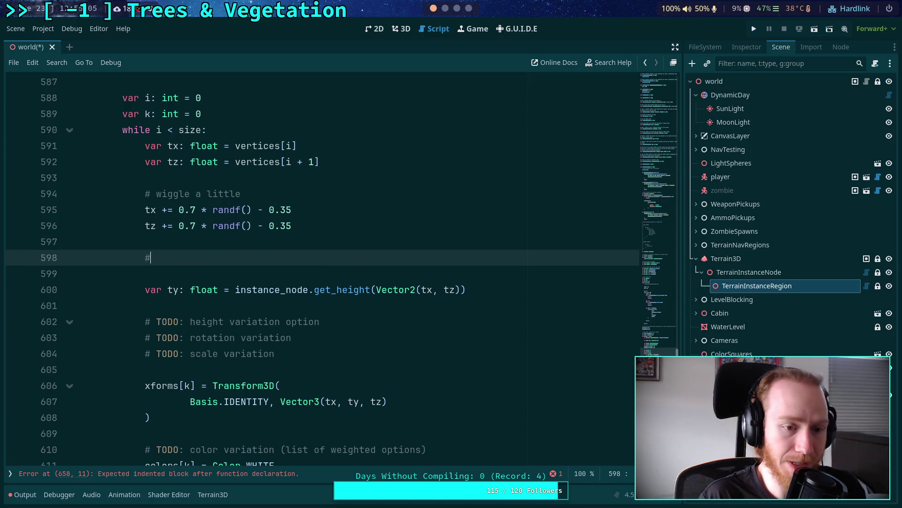
text(NOTE: )
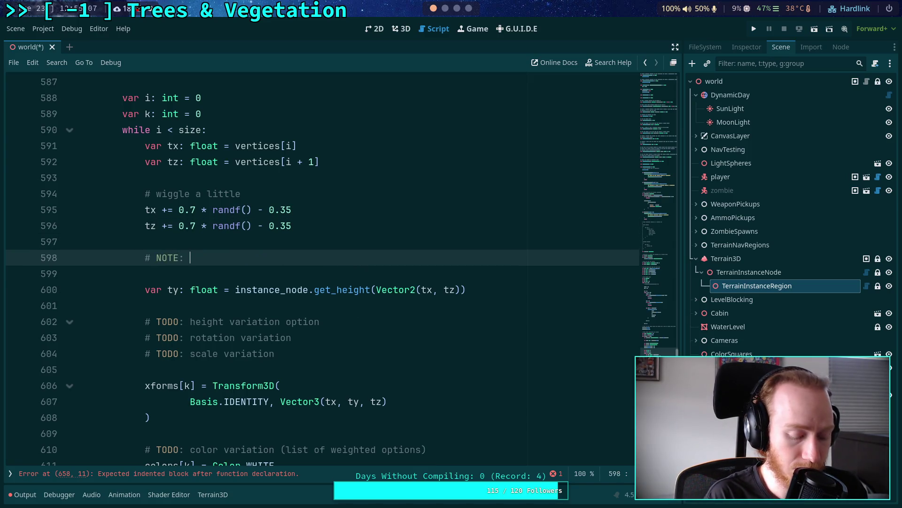
text(don't)
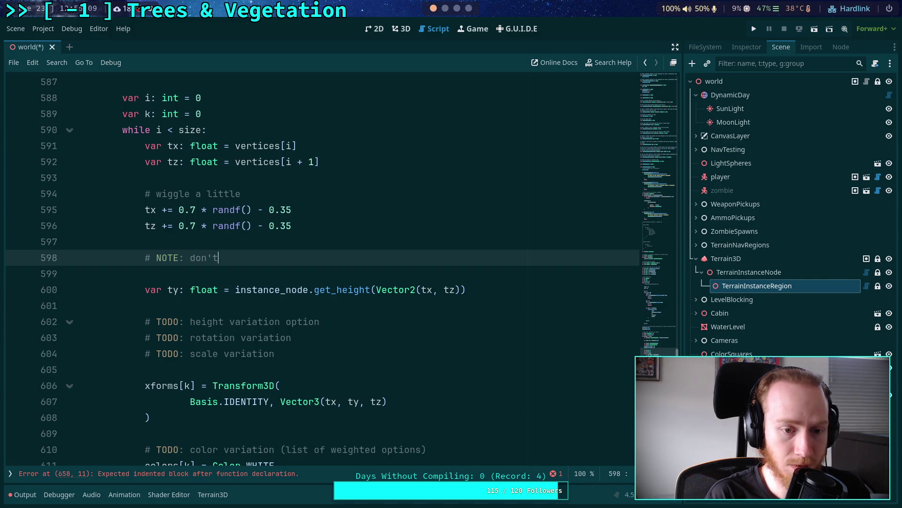
text( care about )
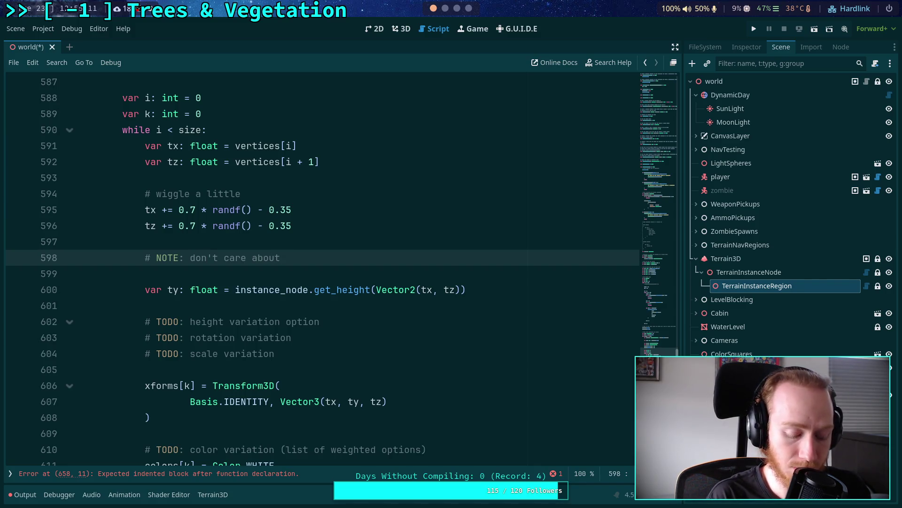
text(moving out)
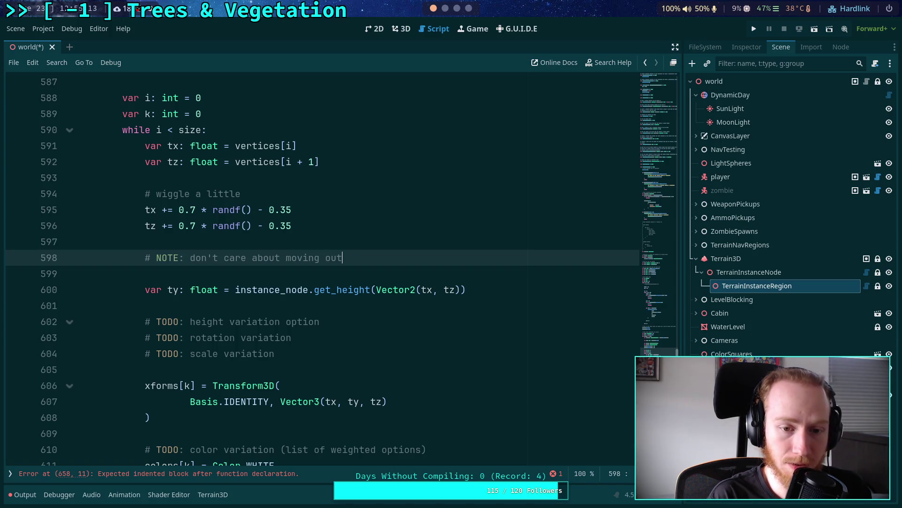
text(side the mesh /)
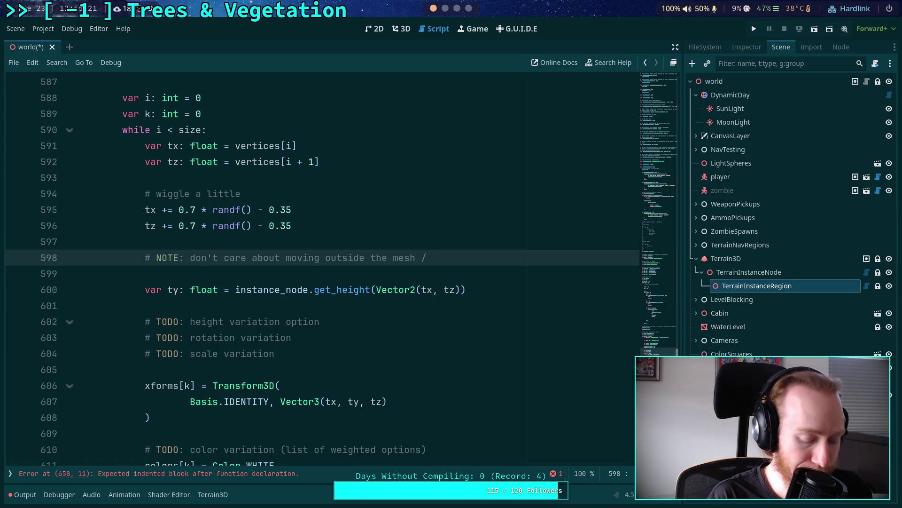
text( holes)
key(Return)
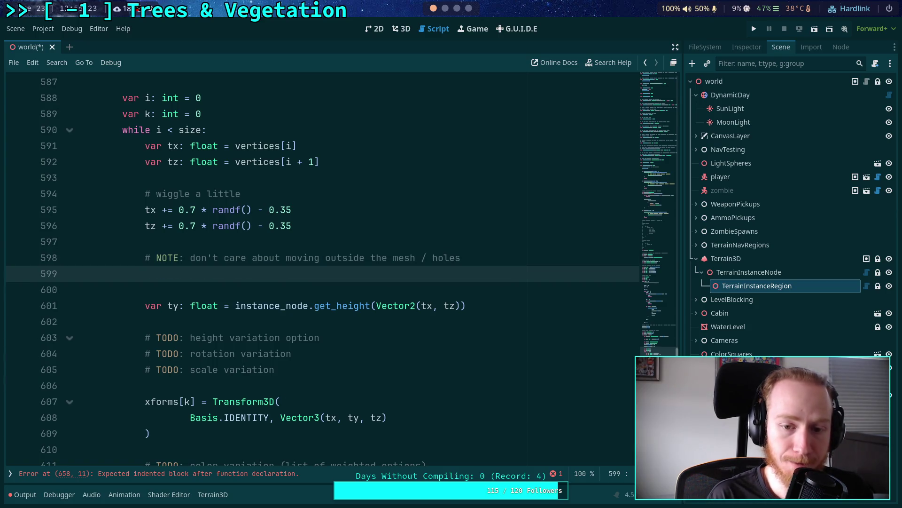
text(#       )
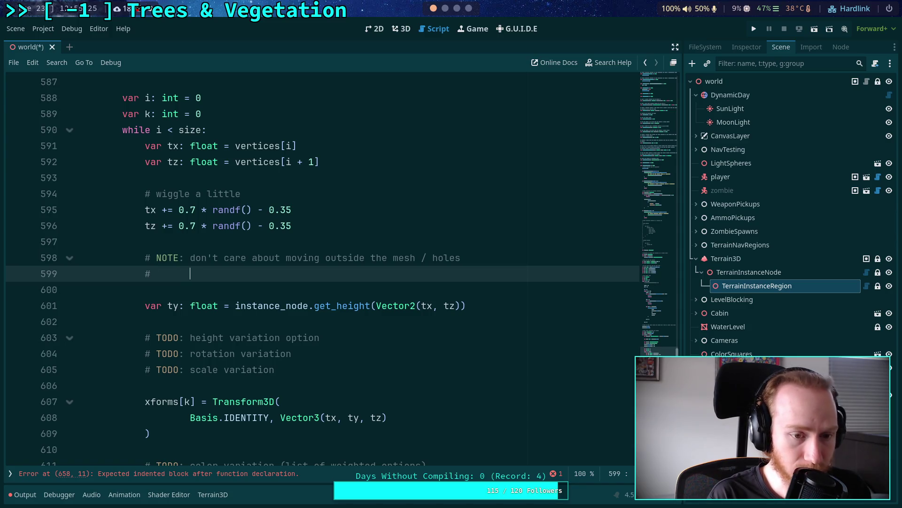
text(these)
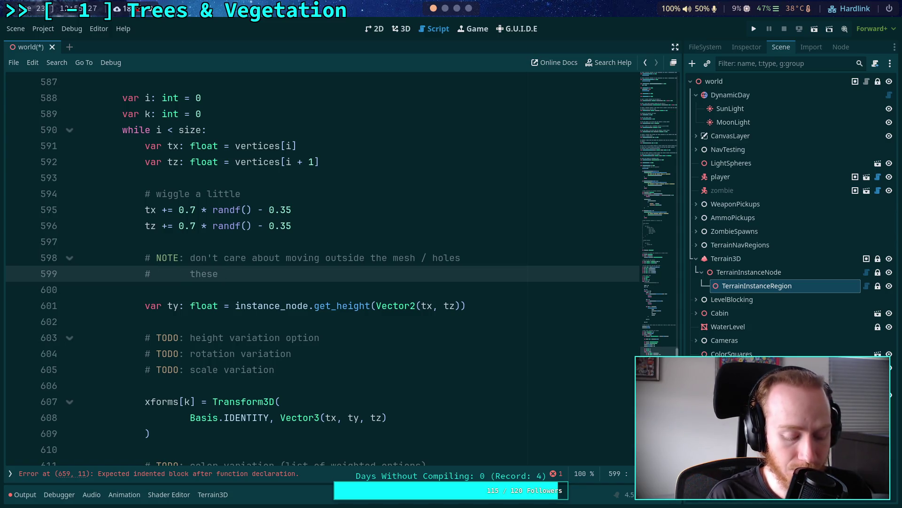
text( should be )
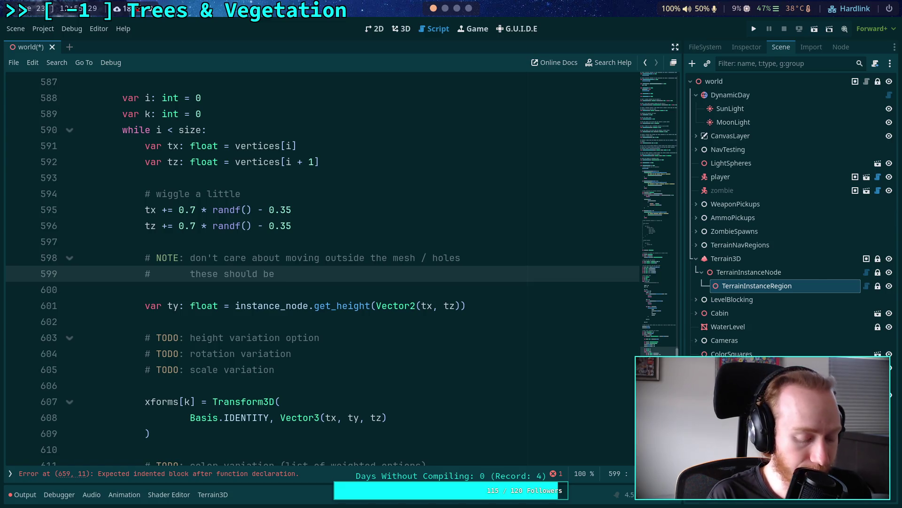
text(rare )
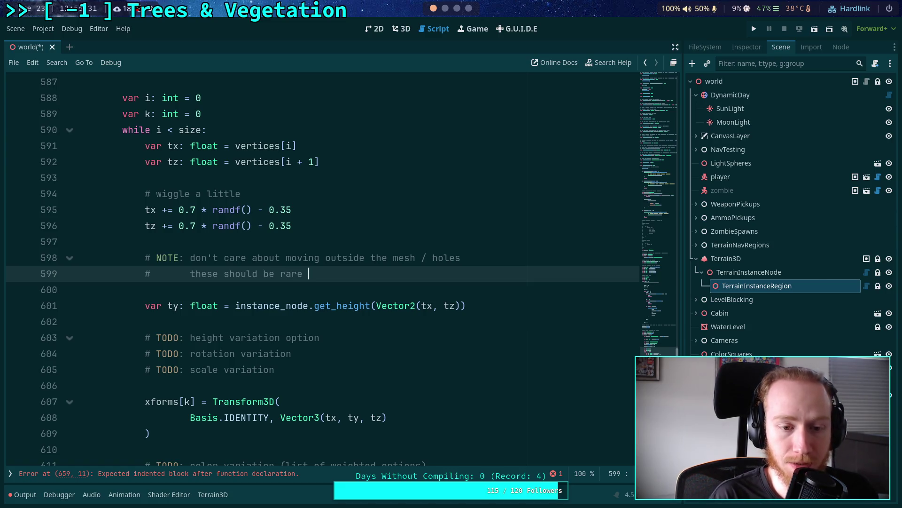
key(BackSpace)
key(BackSpace)
key(BackSpace)
key(BackSpace)
key(BackSpace)
text(so rare )
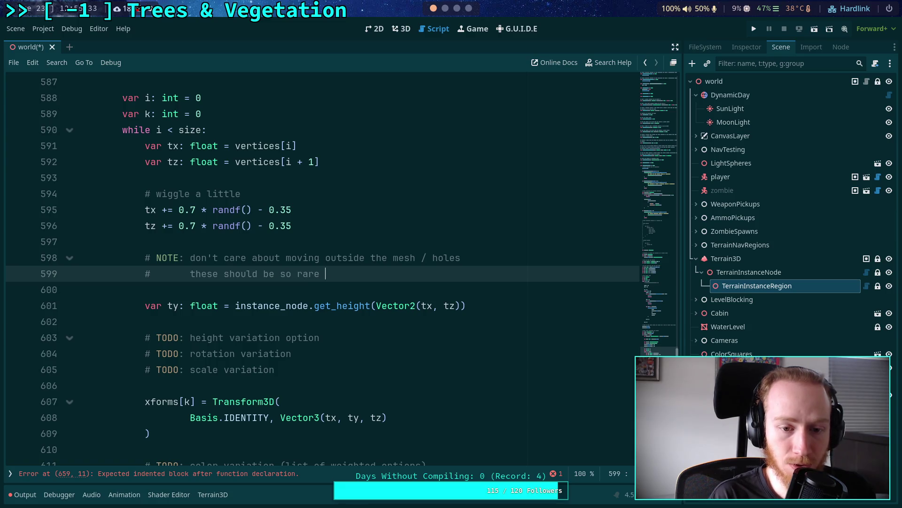
text(that it isn't)
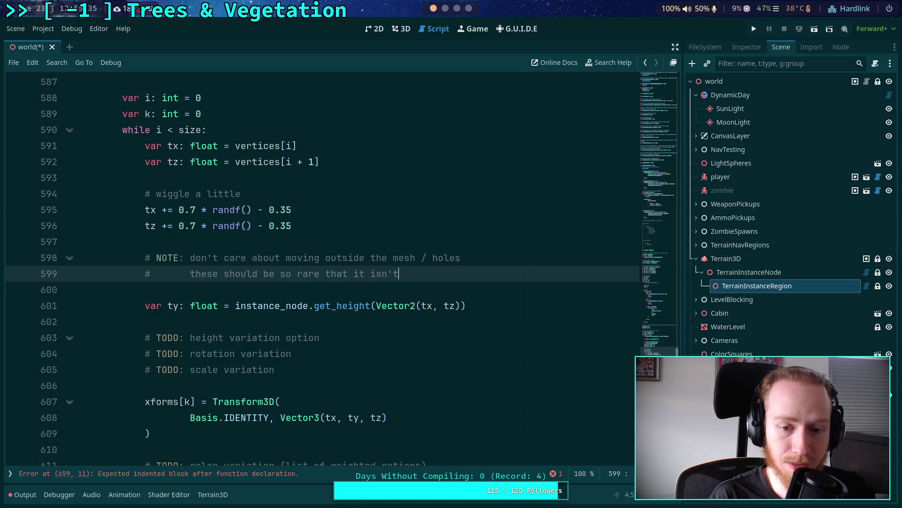
text( worth the time t)
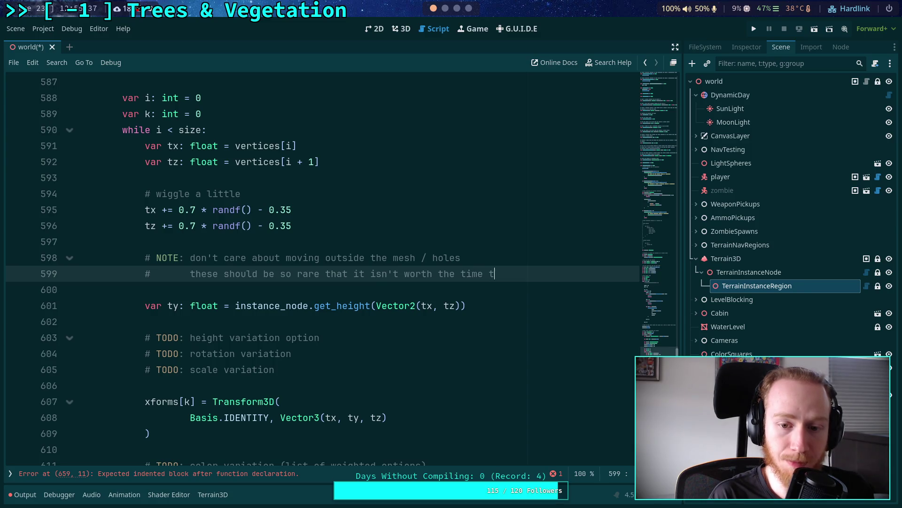
text(o test)
Finish the note with 'mistakes can be manually fixed as needed.' and save the world script
key(Return)
text(#)
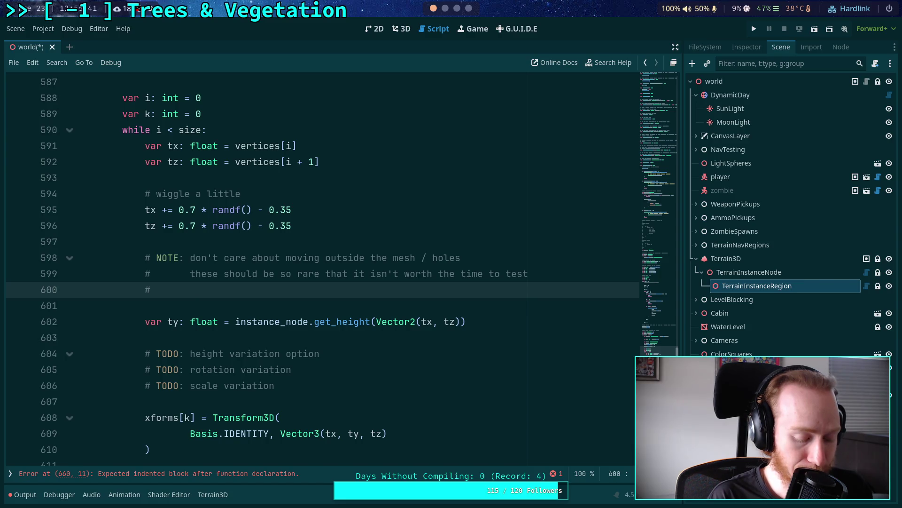
key(Tab)
text(mista)
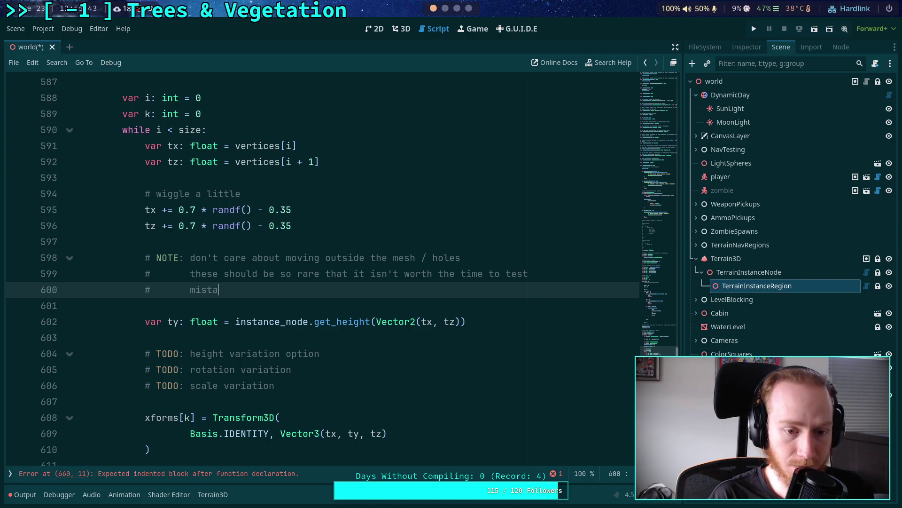
text(kes will )
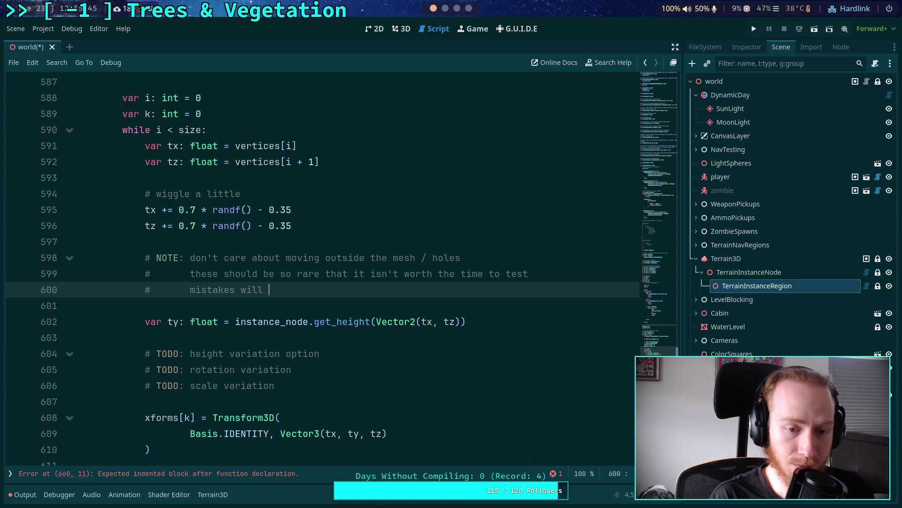
text(be manually fixed)
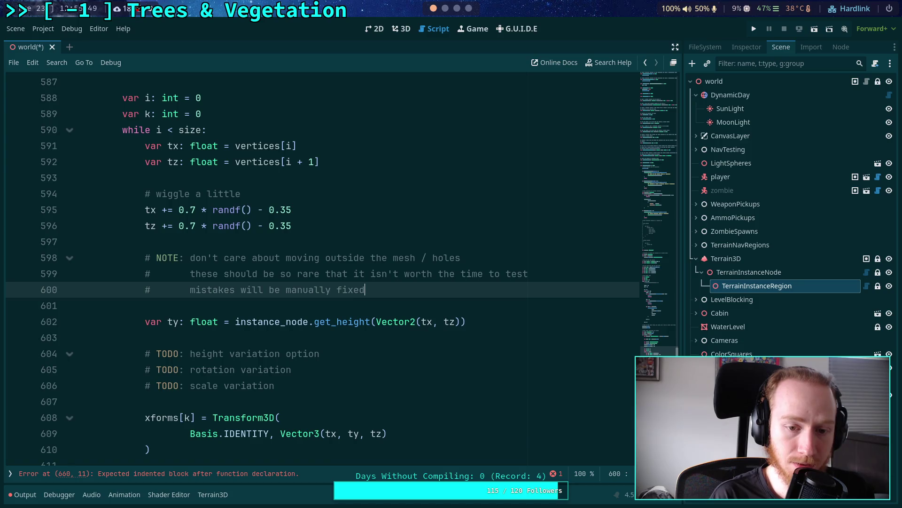
text( as )
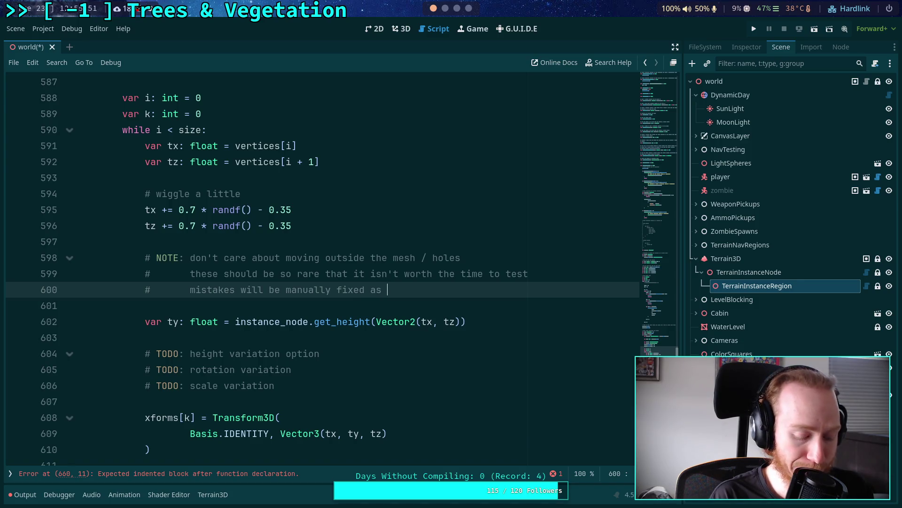
text(needed.)
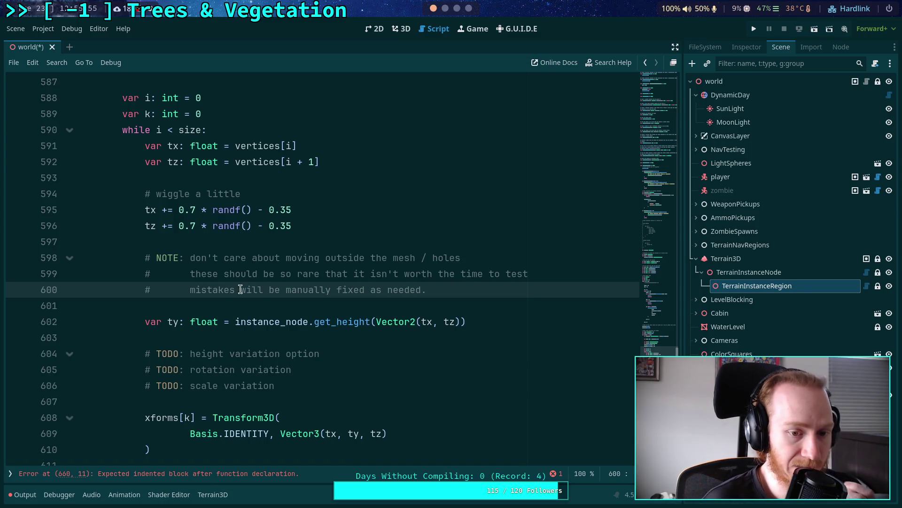
double_click(254, 287)
text(can)
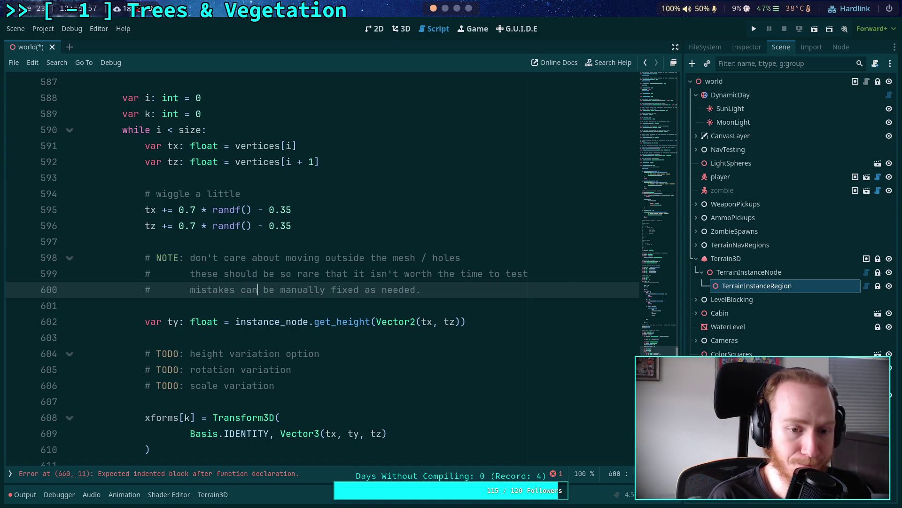
key(ctrl+s)
click(367, 305)
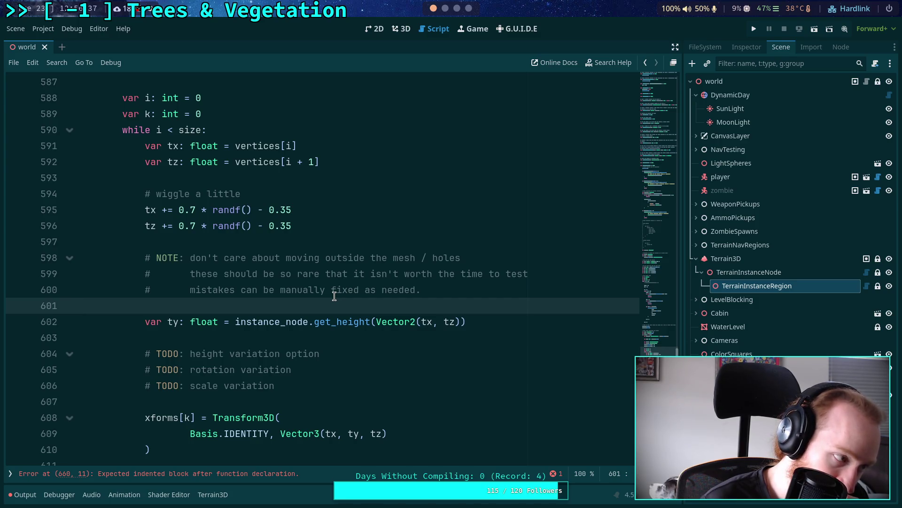
scroll(334, 296, down, 3)
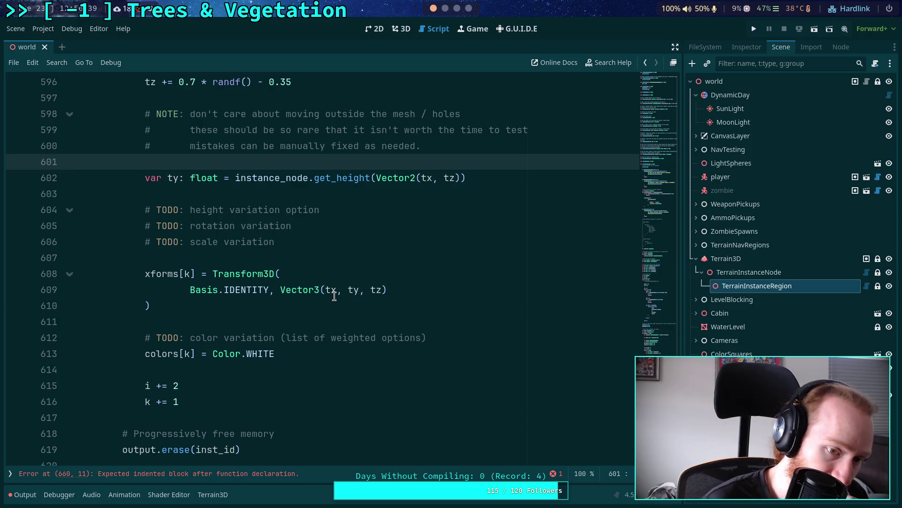
click(274, 322)
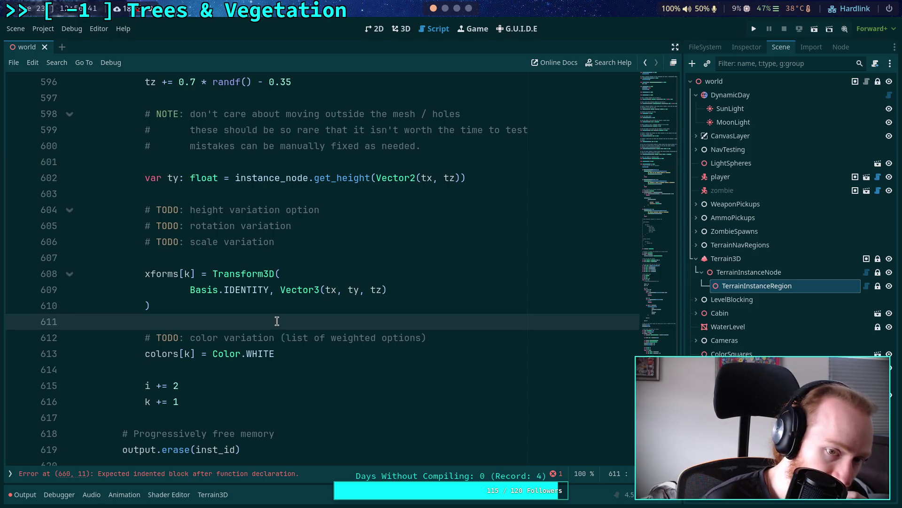
scroll(276, 321, up, 3)
scroll(277, 321, down, 4)
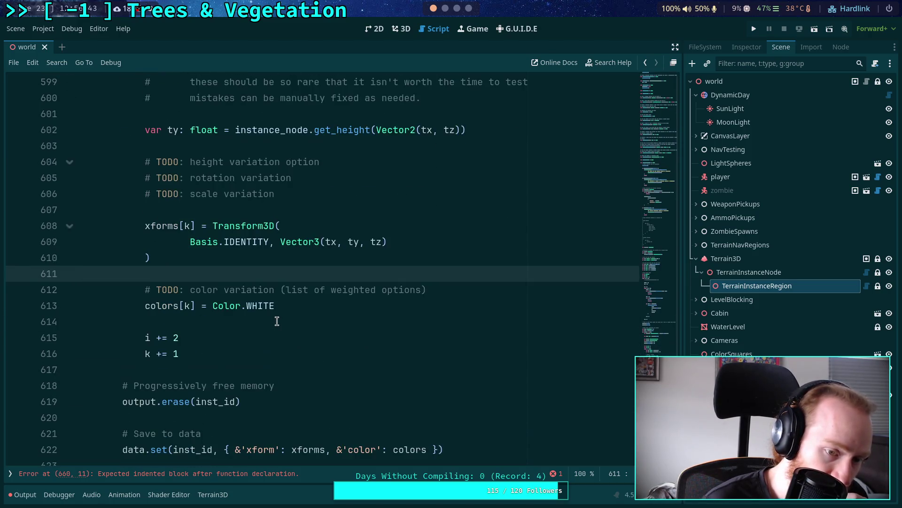
scroll(276, 321, down, 3)
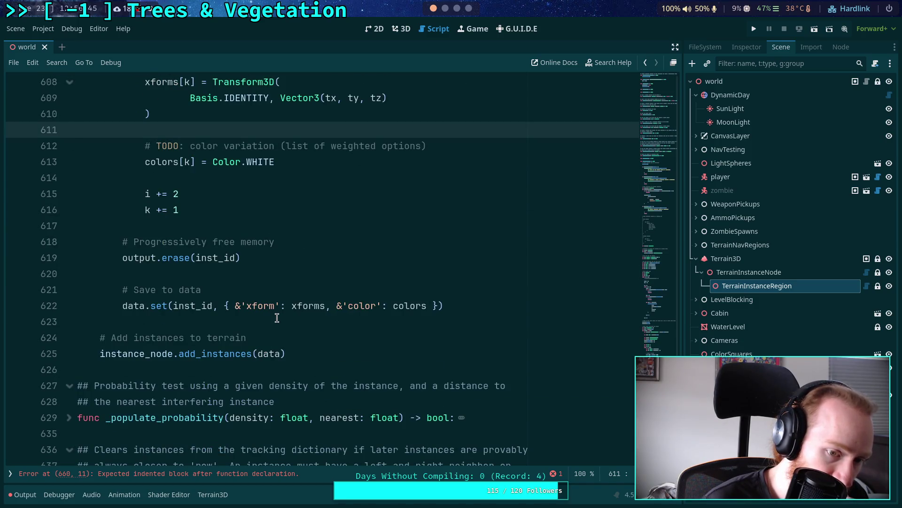
click(277, 321)
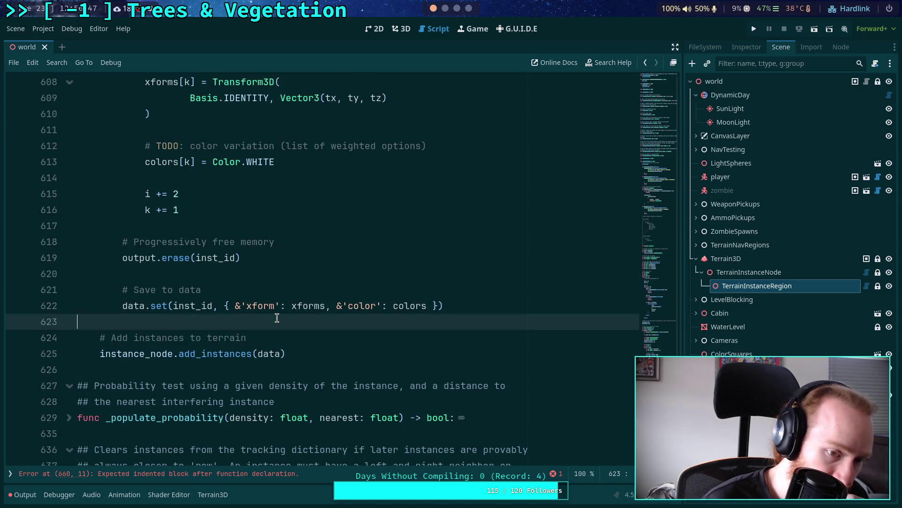
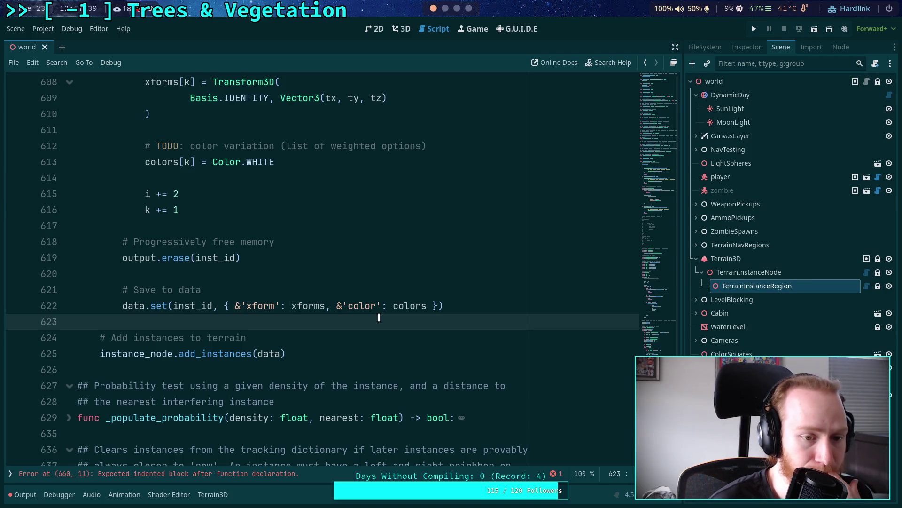
Rename the 'last' key on line 485 of the instances dictionary to 'last_column'
scroll(401, 314, down, 12)
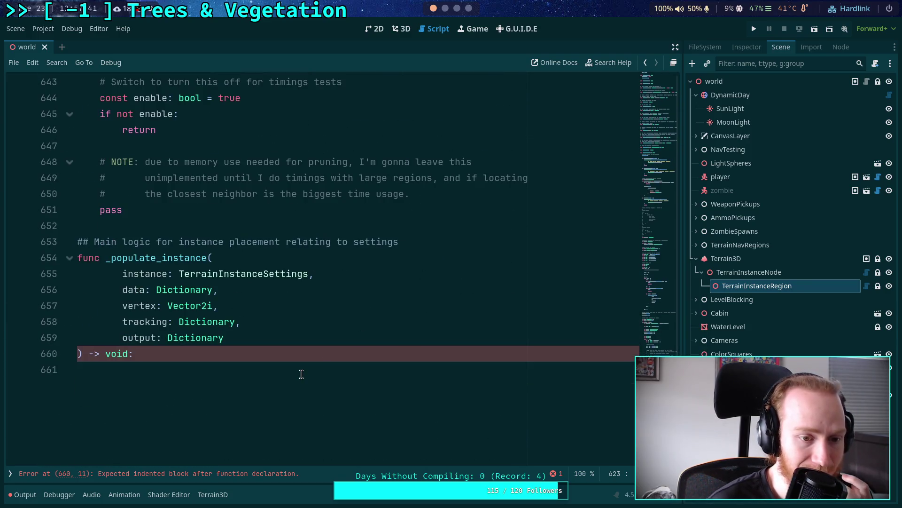
click(311, 379)
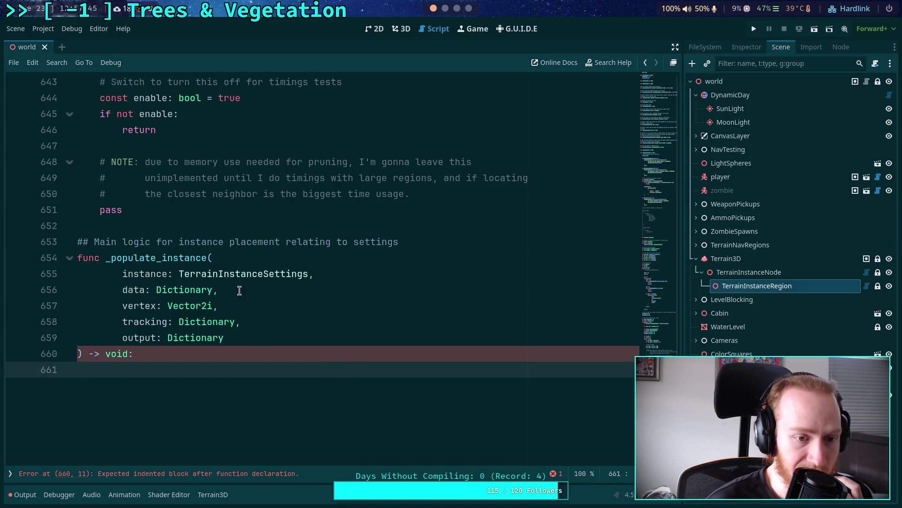
drag(239, 289, 37, 291)
scroll(311, 325, up, 1)
scroll(311, 325, up, 20)
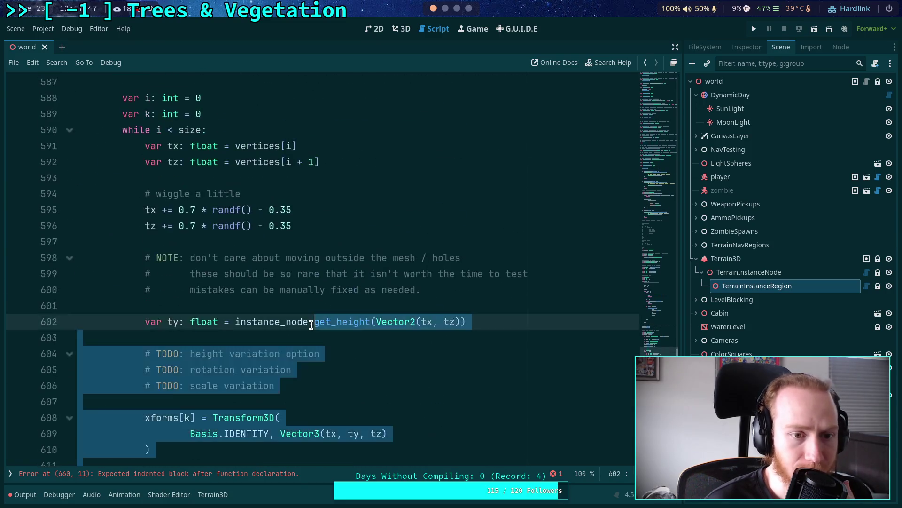
scroll(311, 324, up, 17)
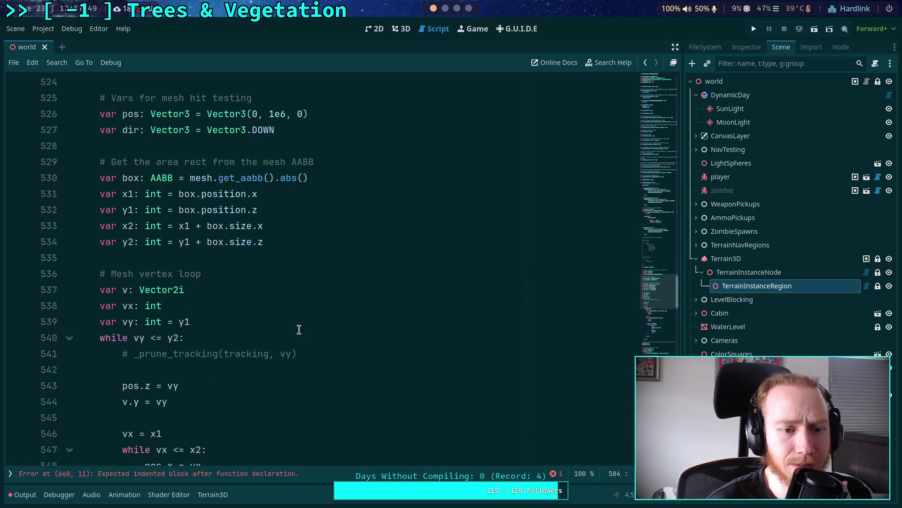
scroll(286, 321, up, 6)
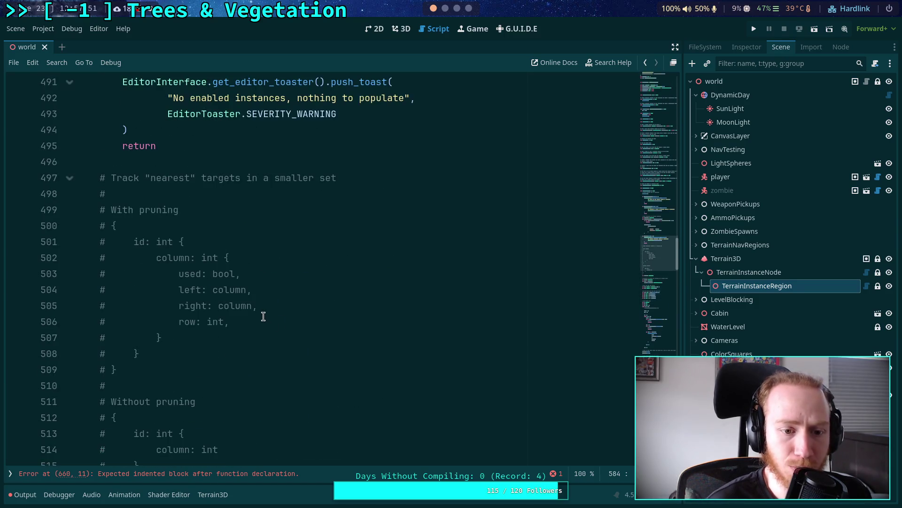
scroll(261, 316, down, 2)
scroll(257, 314, up, 9)
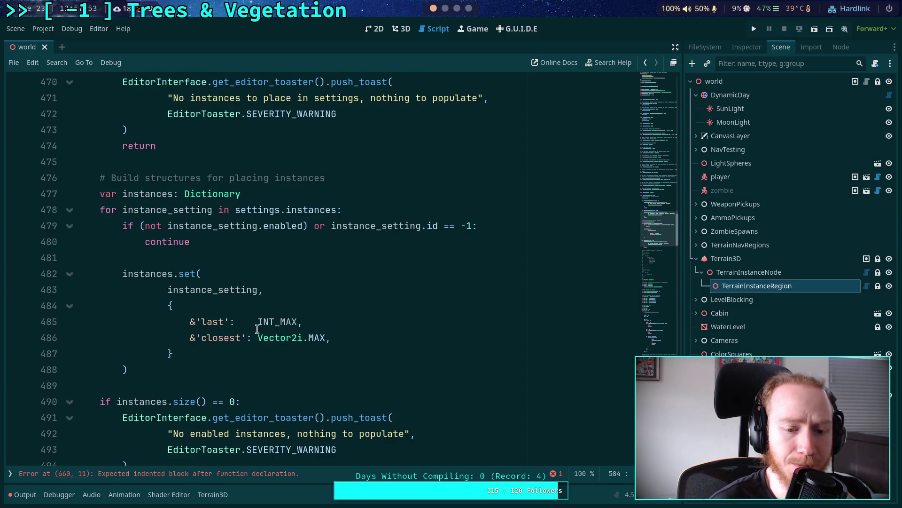
double_click(213, 324)
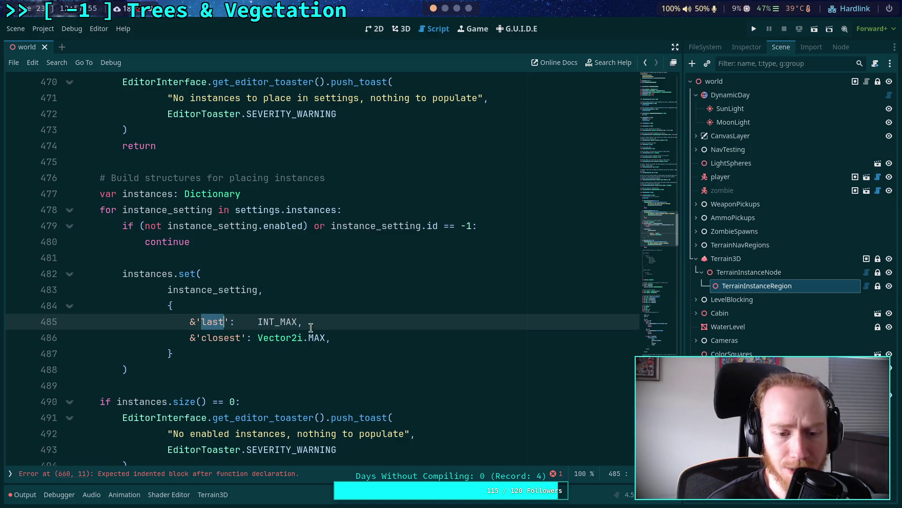
click(225, 322)
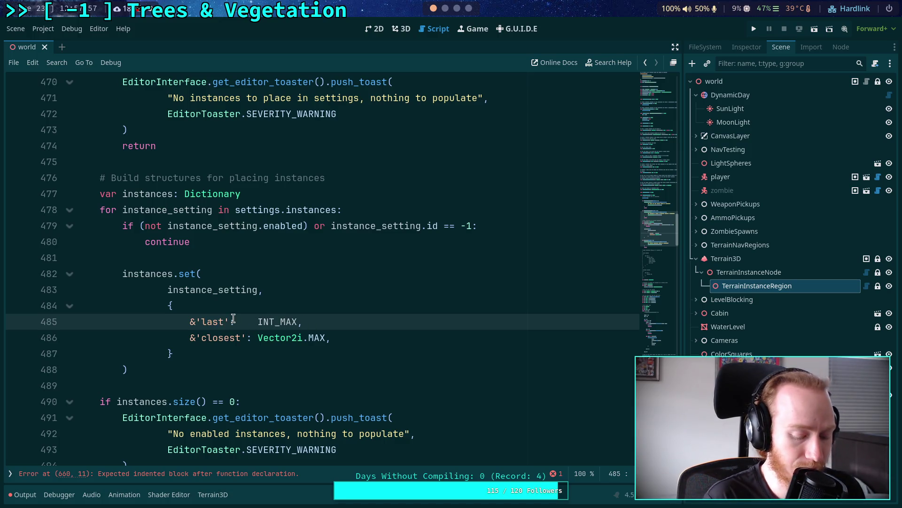
text(_col)
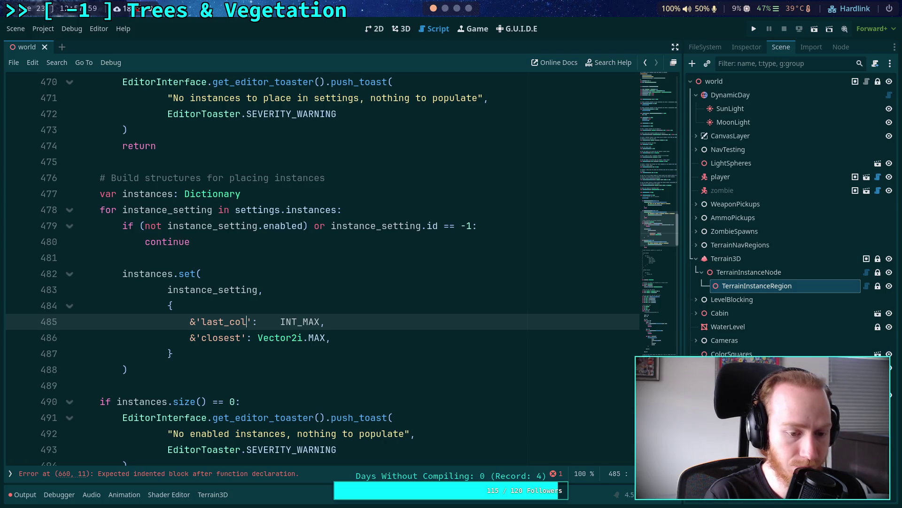
text(umn)
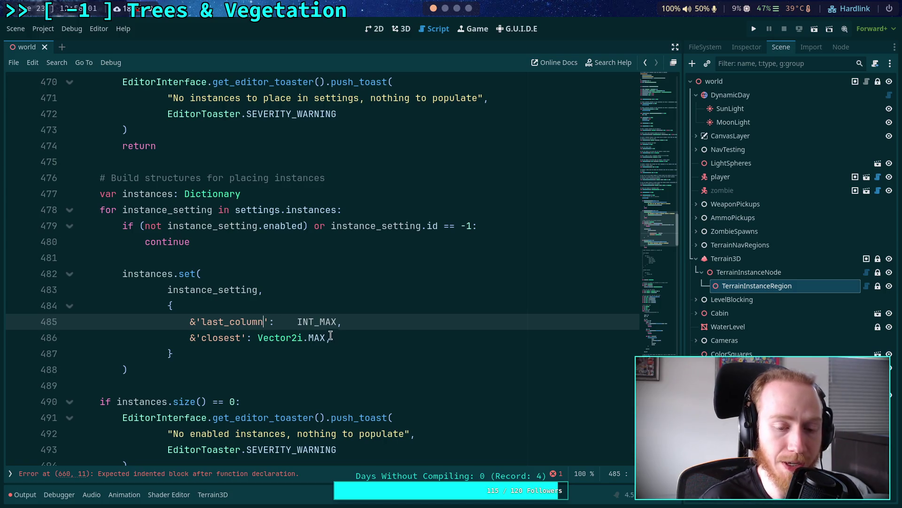
Trim the extra spaces before INT_MAX, then review the closest entry and instance_setting uses
click(297, 322)
key(BackSpace)
key(BackSpace)
key(BackSpace)
click(370, 340)
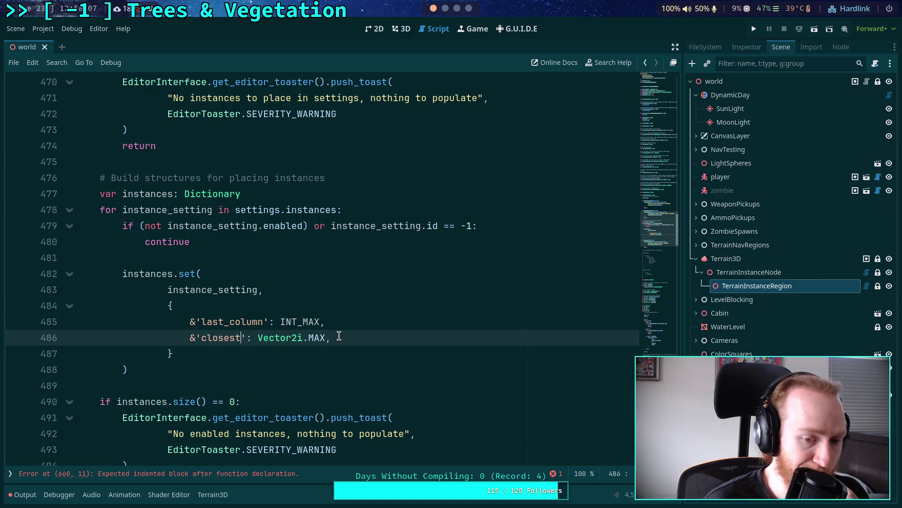
drag(332, 337, 190, 338)
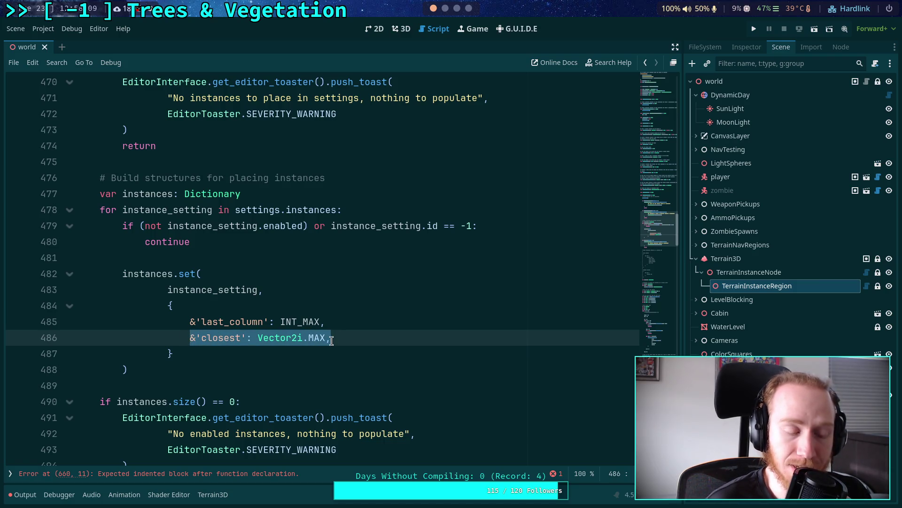
drag(168, 290, 258, 291)
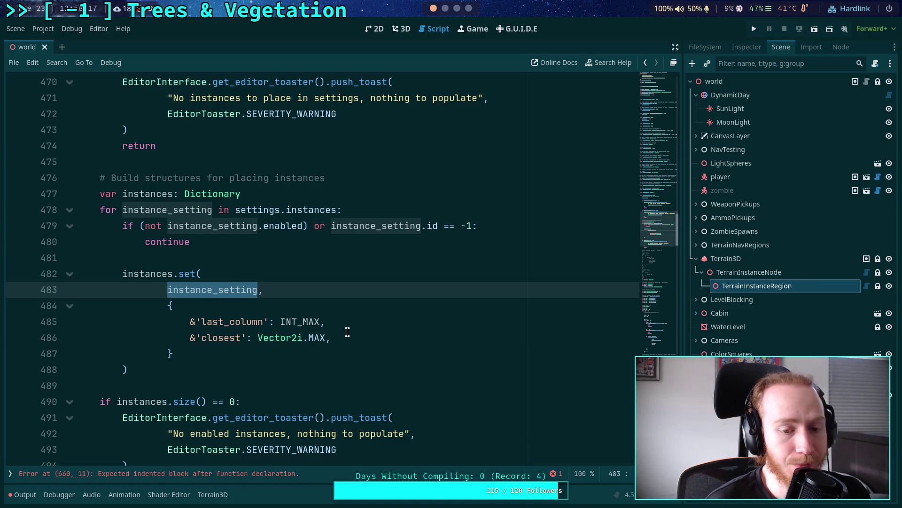
Scroll down to the empty line 661 under the _populate_instance signature
click(354, 331)
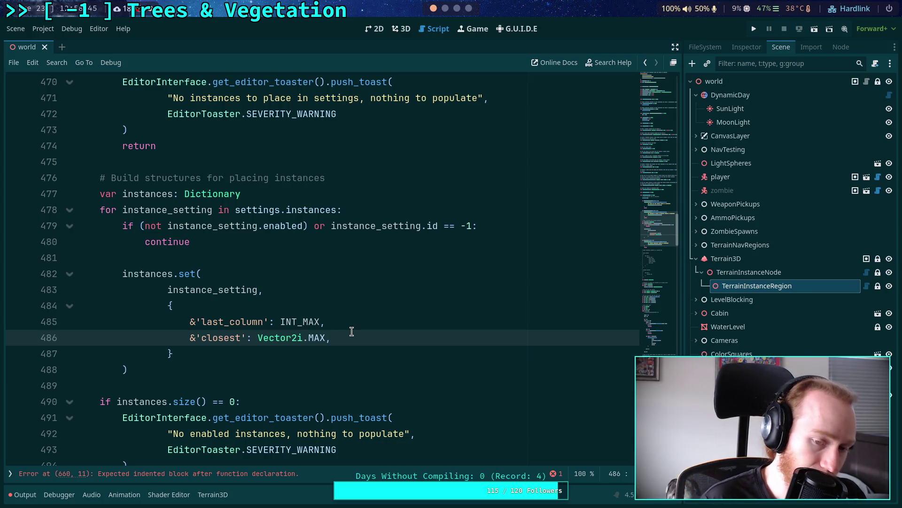
scroll(352, 331, down, 15)
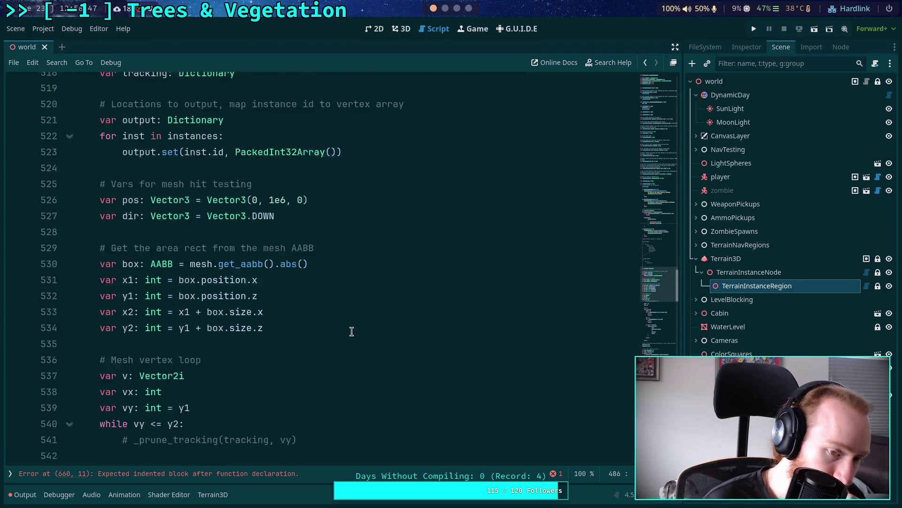
scroll(352, 332, down, 12)
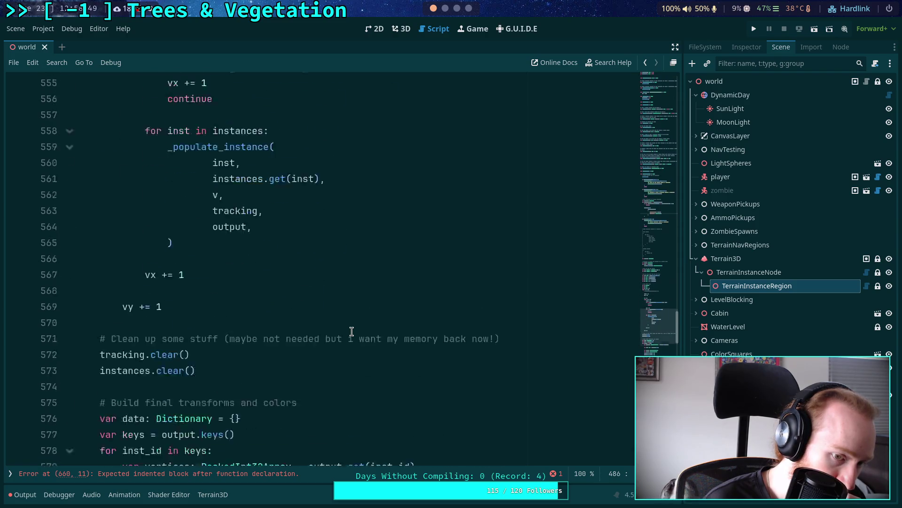
scroll(351, 332, down, 2)
scroll(351, 331, down, 13)
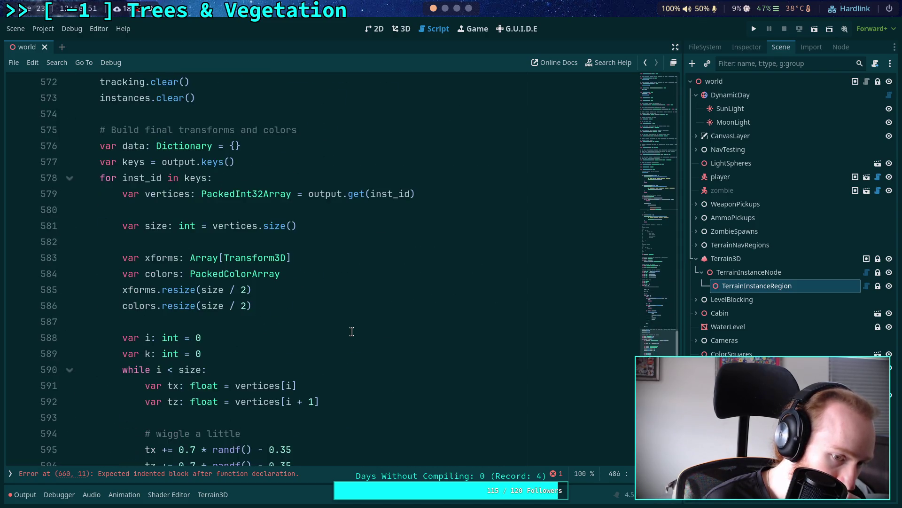
scroll(351, 332, down, 5)
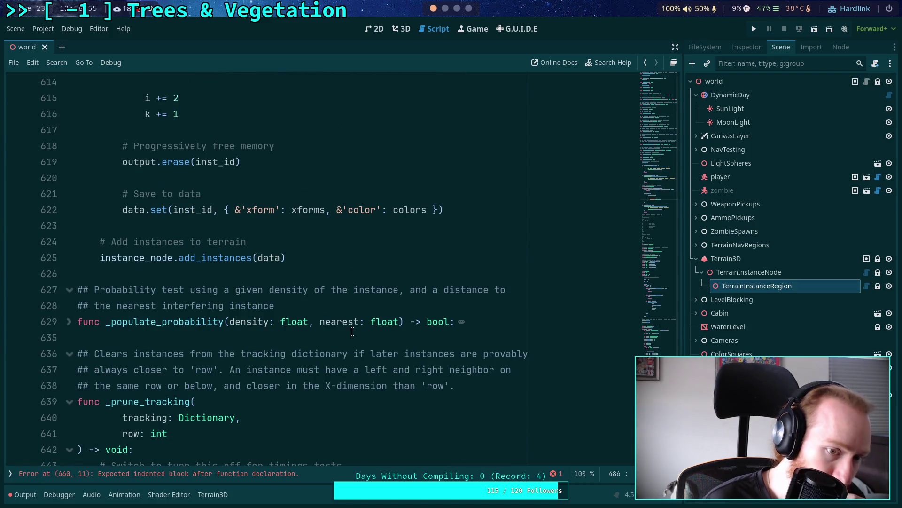
scroll(352, 332, down, 4)
scroll(350, 324, down, 2)
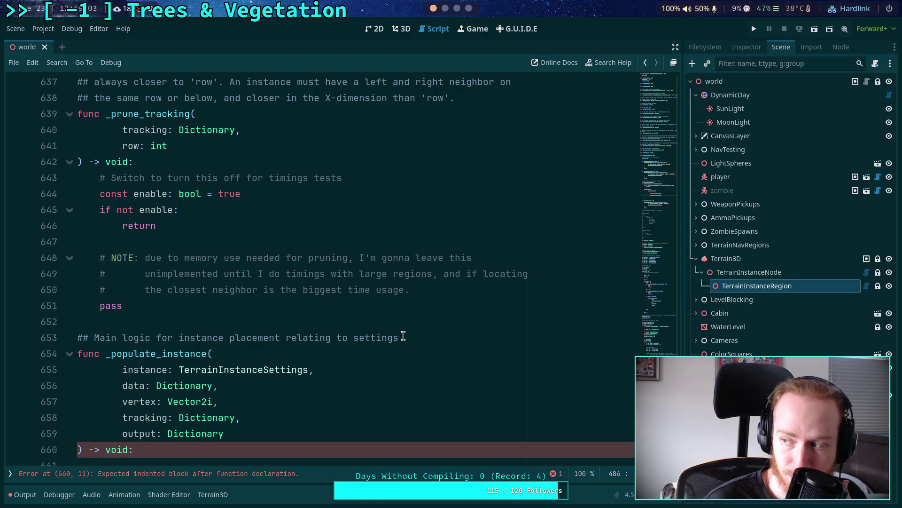
scroll(372, 348, down, 2)
click(292, 369)
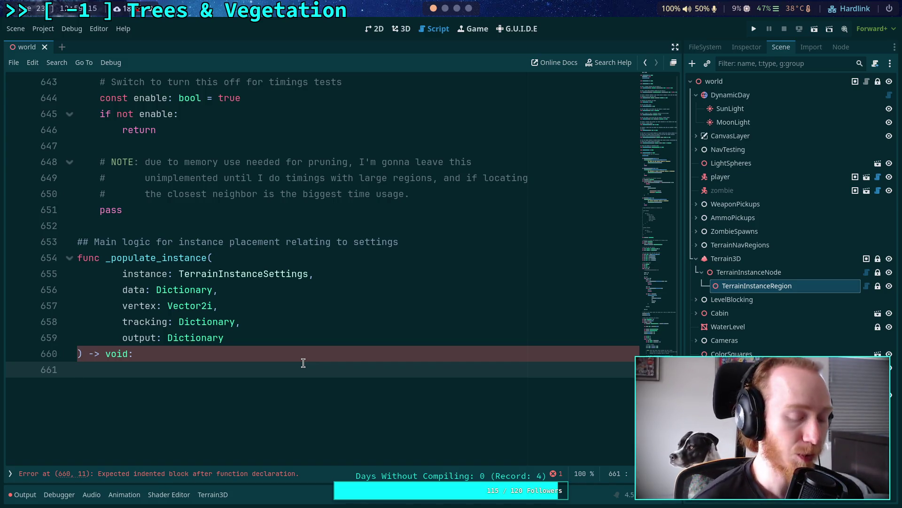
Add an indented '# Compute probability and place' comment to the function body
key(Return)
key(Tab)
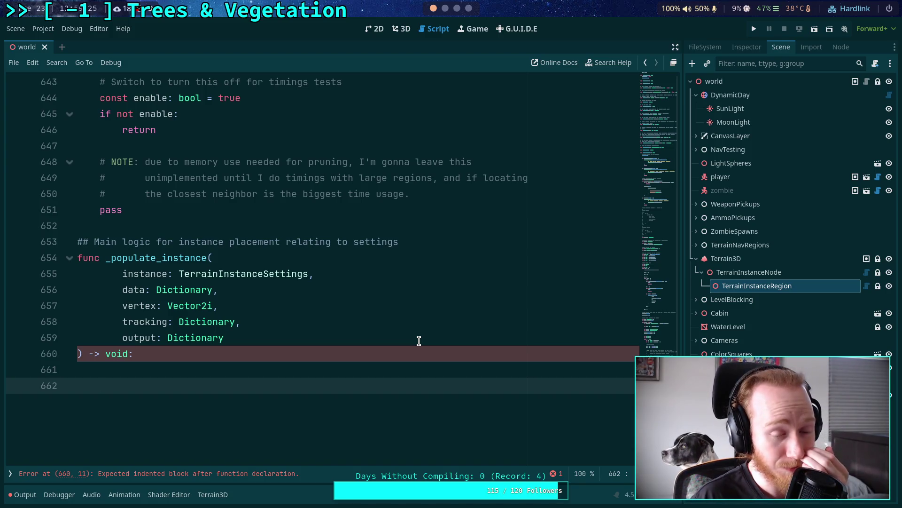
text(# )
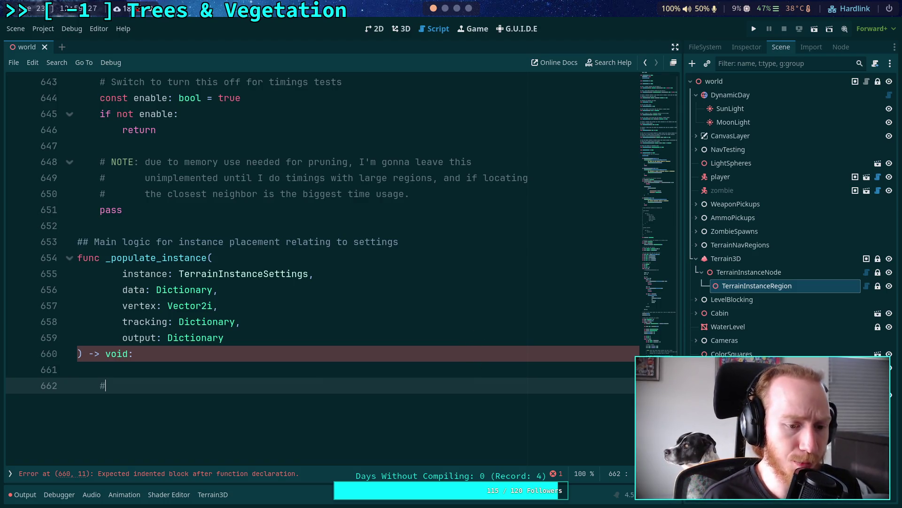
text(Compute probabily)
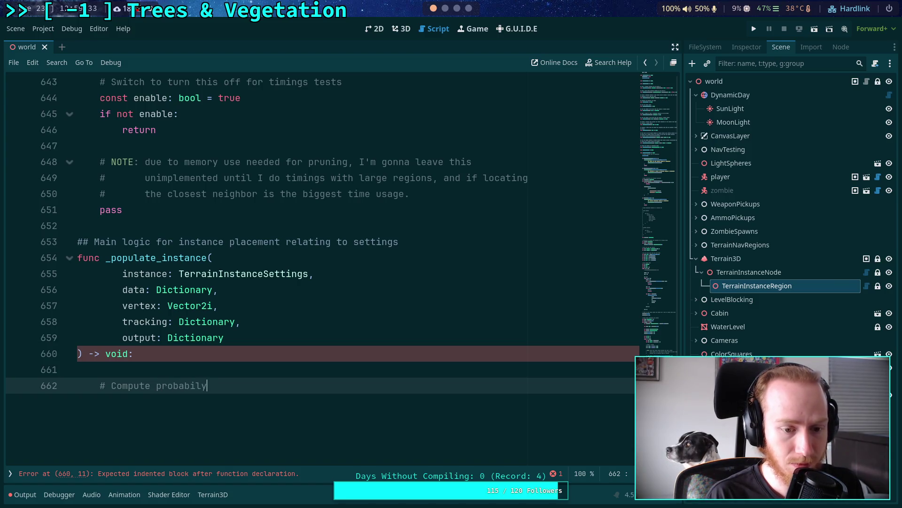
key(BackSpace)
text(ity and place)
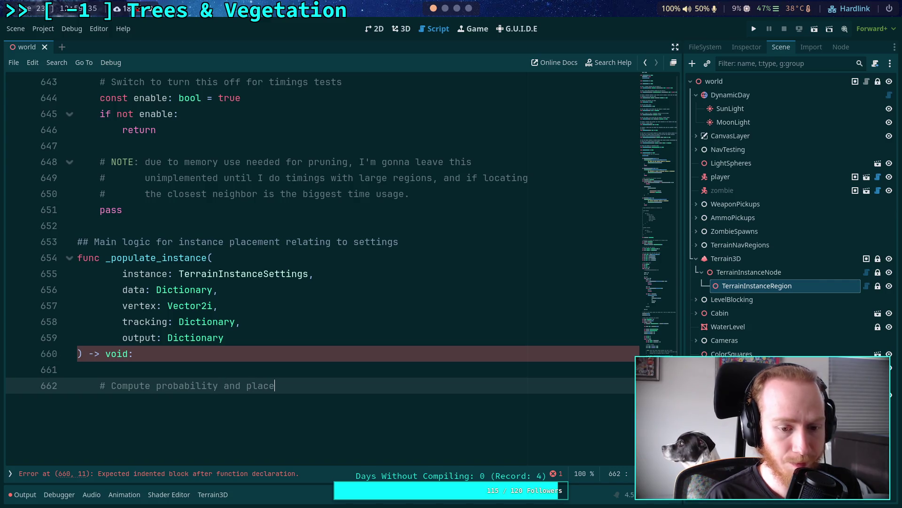
key(Return)
Write if _populate_probability(instance.density, 10): below the comment and open its block
scroll(468, 363, down, 1)
text(if _)
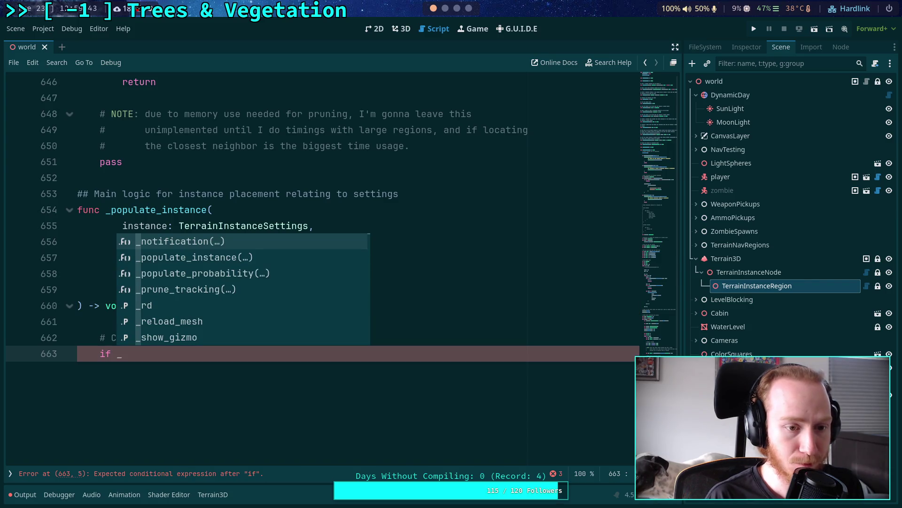
key(Down)
key(Down)
key(Return)
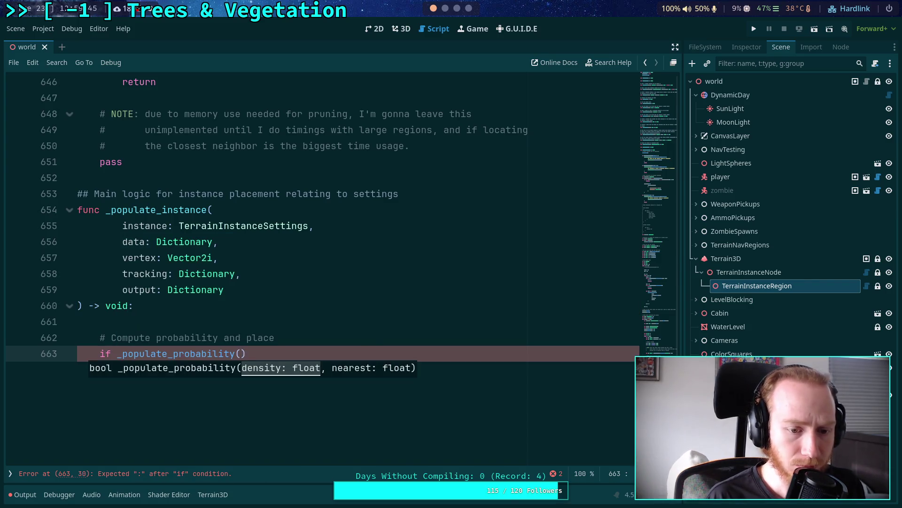
text(instance.de)
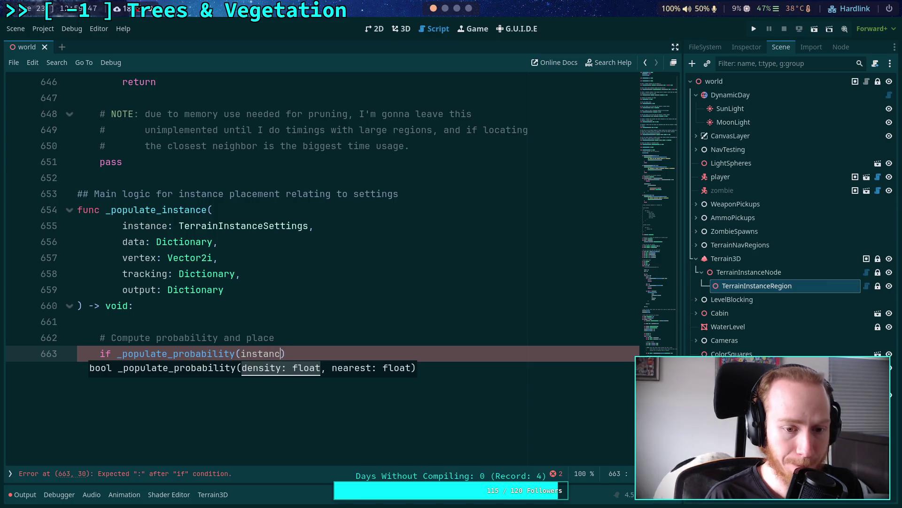
key(Return)
text(,)
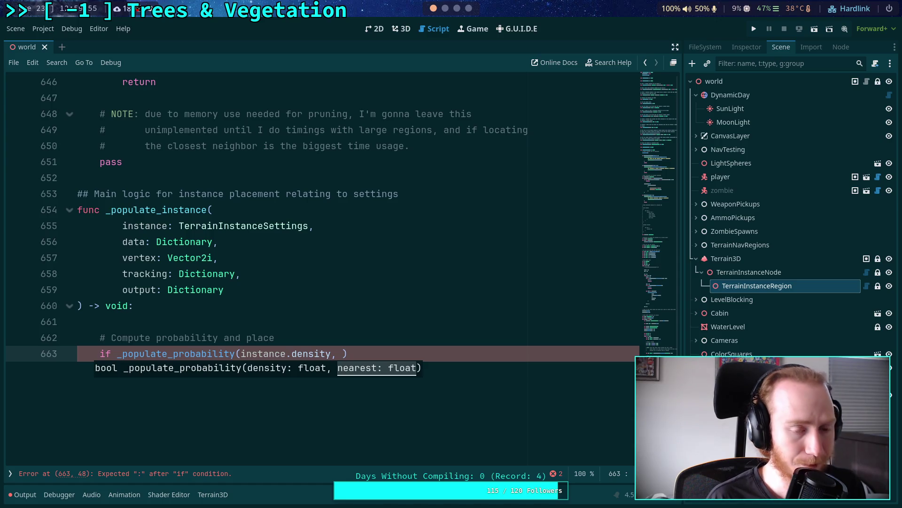
text(10)
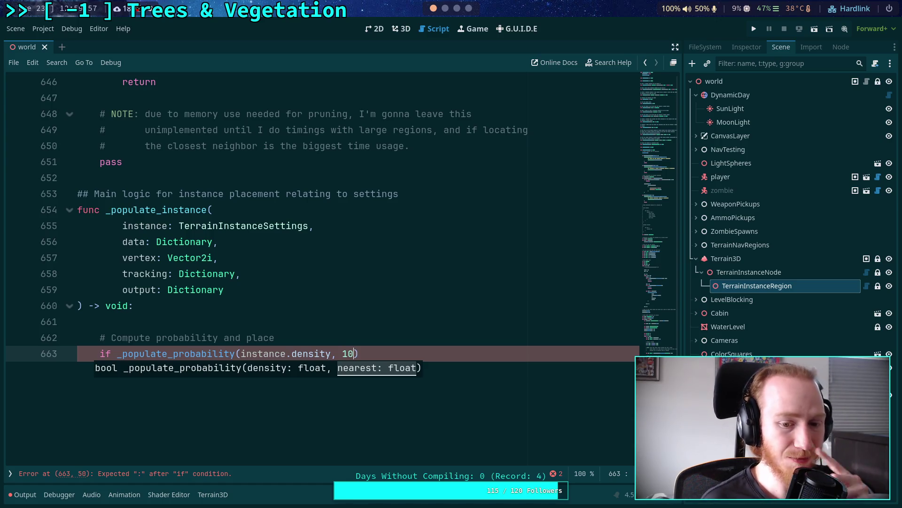
text(:)
key(Return)
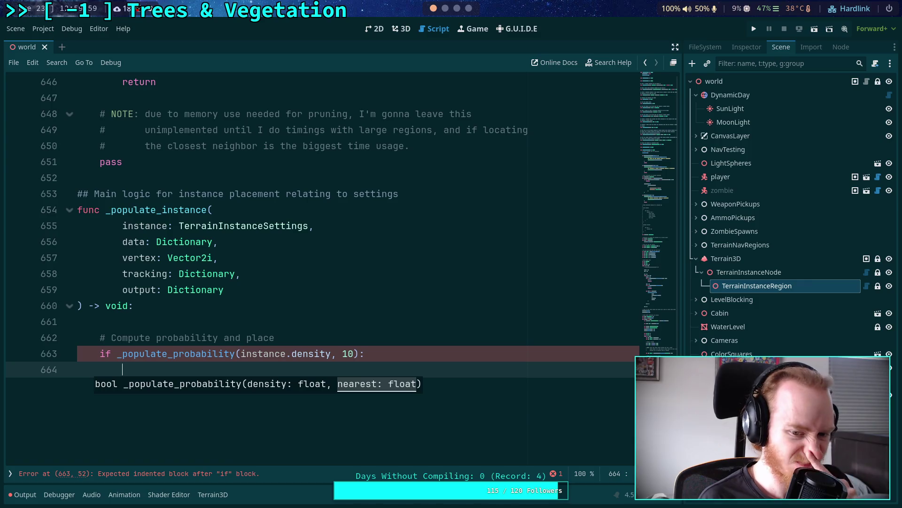
Add a '# Compute closest distance' comment and replace the 10 argument with sqrt(nearest)
click(330, 317)
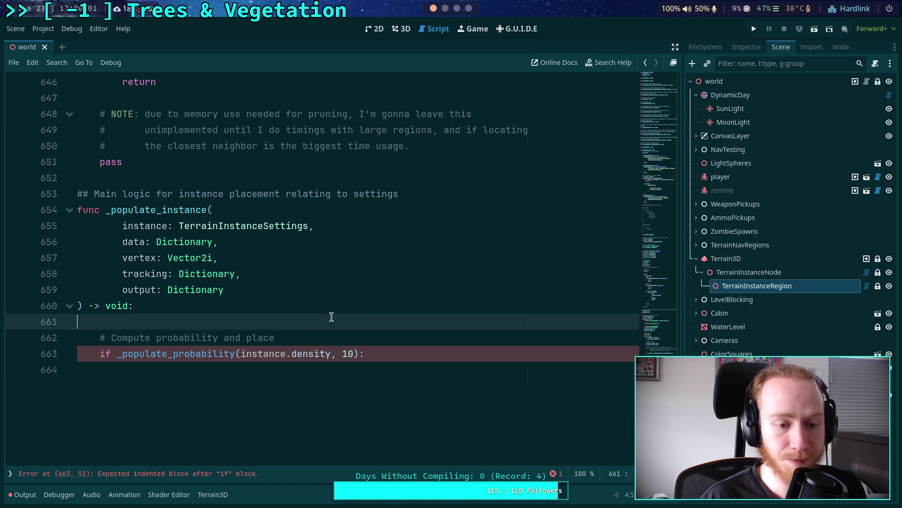
key(Return)
key(Return)
key(Up)
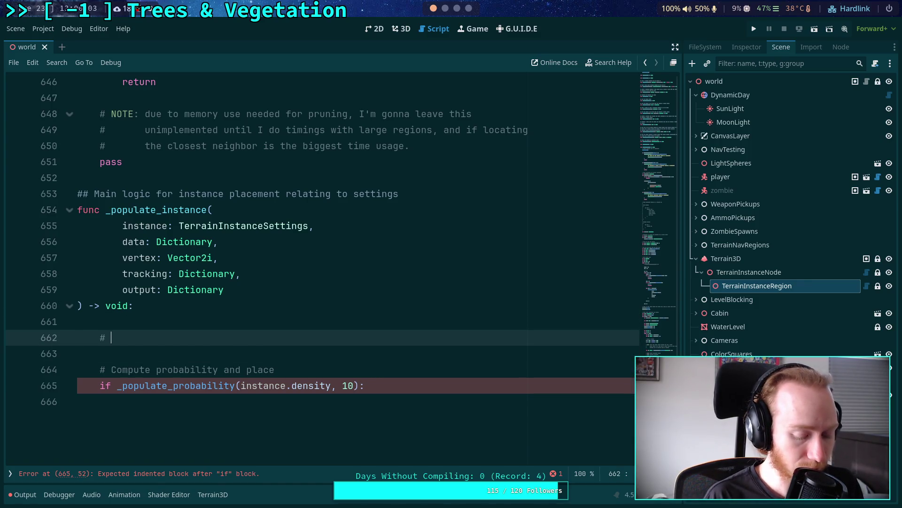
text(Compute)
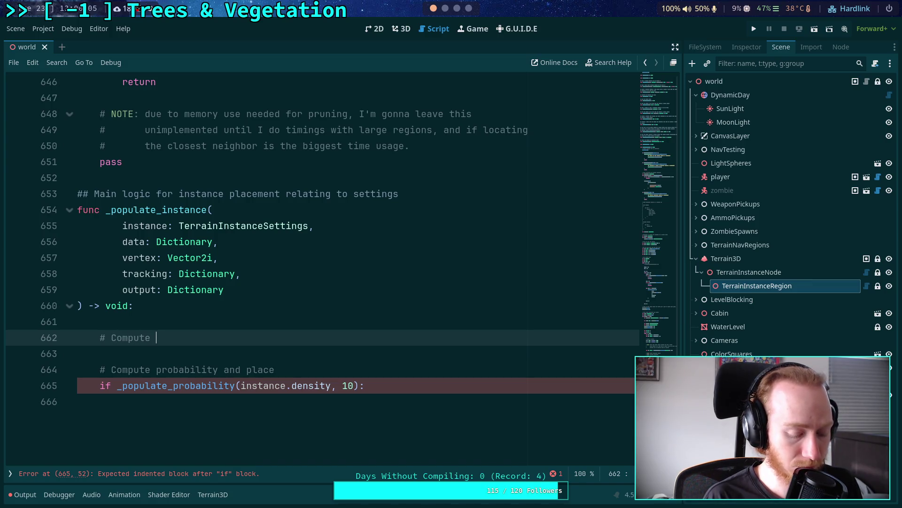
text(distance)
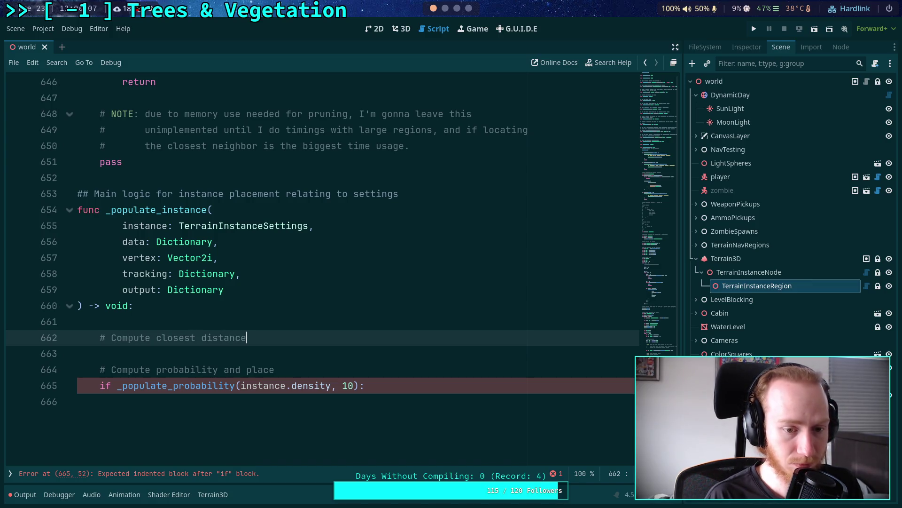
double_click(352, 386)
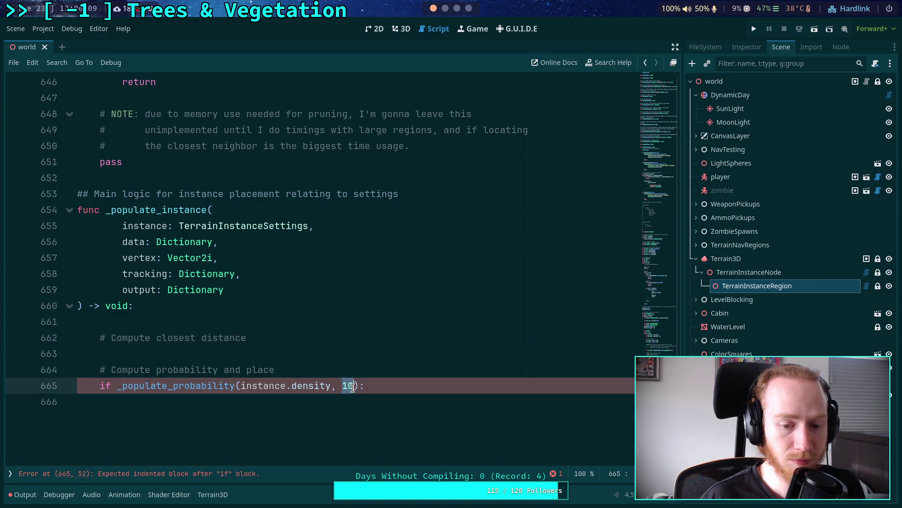
text(s;)
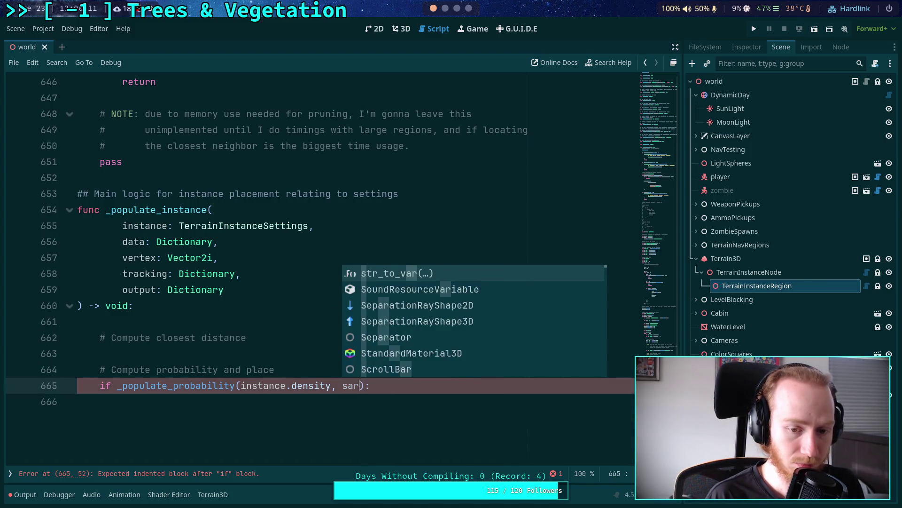
key(BackSpace)
text(qrt()
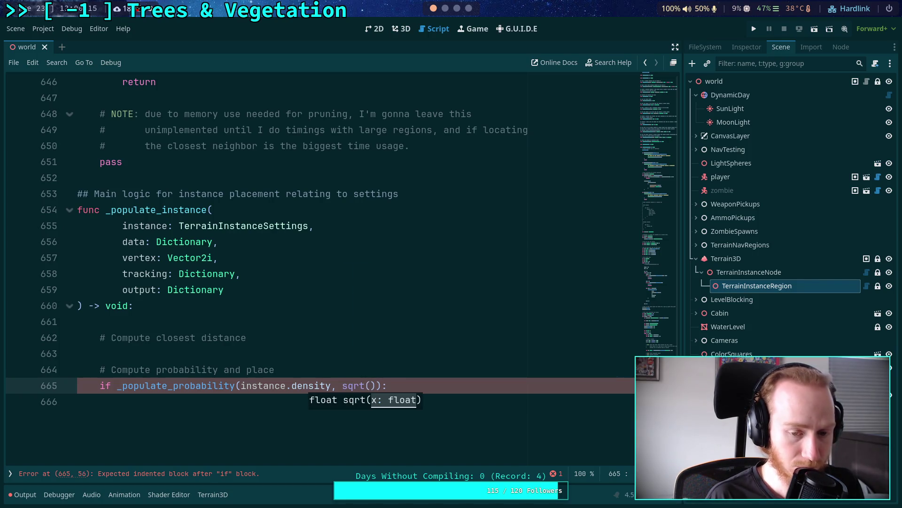
text(d)
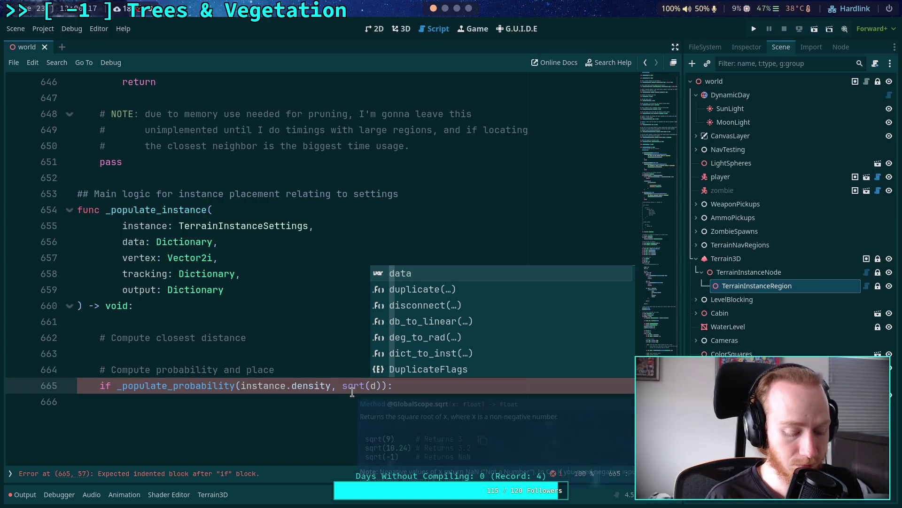
key(BackSpace)
text(nearest)
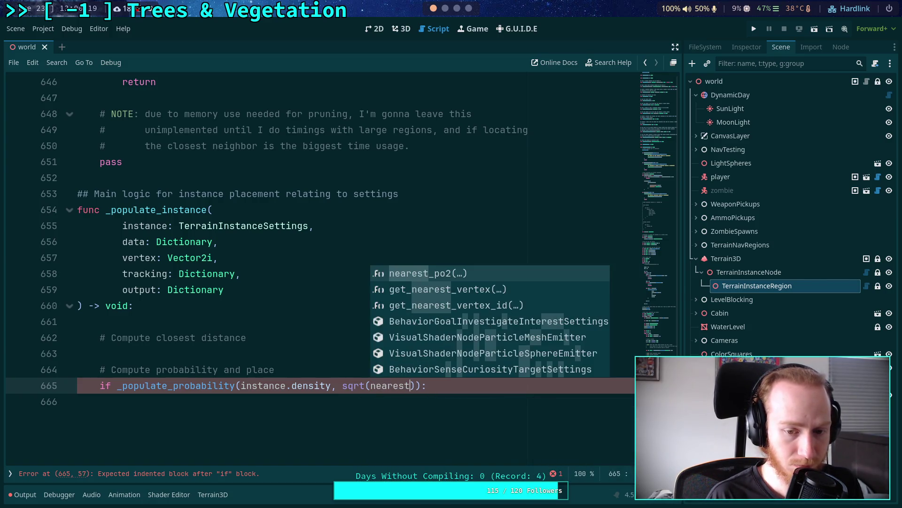
Declare var nearest: float = 10 under the distance comment
click(327, 337)
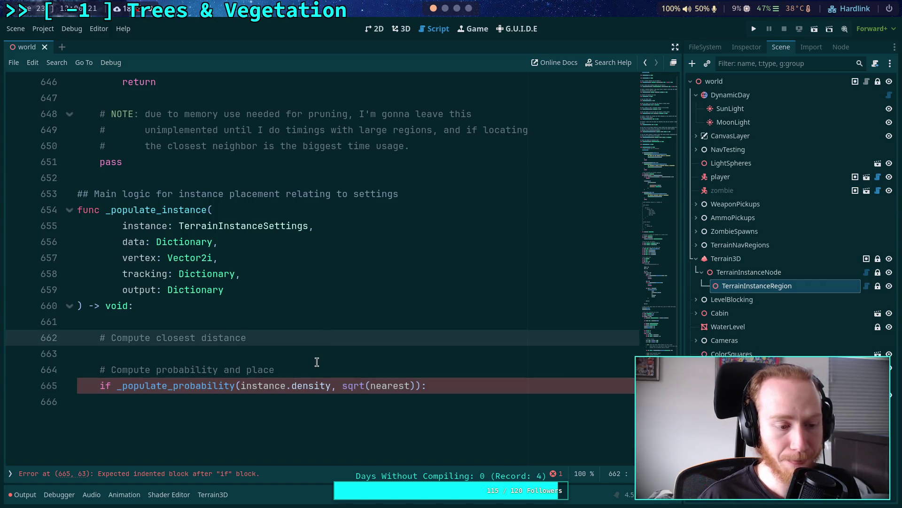
key(Return)
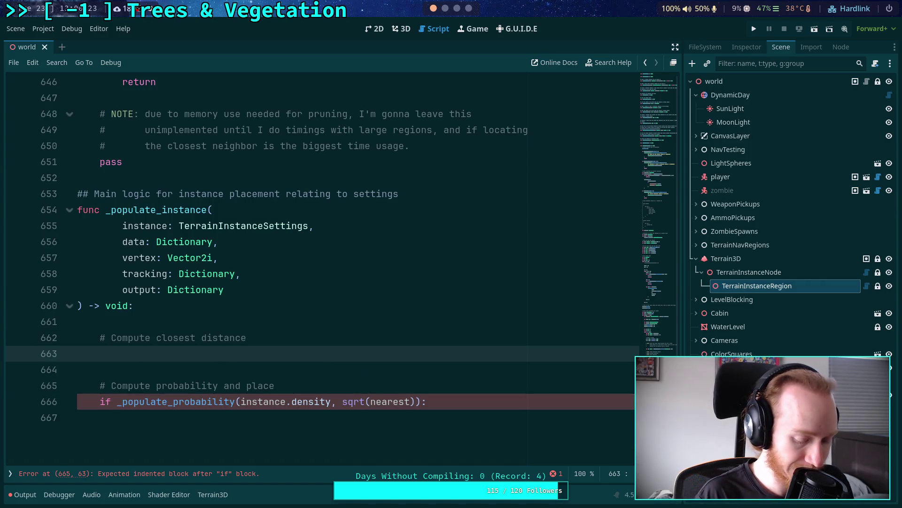
text(varnearest: fl)
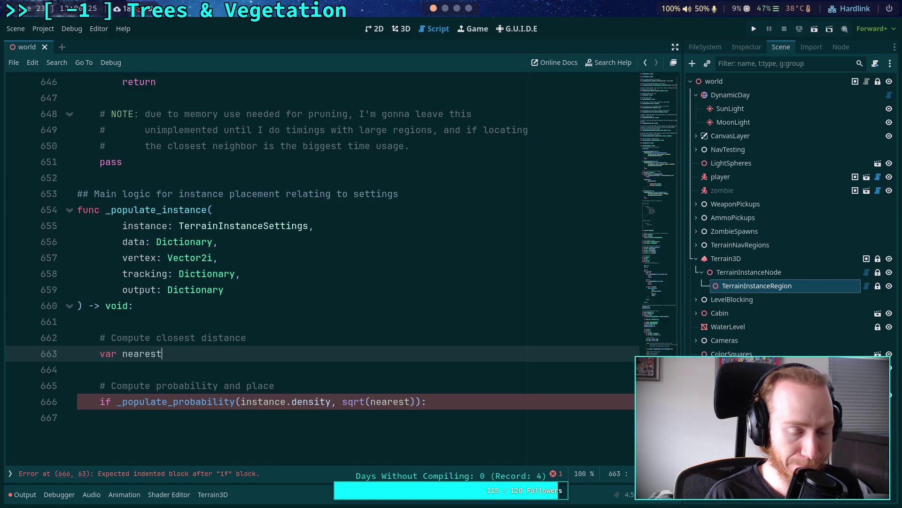
text(oat = 10)
scroll(316, 324, down, 2)
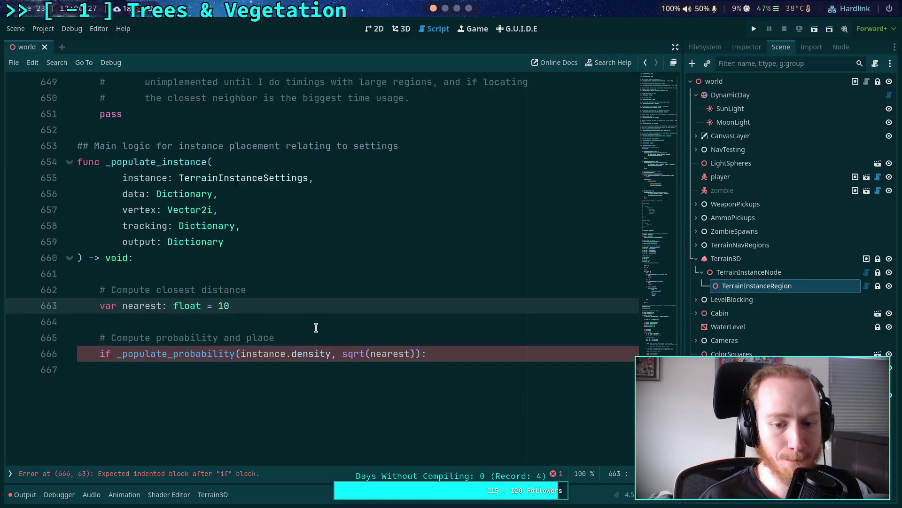
click(516, 318)
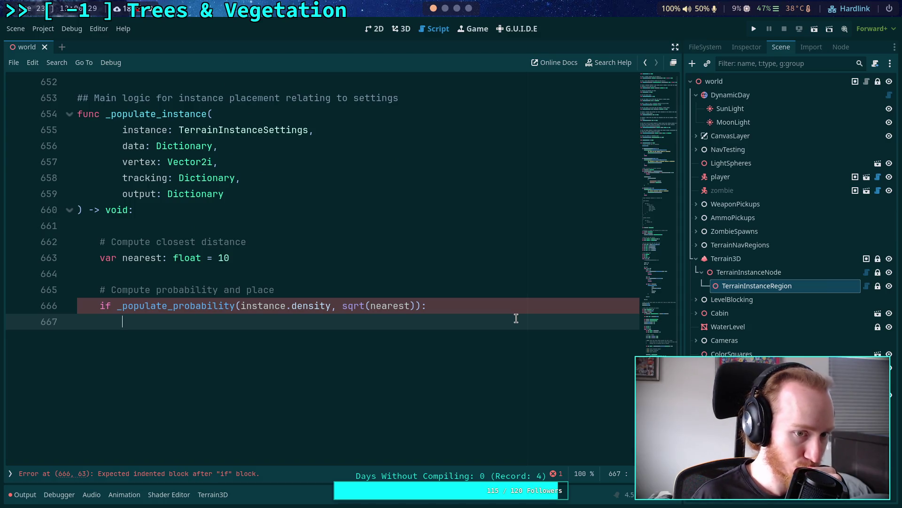
Start an output.set() call inside the probability check block
text(output)
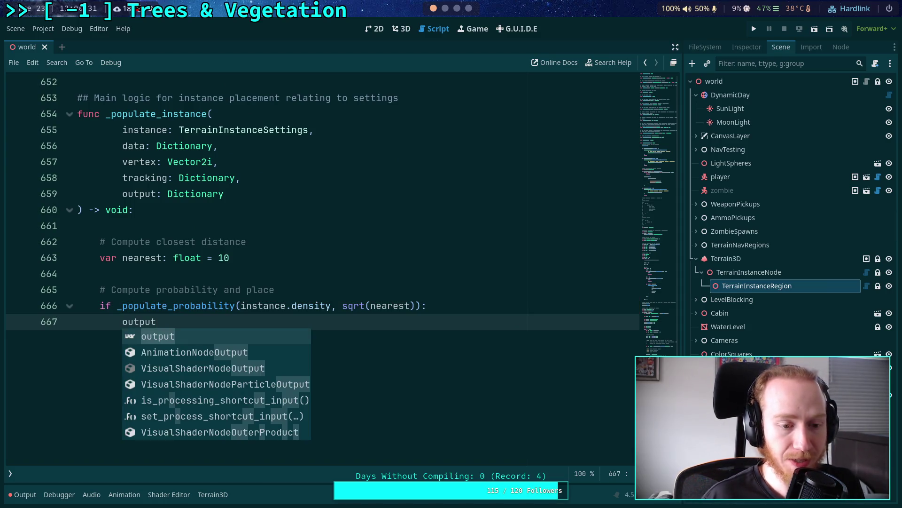
text(.set)
key(Return)
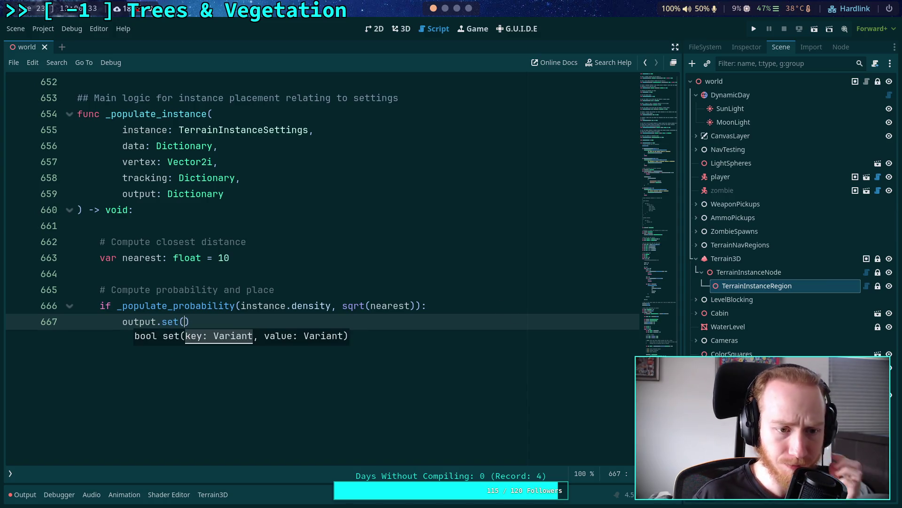
click(207, 197)
Review the loop that initialises output entries, then select set() on the unfinished line
scroll(282, 258, up, 15)
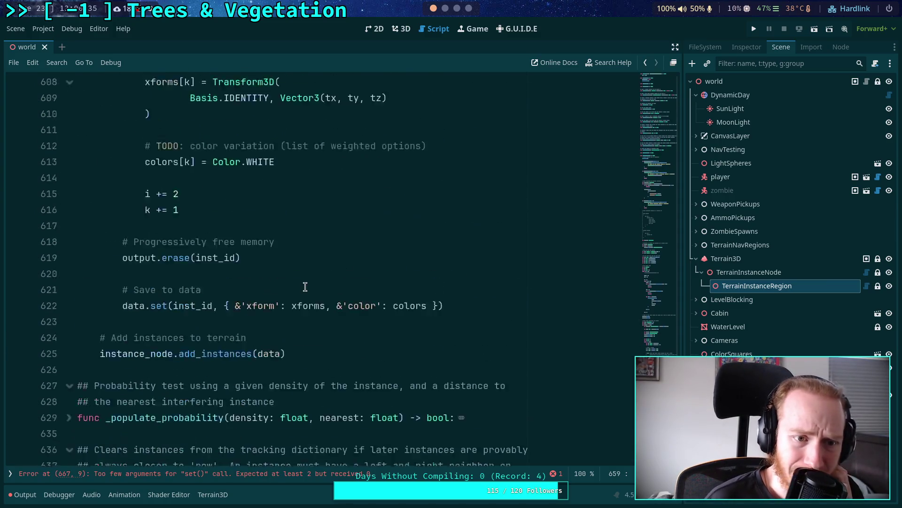
scroll(307, 301, up, 12)
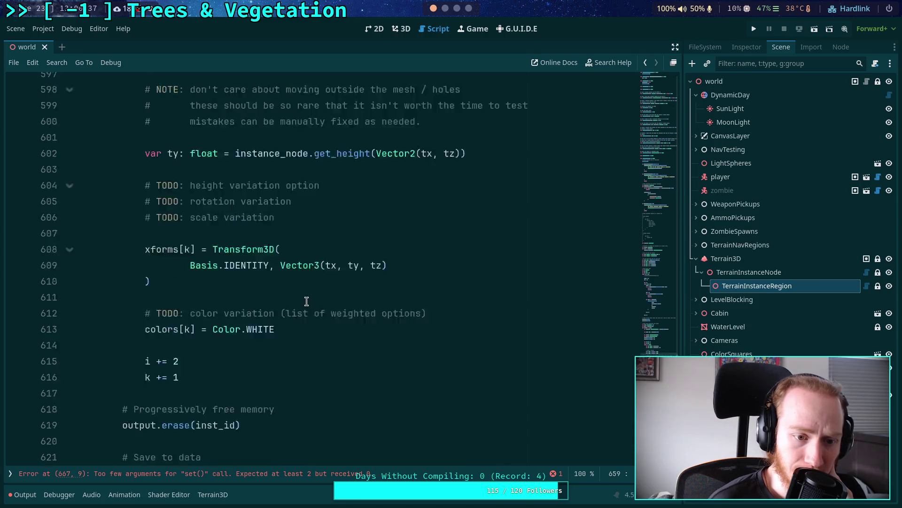
scroll(306, 301, up, 15)
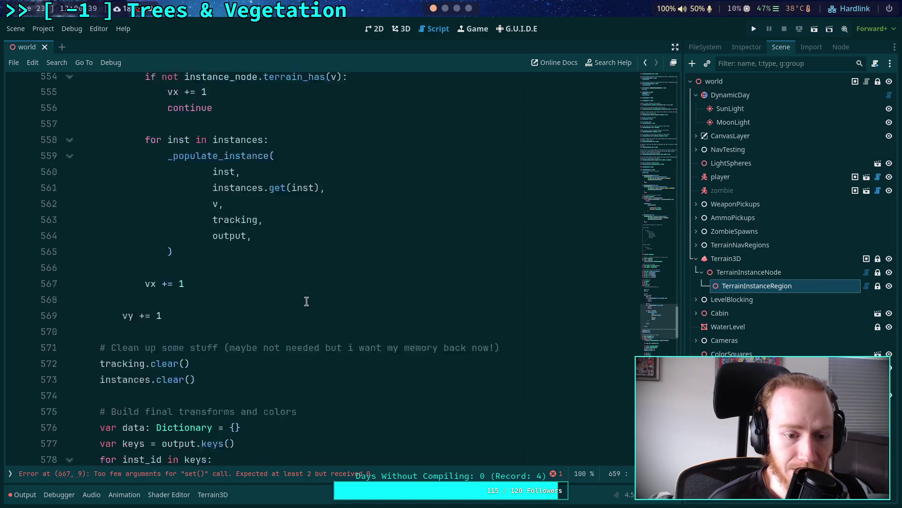
scroll(306, 301, up, 7)
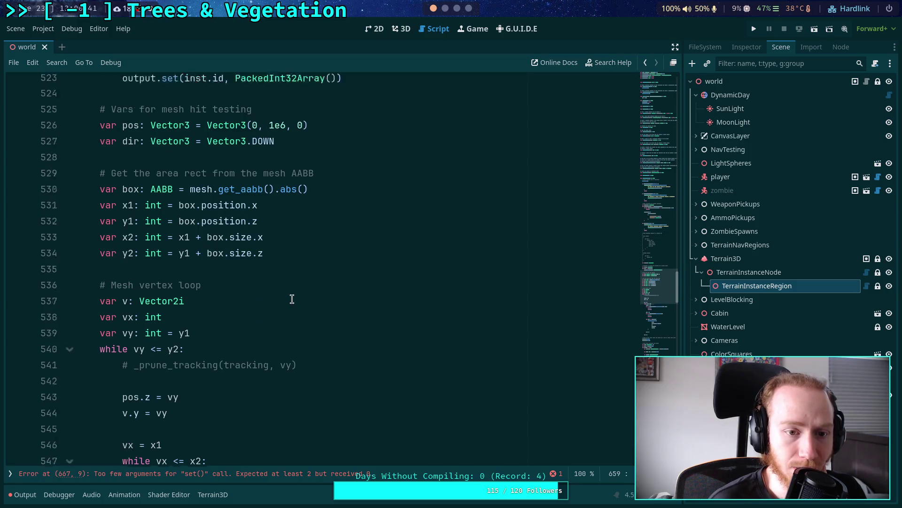
scroll(292, 299, down, 3)
click(302, 244)
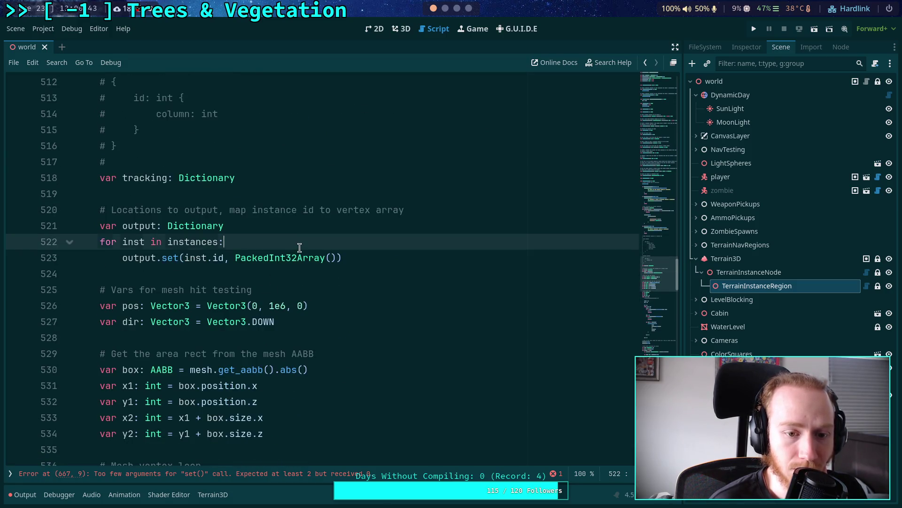
click(284, 258)
scroll(332, 302, down, 20)
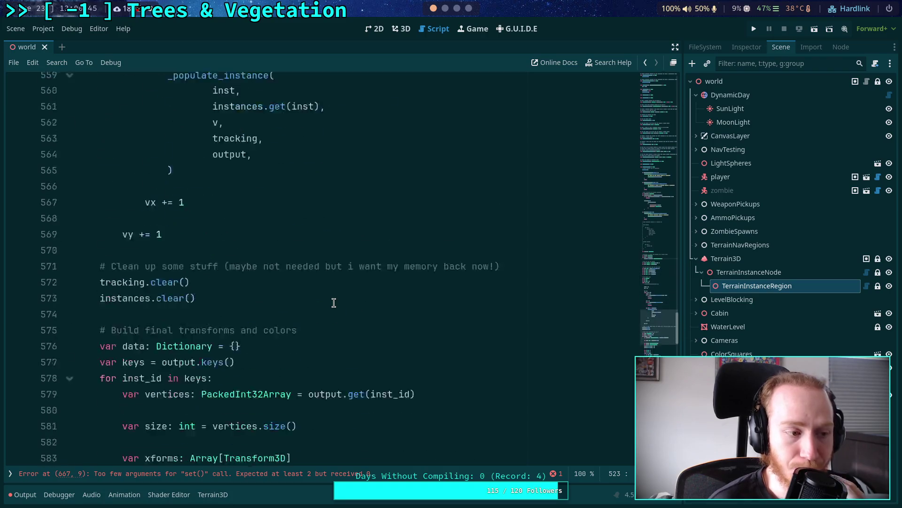
scroll(332, 303, down, 15)
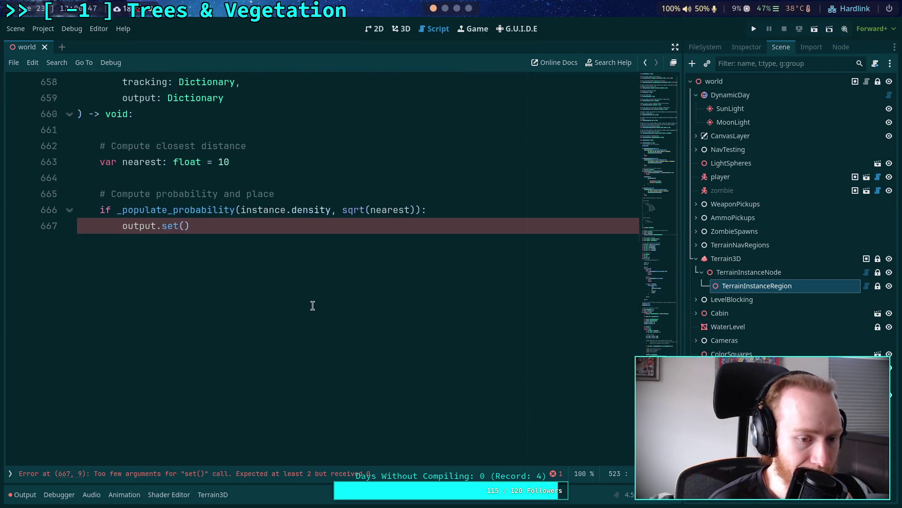
drag(187, 225, 157, 226)
Append vertex.x, vertex.y to output.get(instance.id), add a return, and save with Ctrl+S
scroll(408, 333, up, 2)
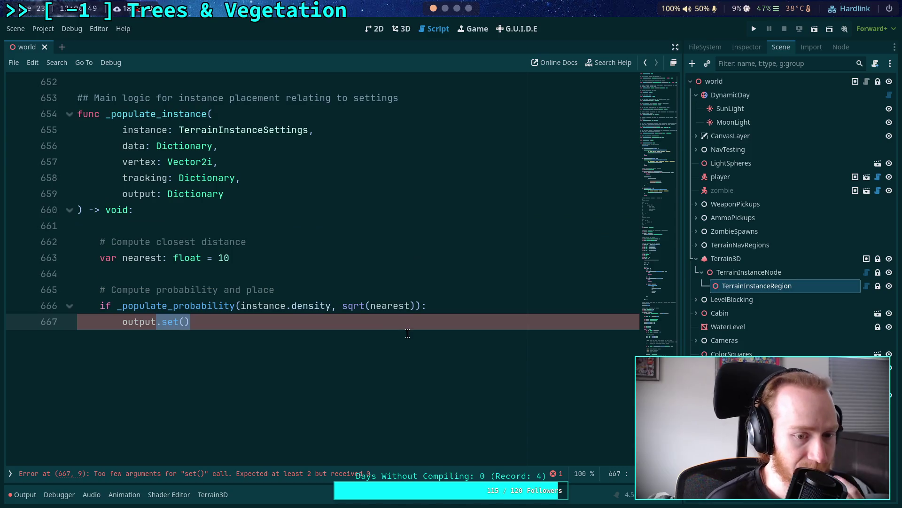
text(.)
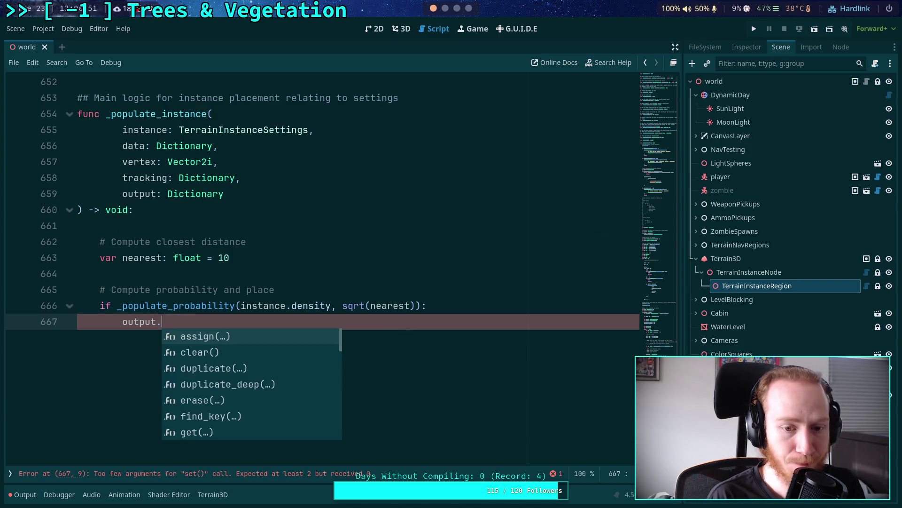
text(get()
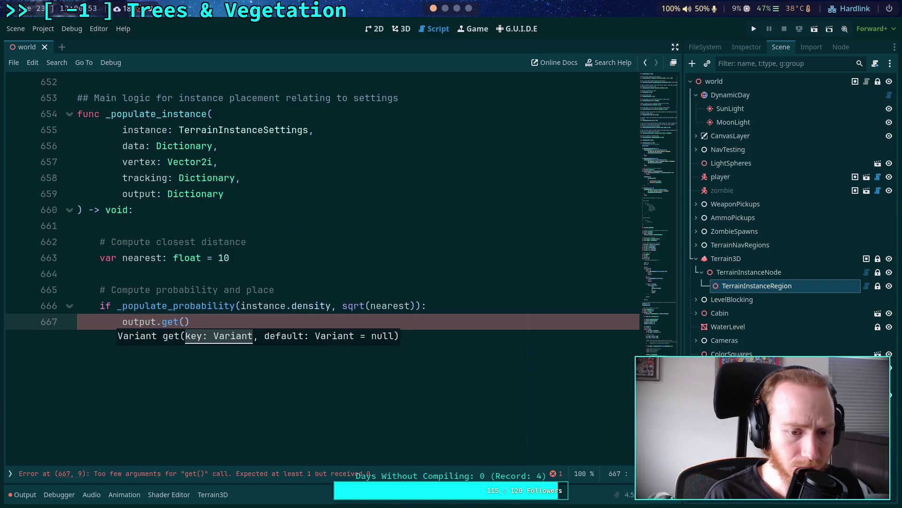
text(nstance.id)
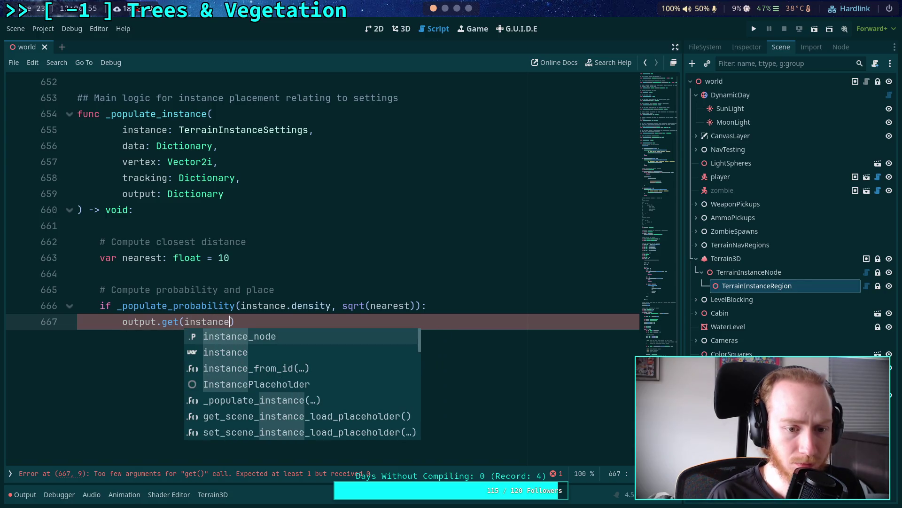
text(, )
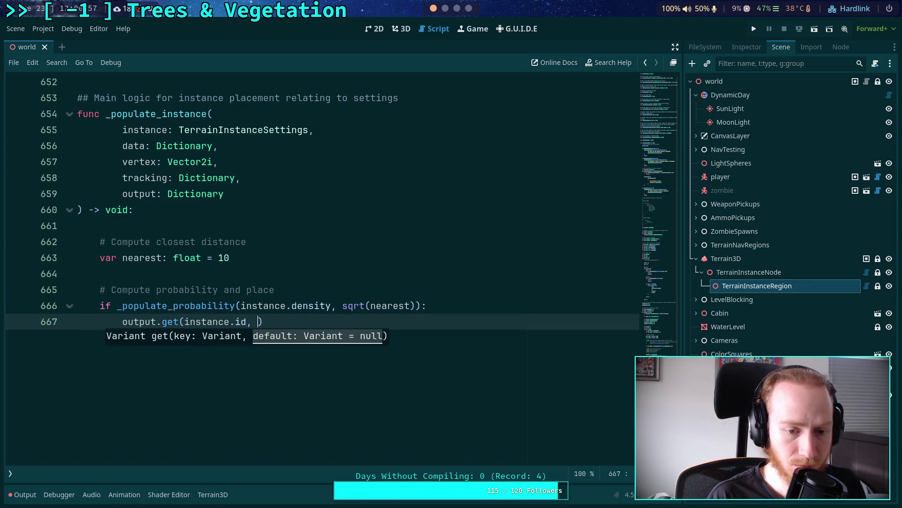
text().)
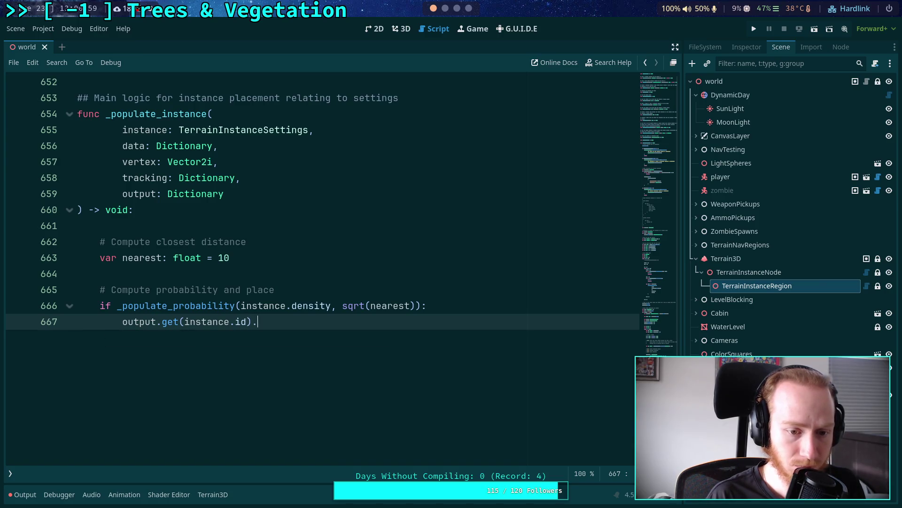
text(append)
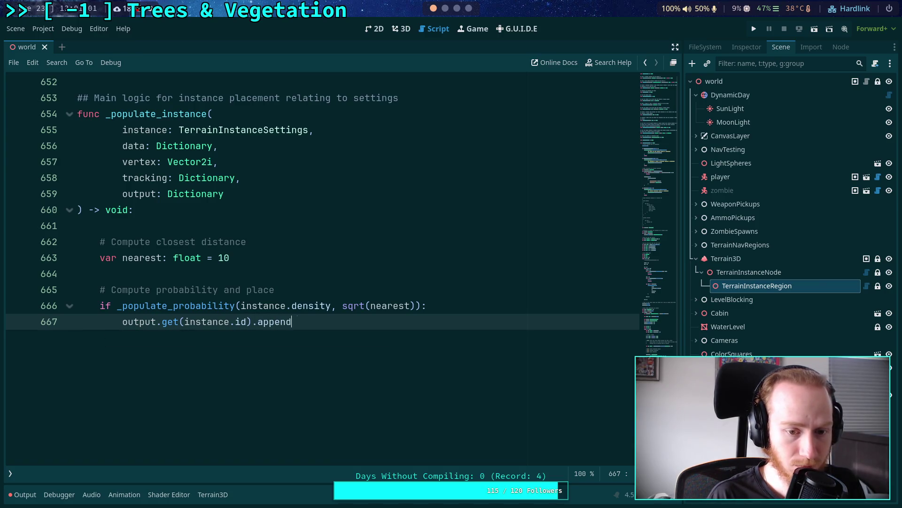
text(_array(v)
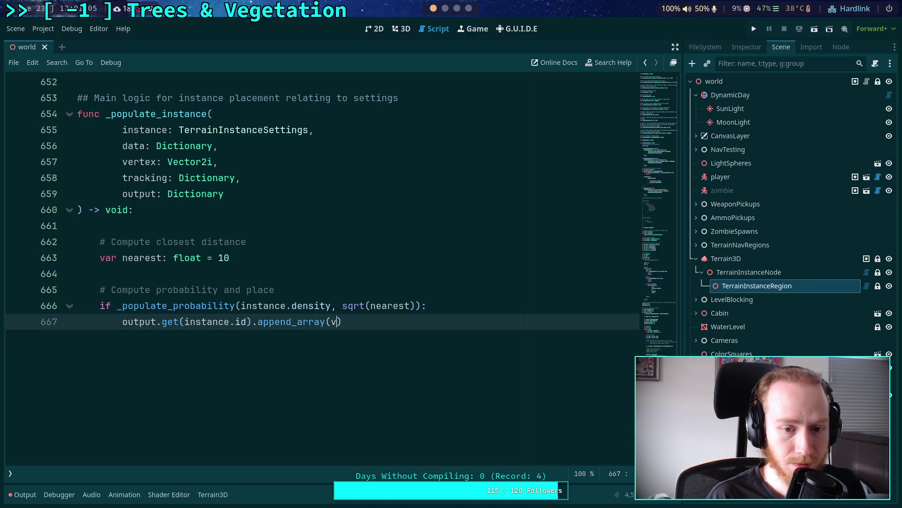
text(ertex.x,)
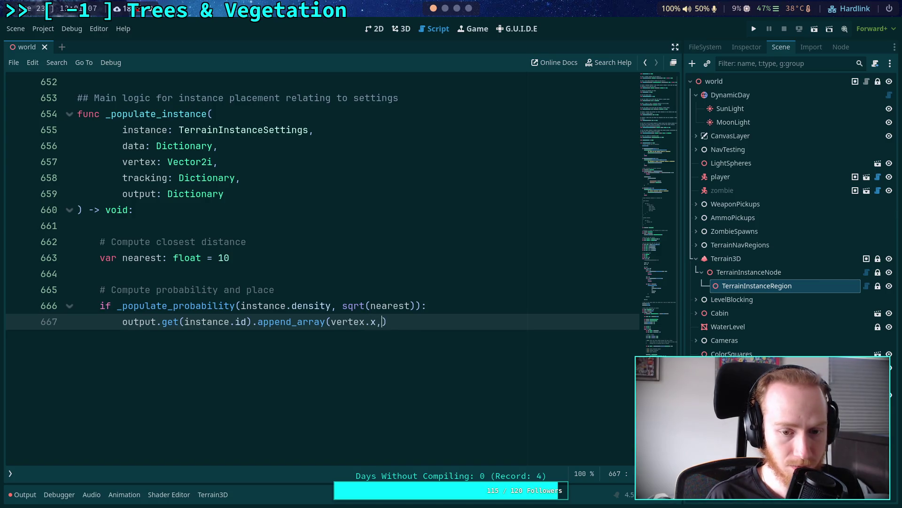
text( vertex.y)
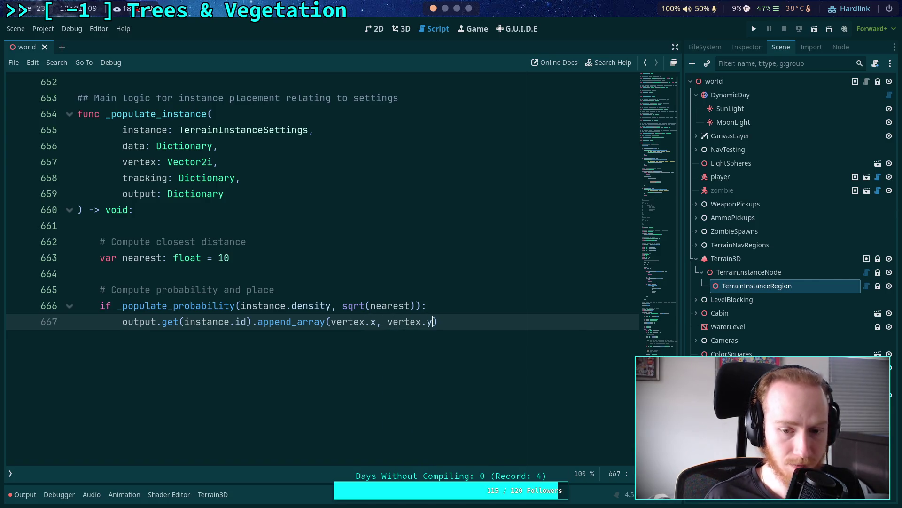
key(Return)
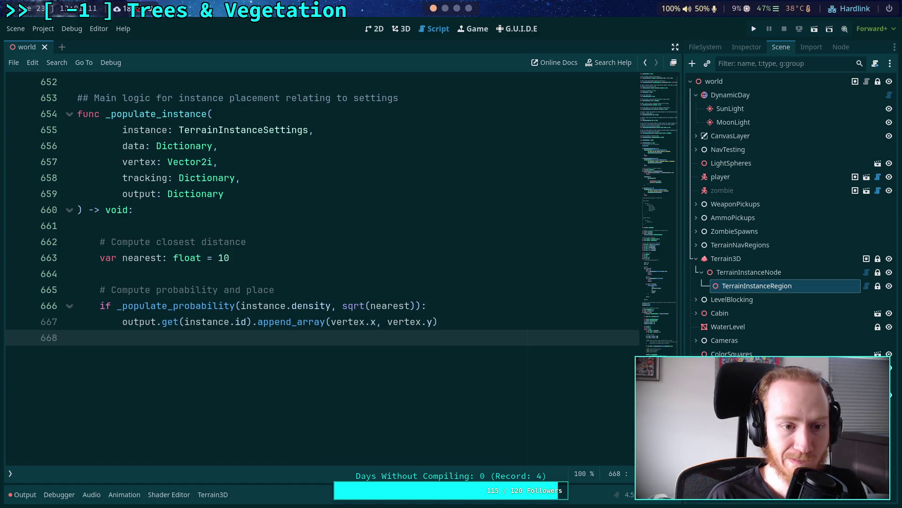
text(return)
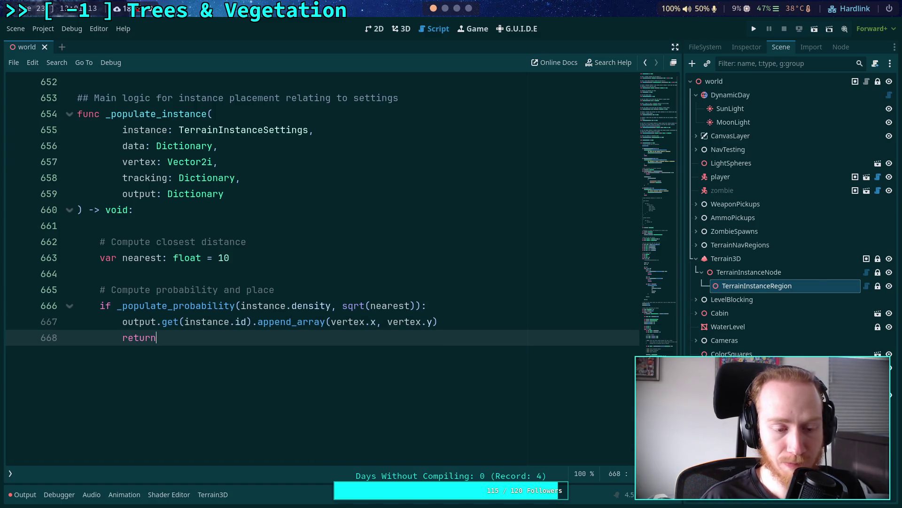
scroll(312, 318, up, 1)
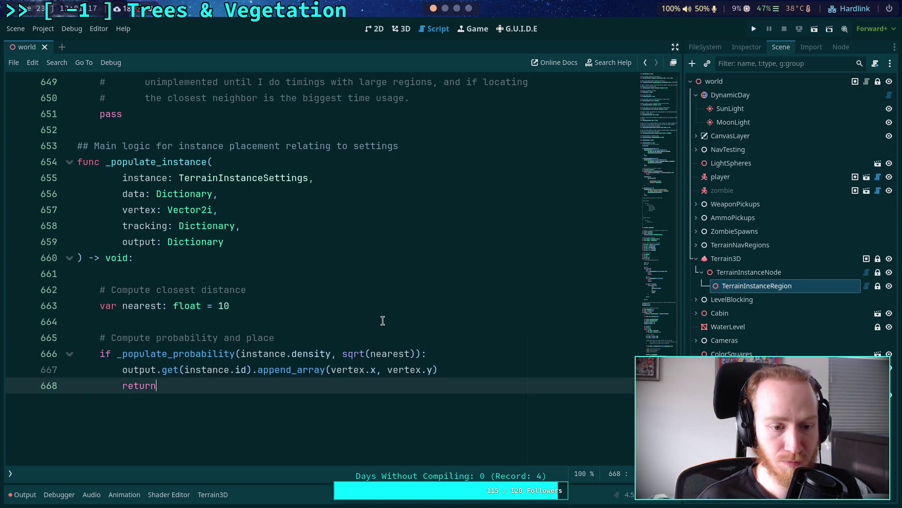
key(ctrl+s)
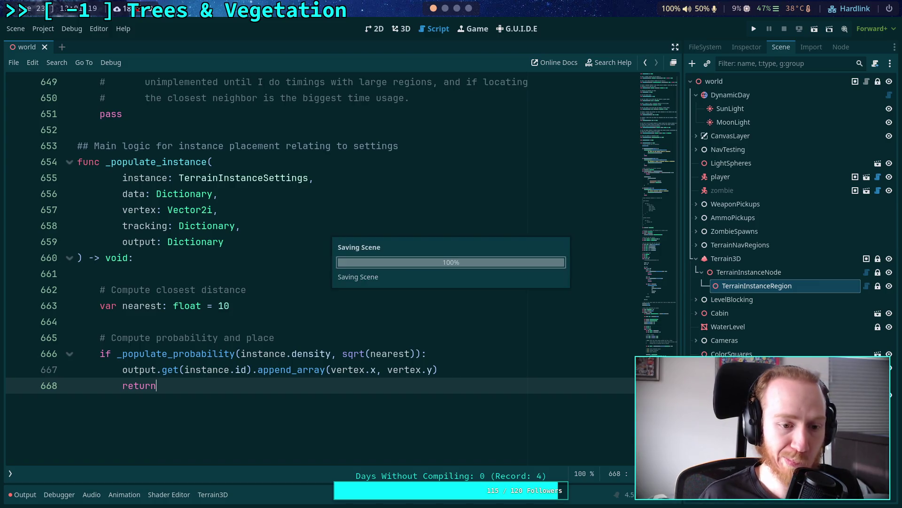
Scroll up through populate_region, then switch to the world scene's 3D workspace
scroll(479, 319, up, 20)
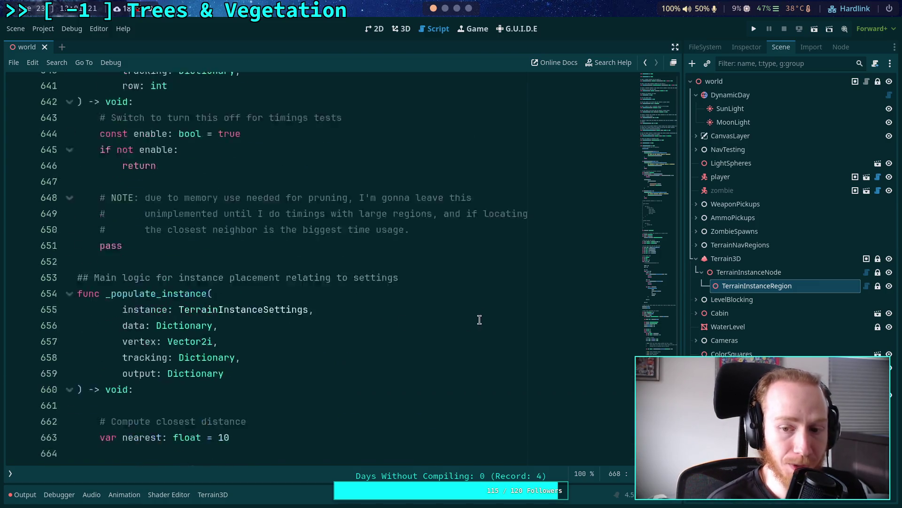
scroll(506, 341, up, 16)
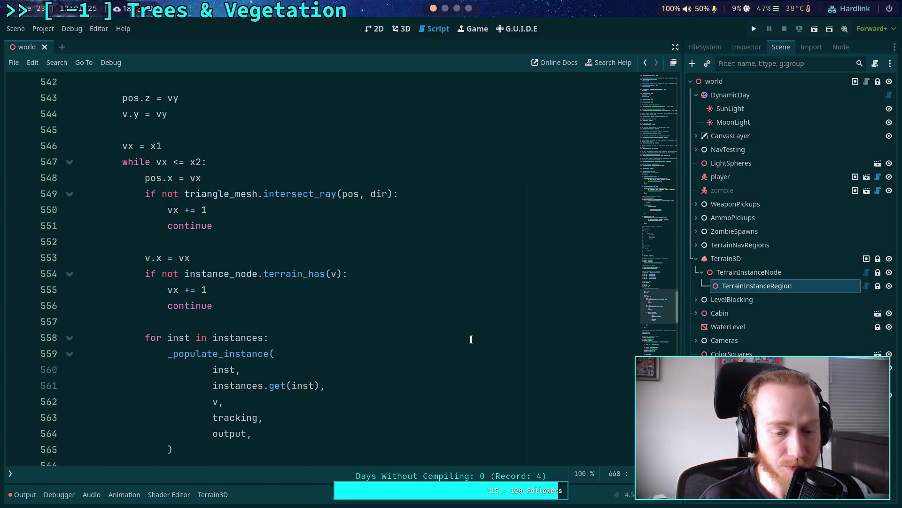
scroll(471, 339, up, 20)
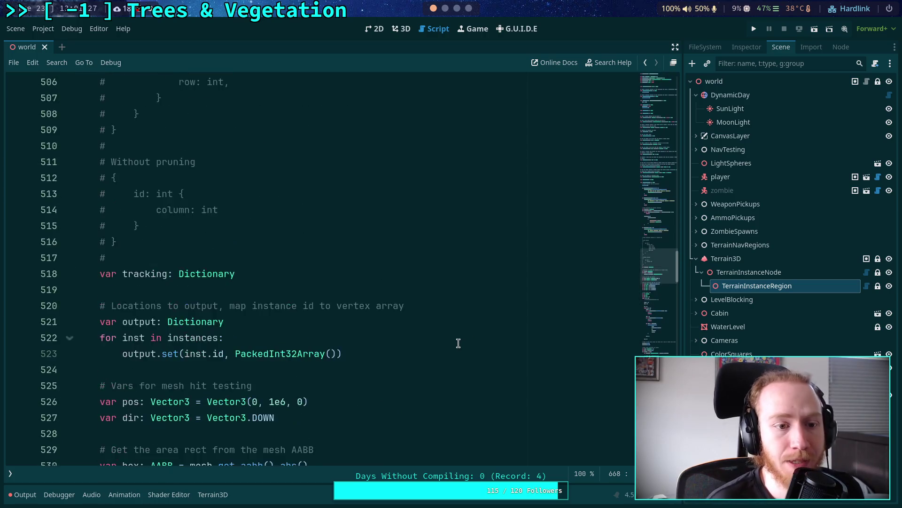
scroll(457, 342, up, 5)
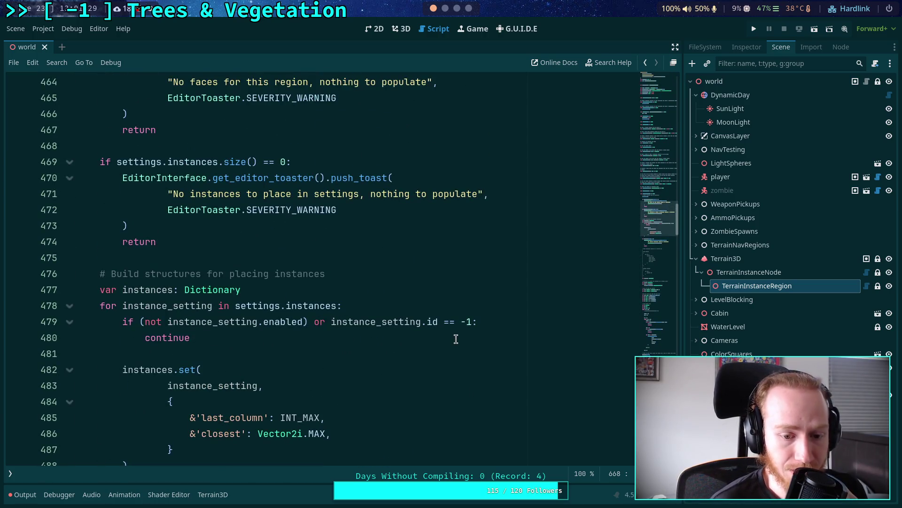
scroll(454, 337, up, 2)
scroll(453, 336, up, 5)
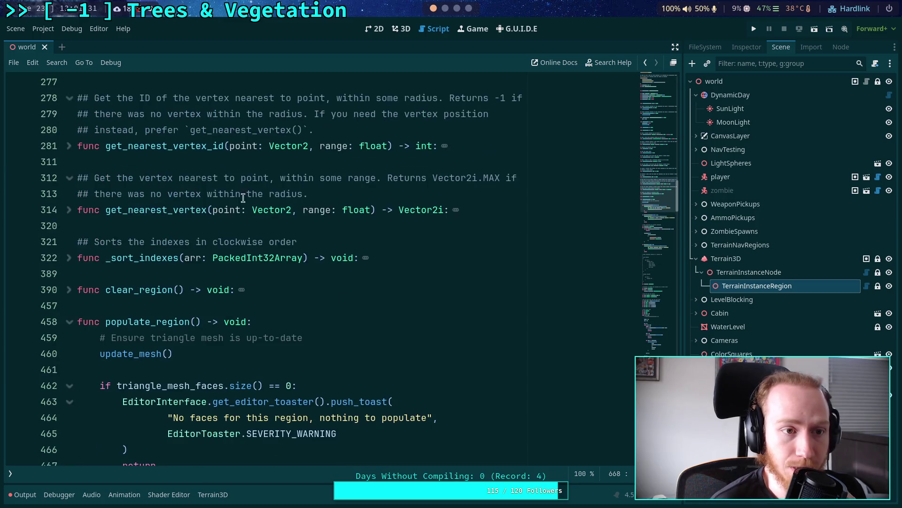
click(405, 29)
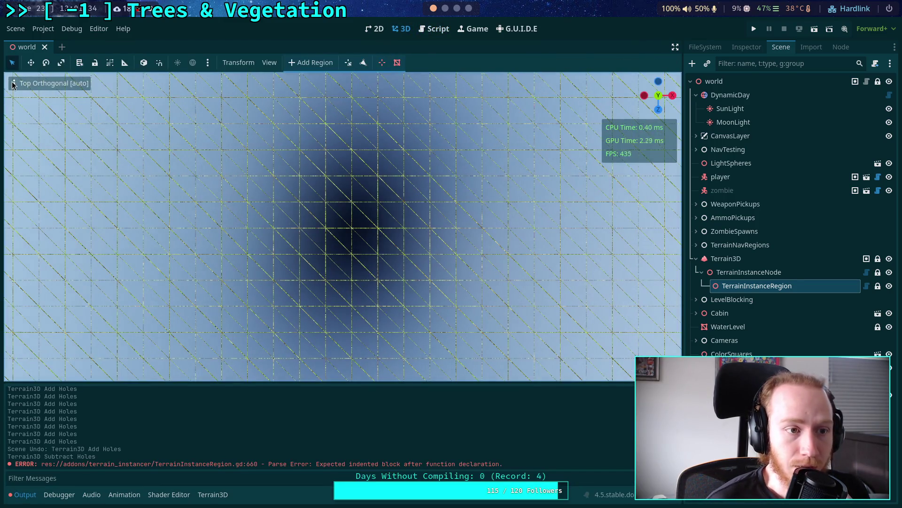
Set the viewport display mode to Display Normal to show the textured terrain
click(14, 83)
click(35, 224)
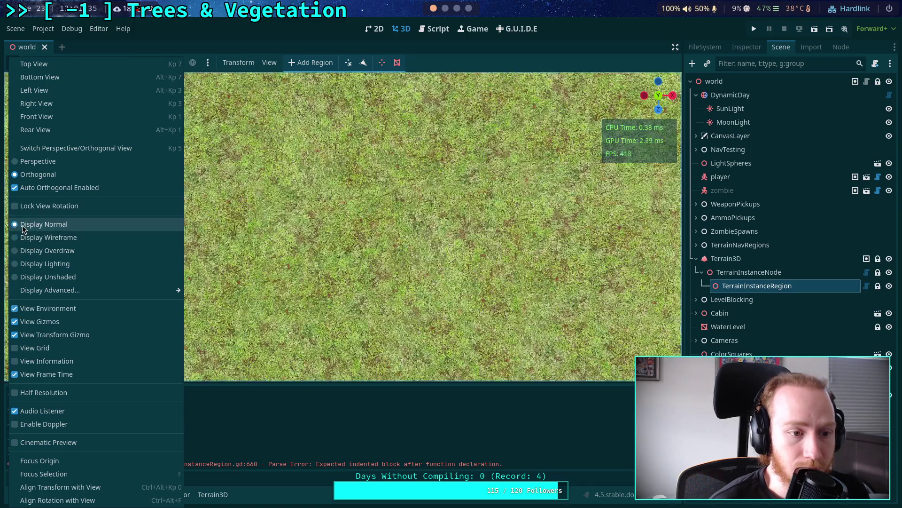
click(338, 134)
Fly the perspective camera toward the town and the purple river
scroll(329, 298, down, 5)
mouse_move(328, 298)
mouse_down()
mouse_move(210, 228)
mouse_move(329, 298)
mouse_up()
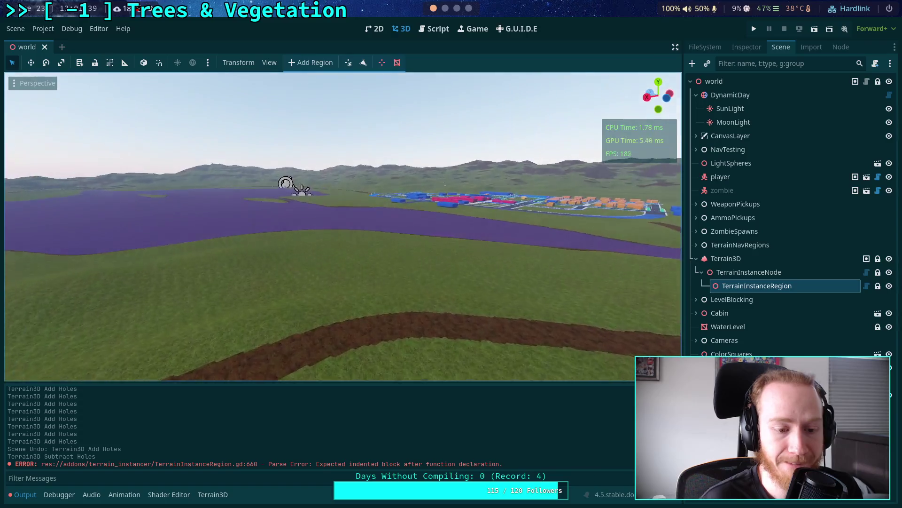
scroll(342, 227, up, 3)
key(w)
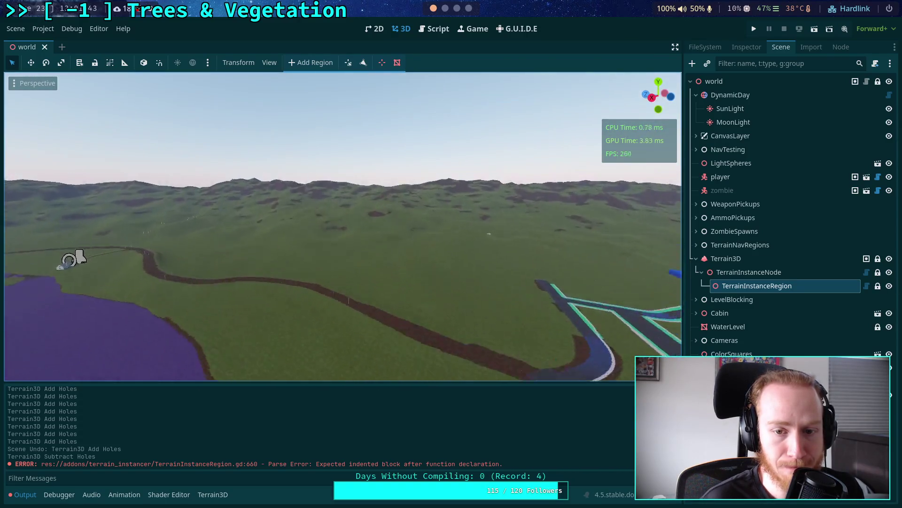
mouse_move(71, 258)
mouse_down()
mouse_move(255, 276)
mouse_move(369, 308)
mouse_move(282, 271)
mouse_move(203, 292)
mouse_move(302, 215)
mouse_move(318, 245)
mouse_move(294, 213)
mouse_move(358, 191)
mouse_move(397, 200)
mouse_move(232, 202)
mouse_move(351, 146)
mouse_move(334, 295)
mouse_up()
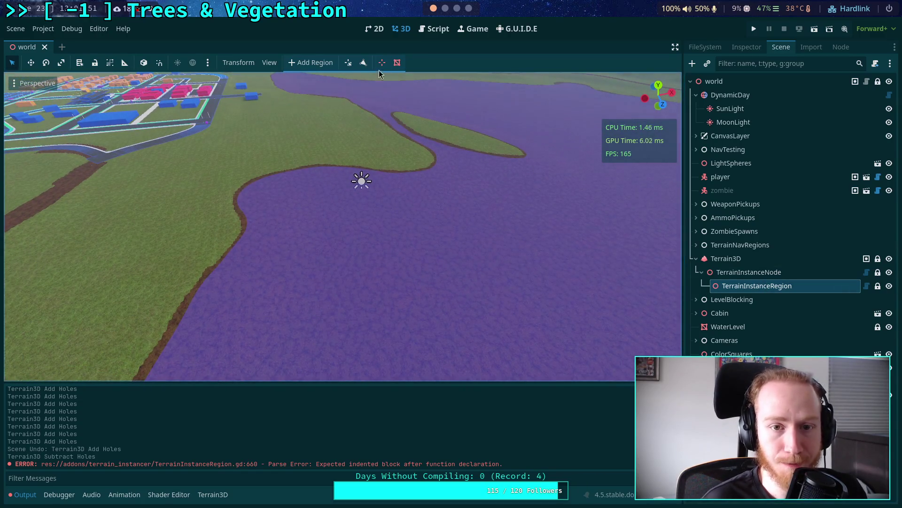
Show the TerrainInstanceRegion properties and stretch a triangular region across the riverside grass
click(746, 47)
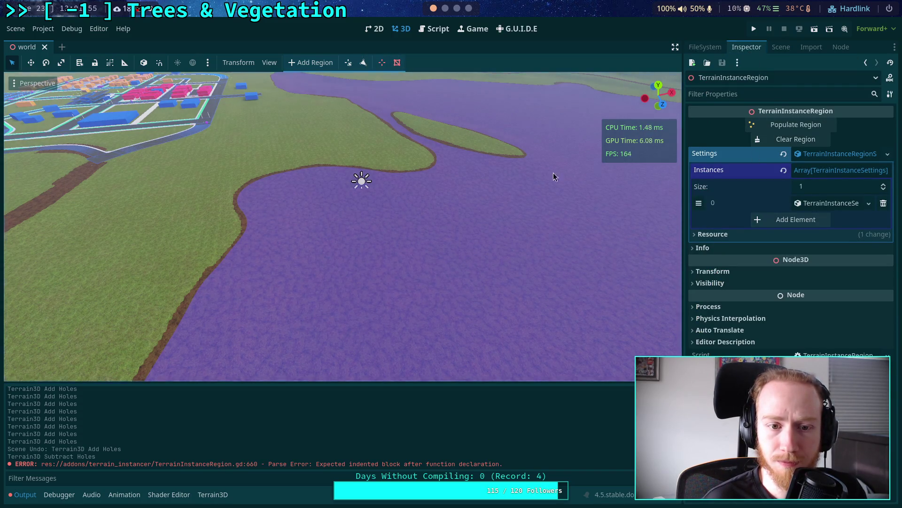
mouse_move(553, 173)
mouse_down()
mouse_move(508, 235)
mouse_move(489, 221)
mouse_move(526, 221)
mouse_up()
mouse_move(409, 200)
mouse_down()
mouse_move(363, 216)
mouse_move(371, 200)
mouse_move(393, 246)
mouse_move(381, 252)
mouse_move(379, 288)
mouse_up()
drag(343, 212, 357, 198)
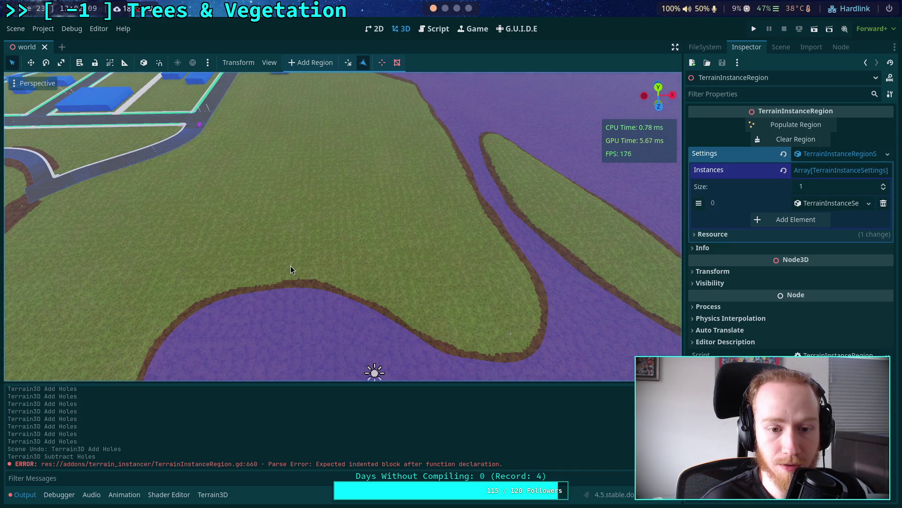
click(475, 222)
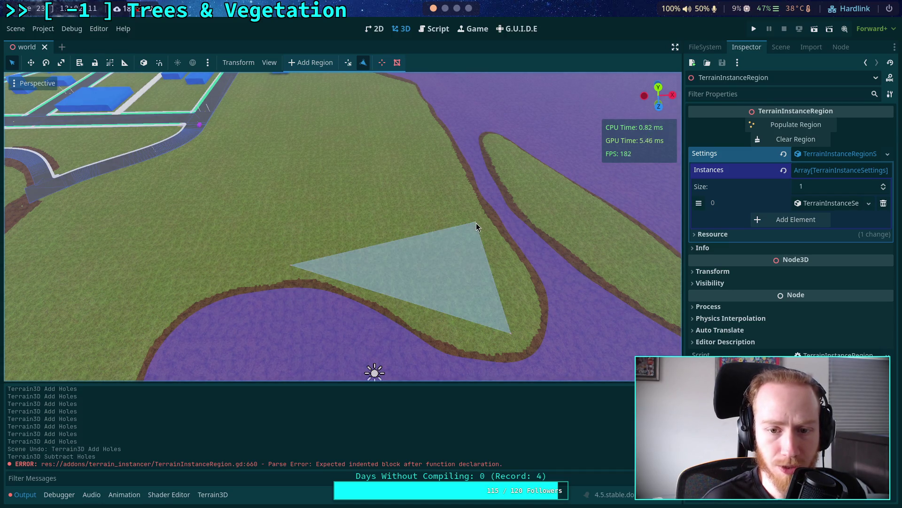
mouse_move(476, 222)
mouse_down()
mouse_move(475, 188)
mouse_move(391, 231)
mouse_up()
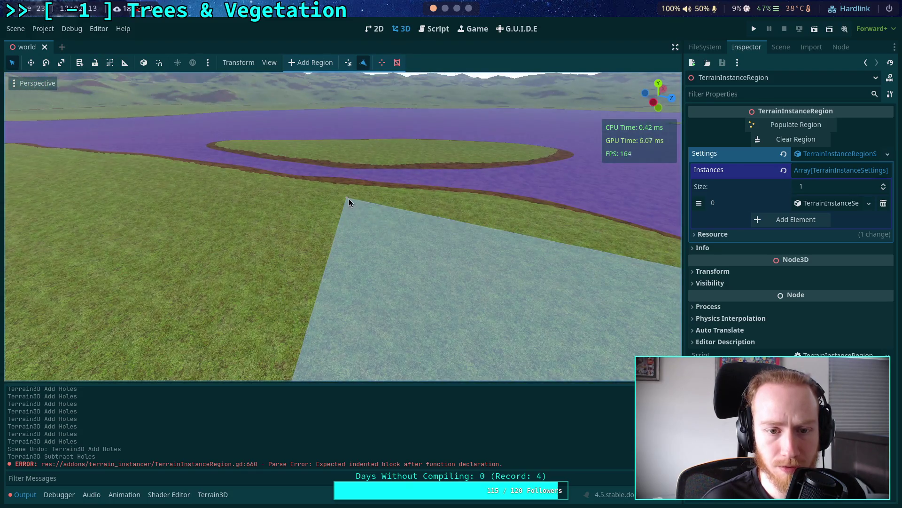
Fly the camera over the water toward the left grass island beside the buildings
drag(337, 243, 433, 263)
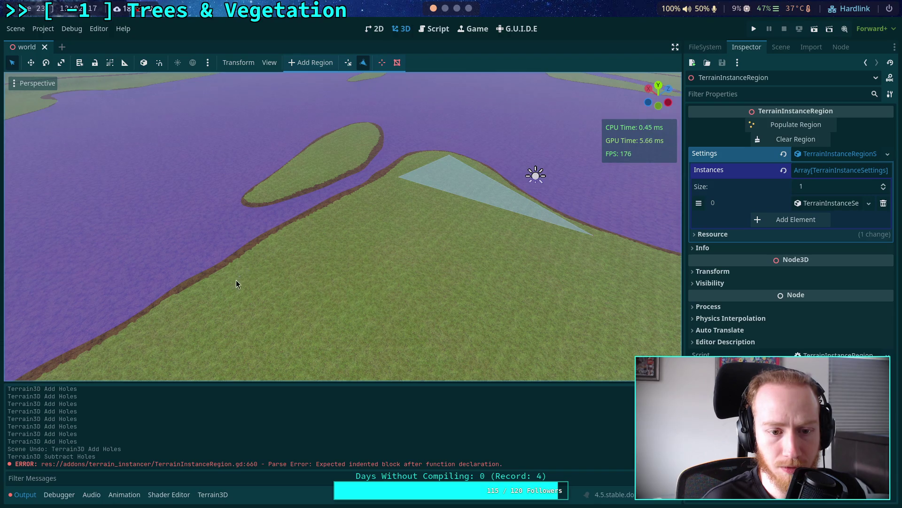
drag(176, 311, 131, 301)
drag(474, 303, 474, 303)
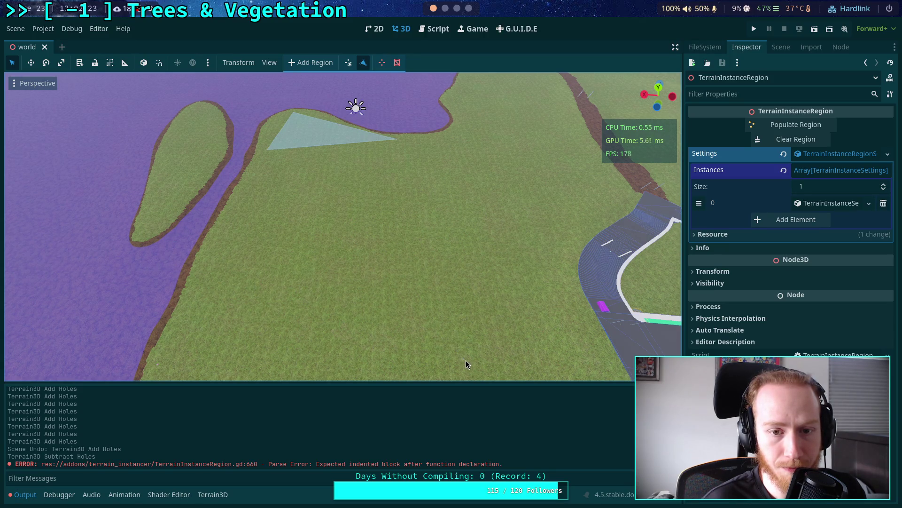
scroll(437, 246, up, 3)
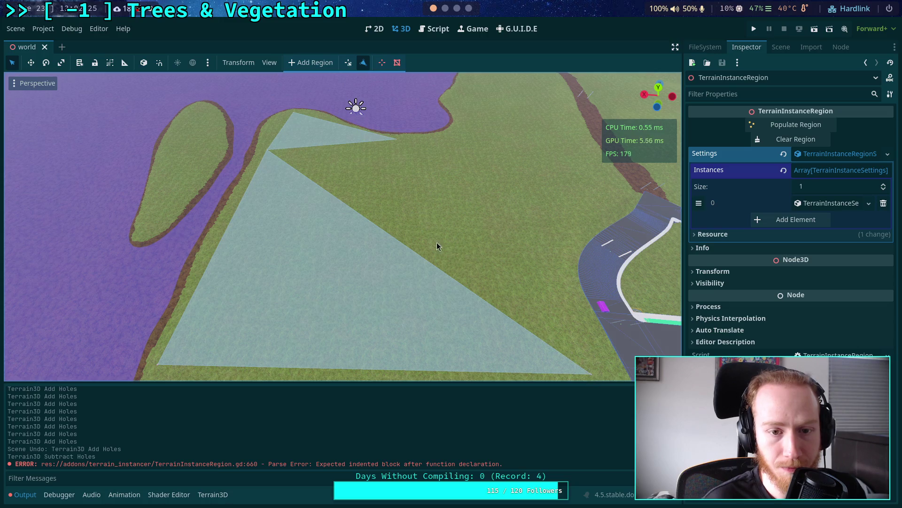
mouse_move(437, 246)
mouse_down()
mouse_move(414, 188)
mouse_move(225, 250)
mouse_move(265, 255)
mouse_move(294, 286)
mouse_up()
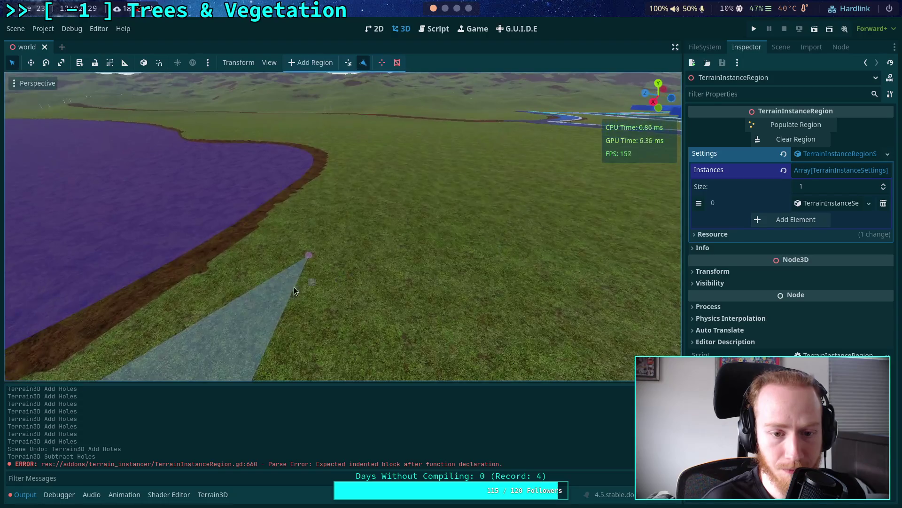
mouse_move(311, 256)
mouse_down()
mouse_move(282, 277)
mouse_move(320, 309)
mouse_move(329, 291)
mouse_up()
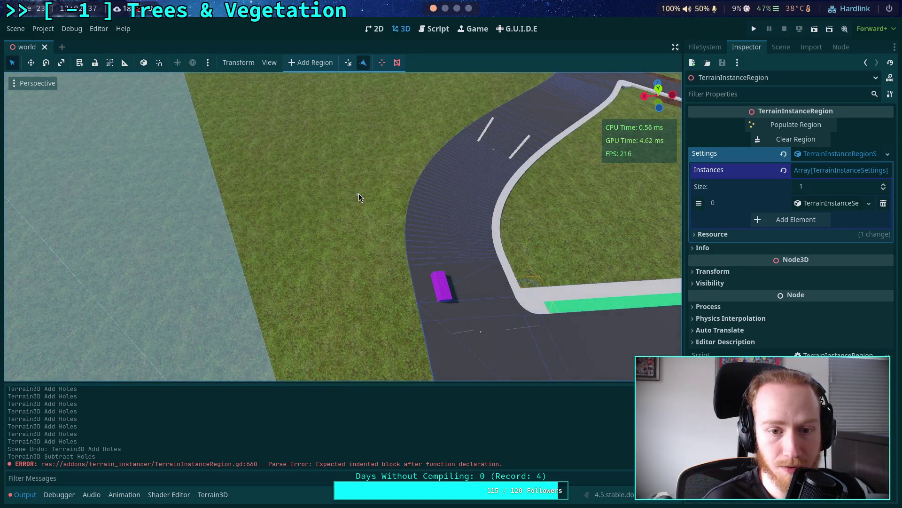
mouse_move(324, 168)
mouse_down()
mouse_move(315, 103)
mouse_move(325, 226)
mouse_move(235, 229)
mouse_move(355, 220)
mouse_move(395, 256)
mouse_move(441, 268)
mouse_move(272, 247)
mouse_up()
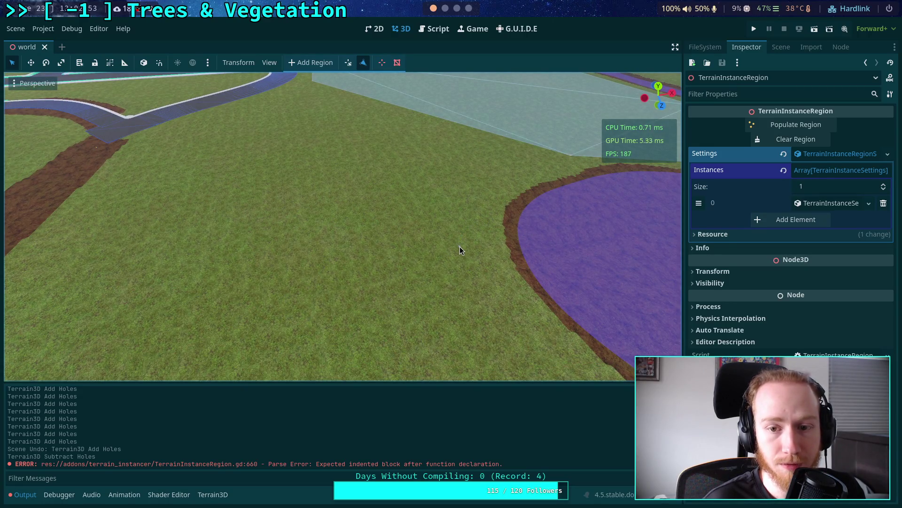
key(s)
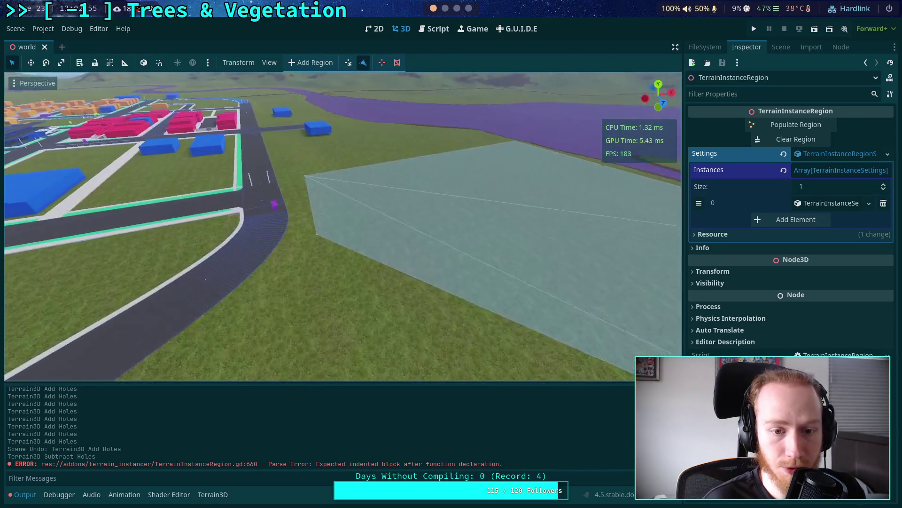
key(s)
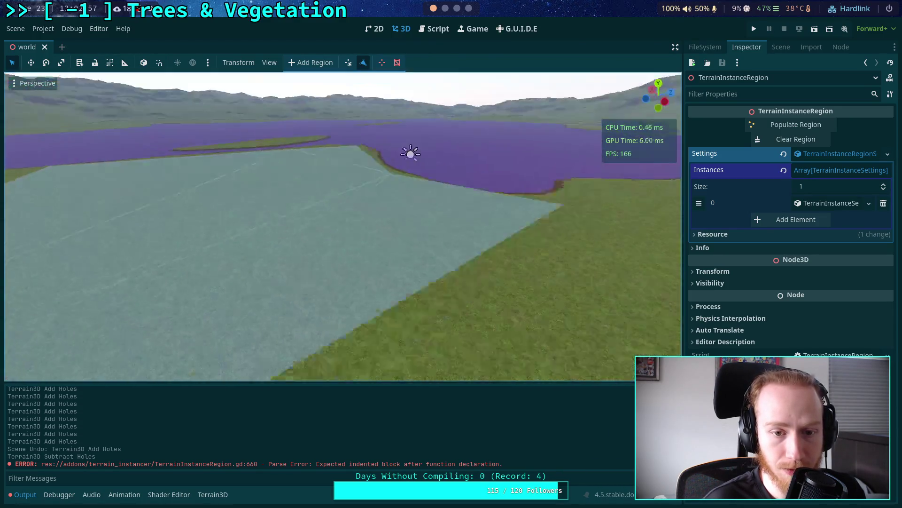
key(w)
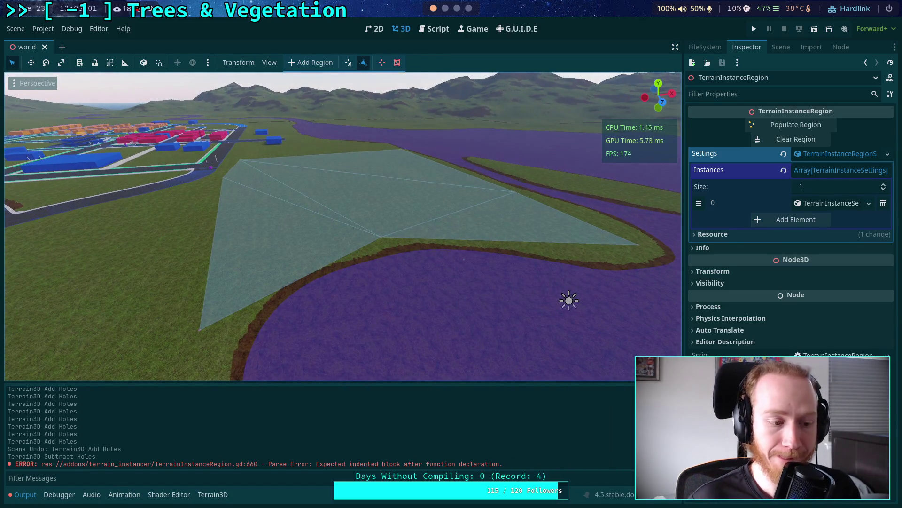
Fly down to the left grass island and place the first region vertices on it
key(w)
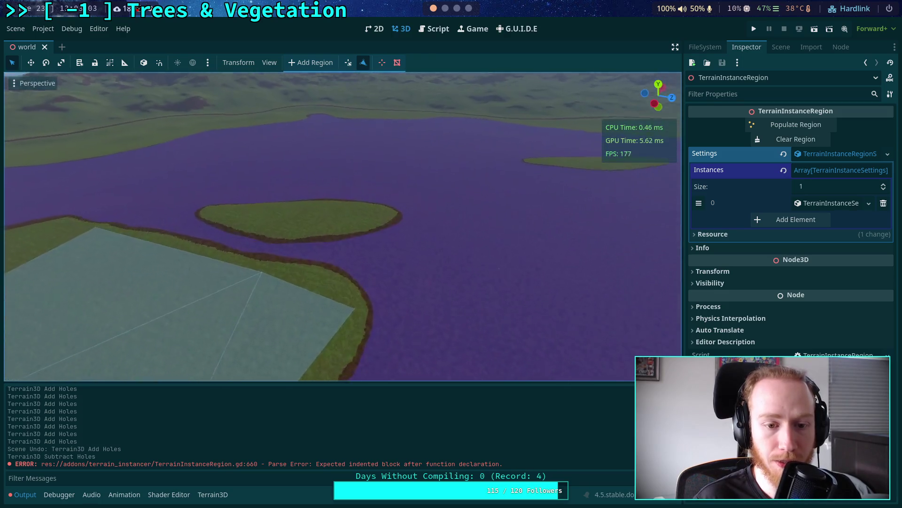
key(w)
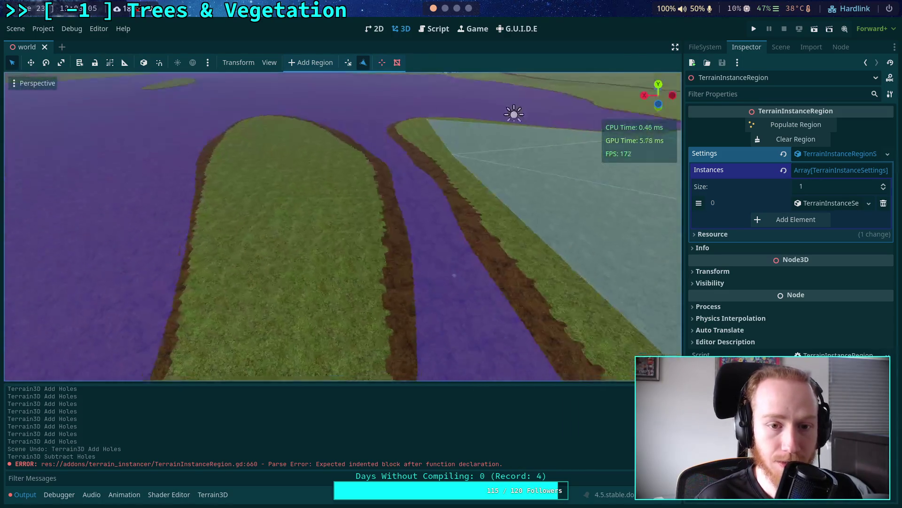
key(w)
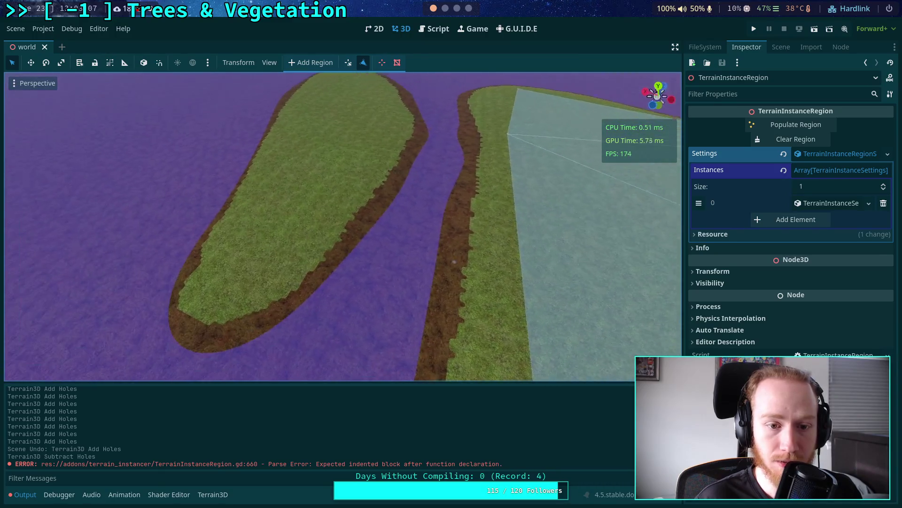
click(214, 300)
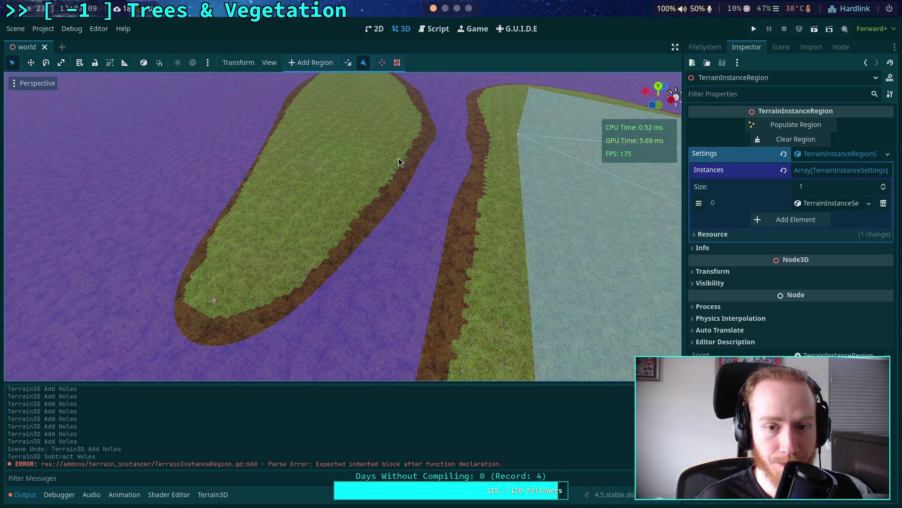
click(278, 143)
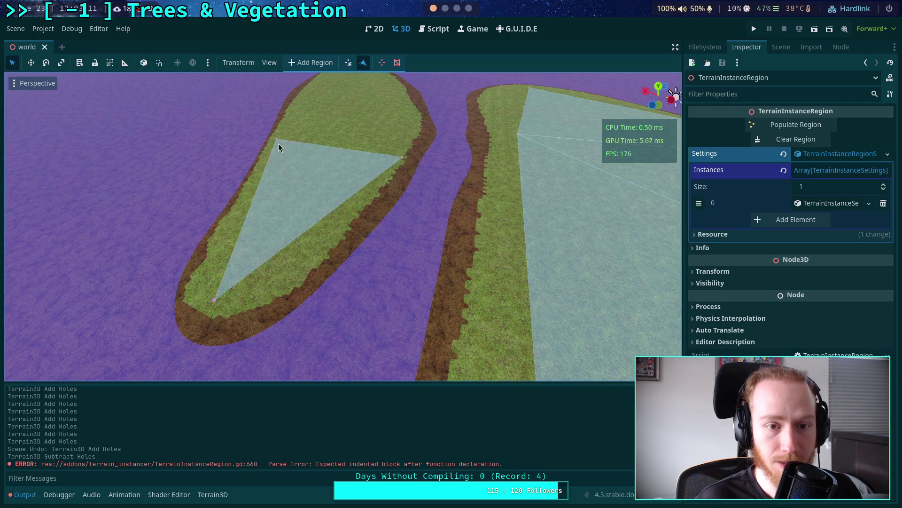
key(s)
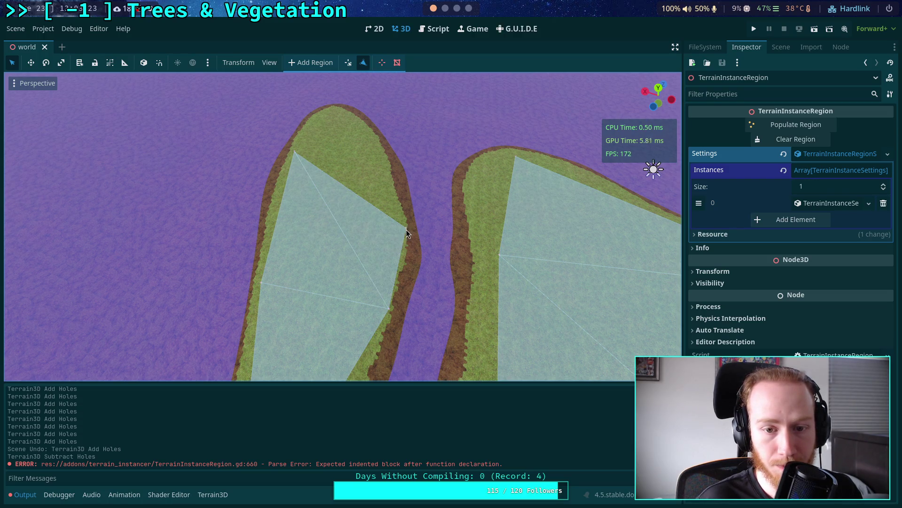
scroll(406, 229, up, 5)
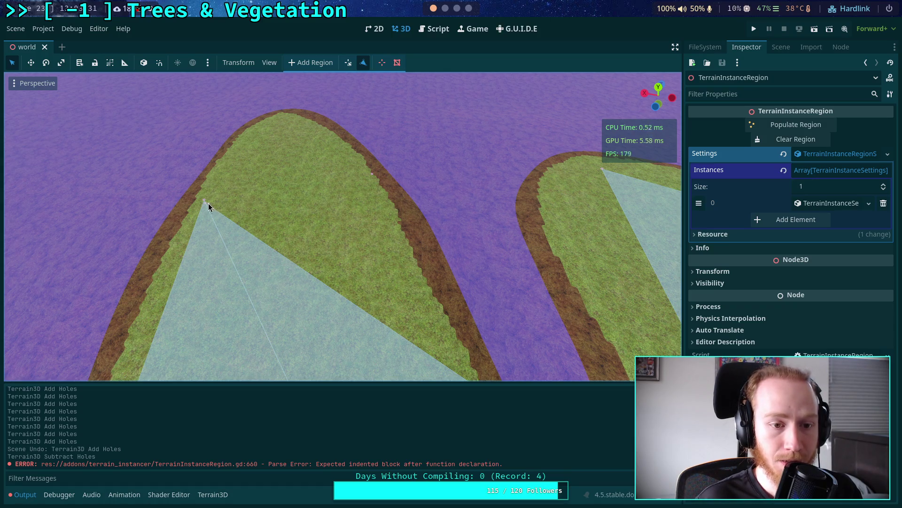
drag(204, 202, 379, 149)
Remove unwanted region vertices and drag a corner out toward the island's edge
click(383, 60)
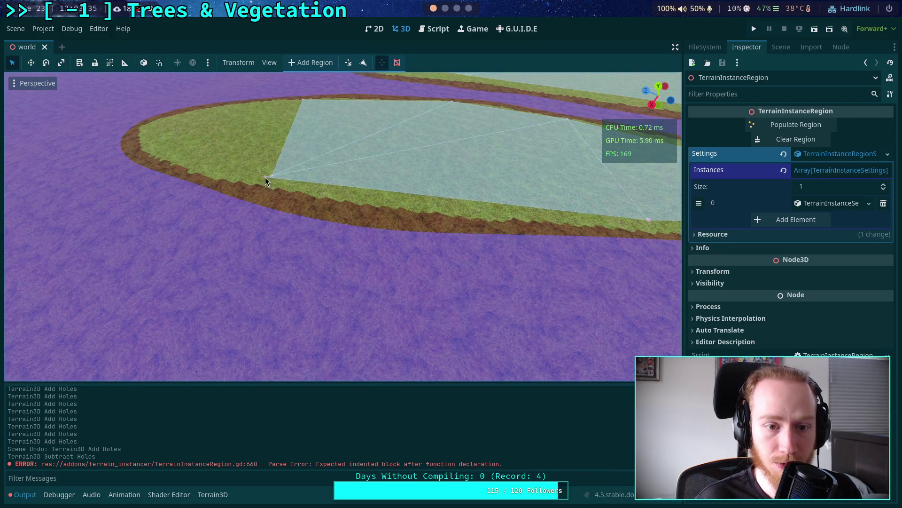
click(265, 176)
drag(278, 215, 406, 98)
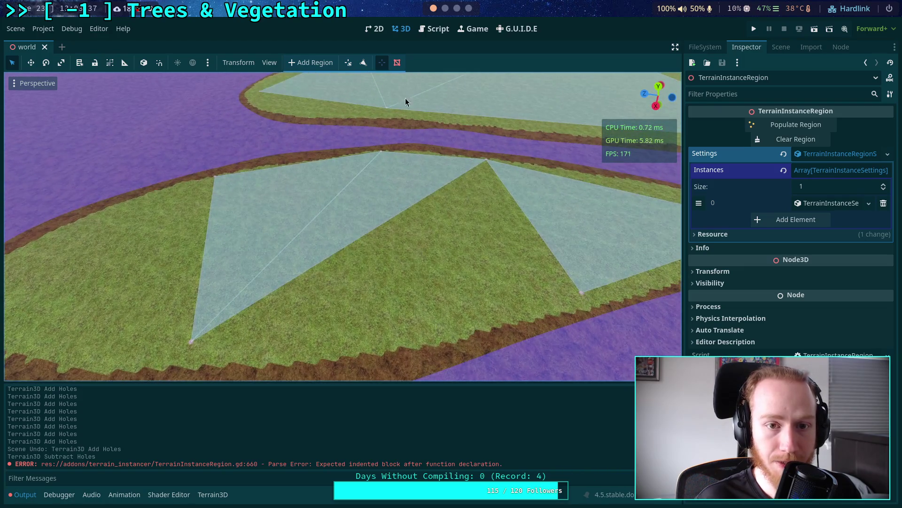
click(348, 63)
drag(191, 343, 181, 363)
scroll(267, 324, down, 2)
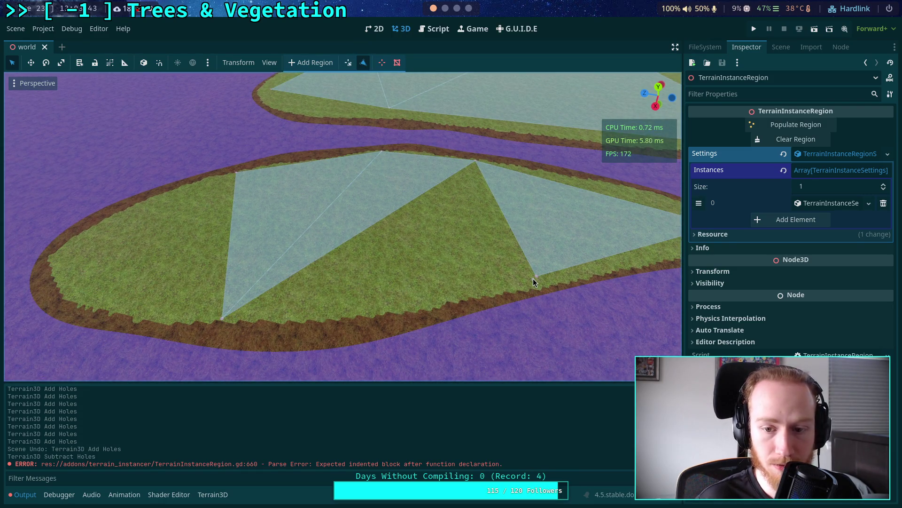
right_click(476, 159)
drag(344, 219, 343, 188)
drag(212, 207, 213, 220)
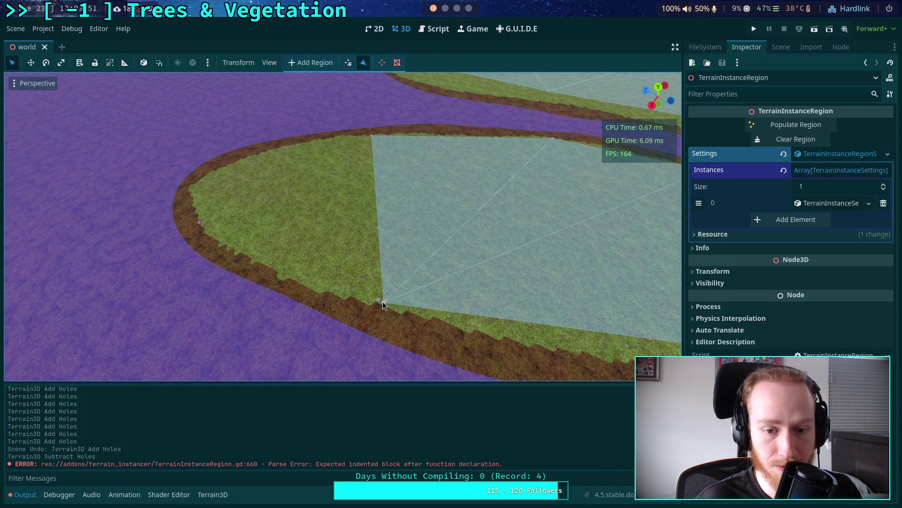
Add three more vertices along the island's curved edge so the region covers the whole grass island
click(371, 135)
scroll(371, 136, up, 3)
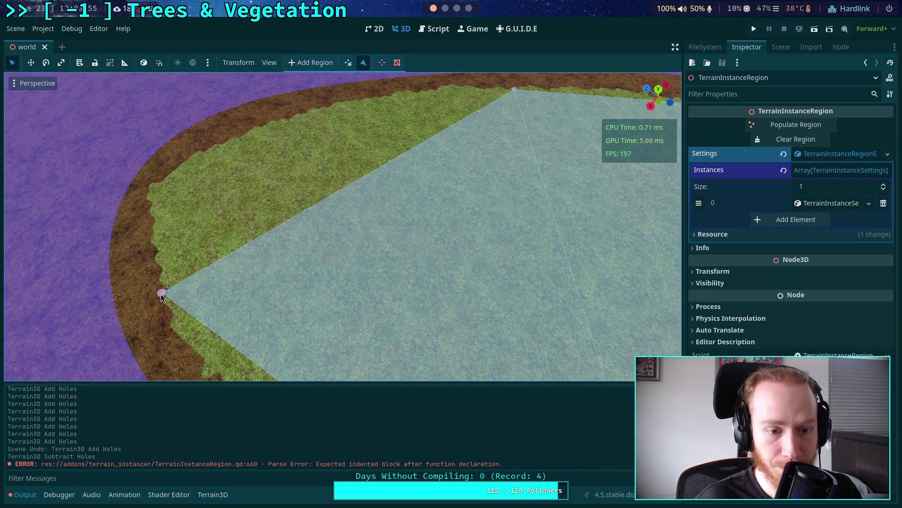
click(204, 148)
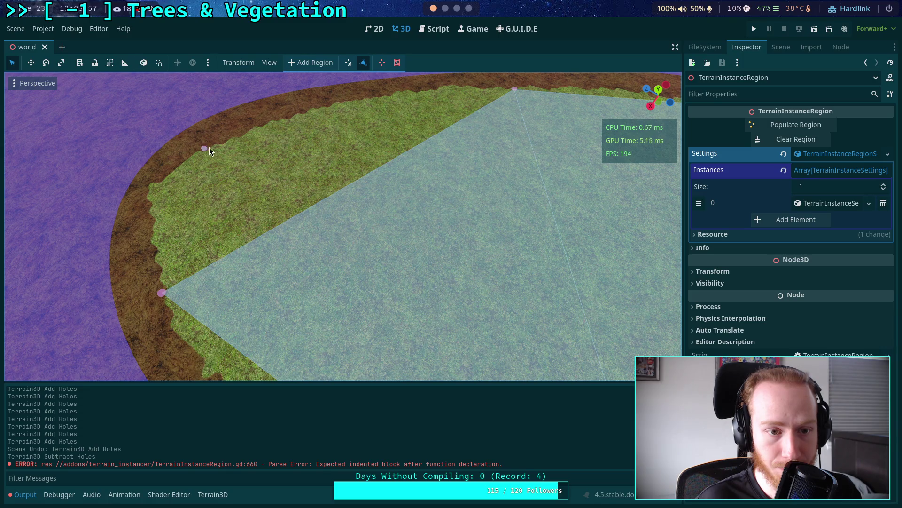
click(515, 90)
scroll(329, 198, down, 5)
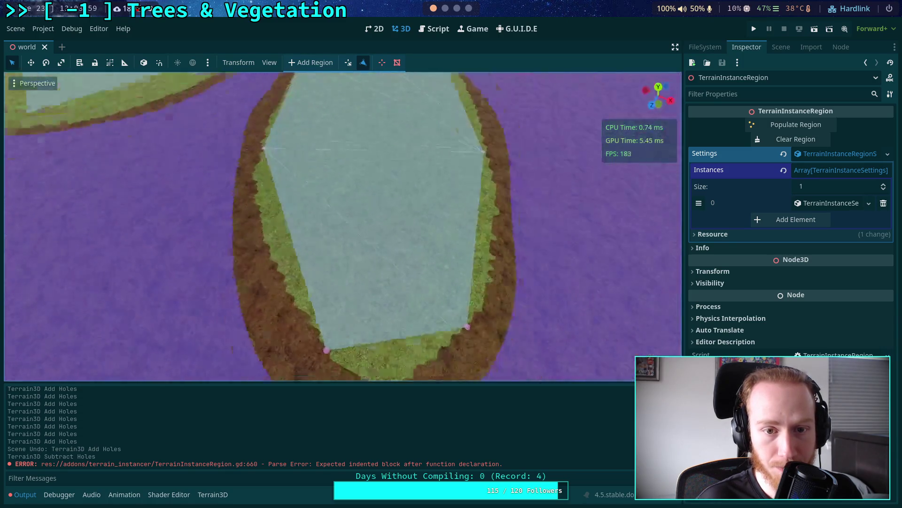
scroll(177, 157, down, 5)
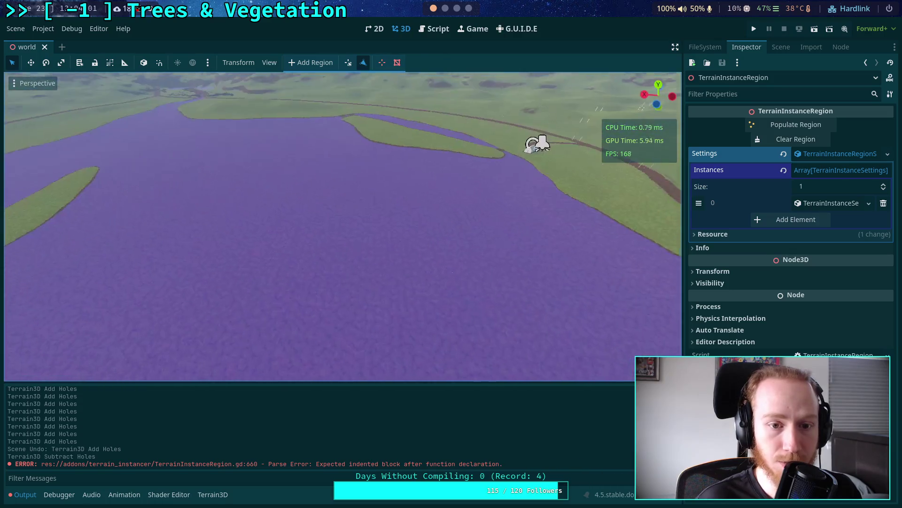
scroll(342, 225, up, 5)
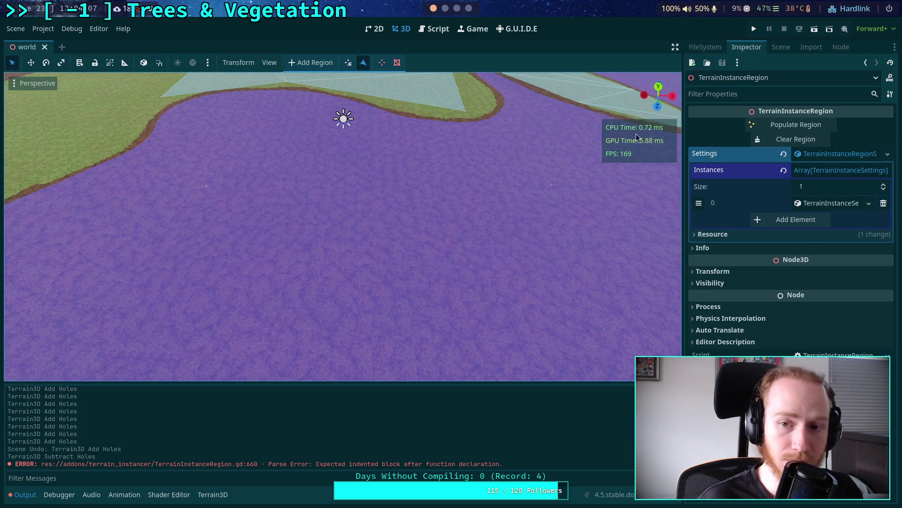
scroll(236, 194, up, 3)
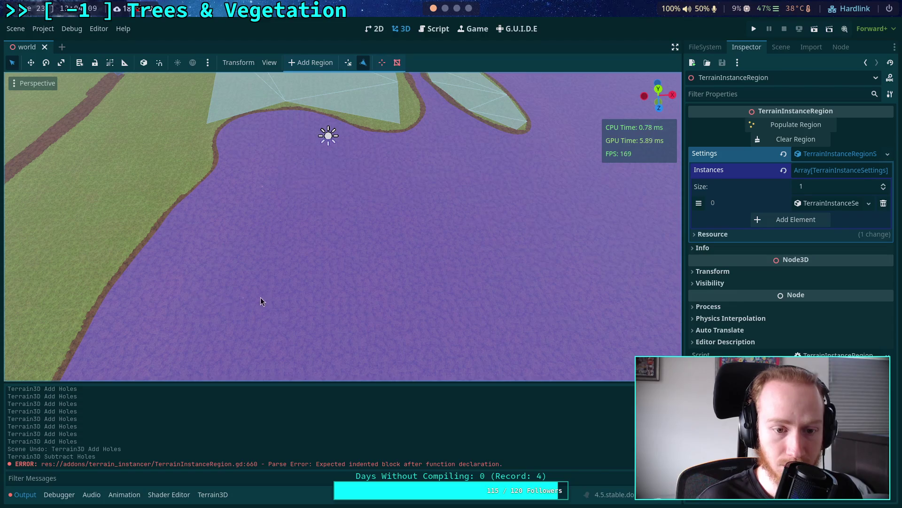
Draw a new region polygon over the purple water beside the shore
click(253, 316)
click(480, 327)
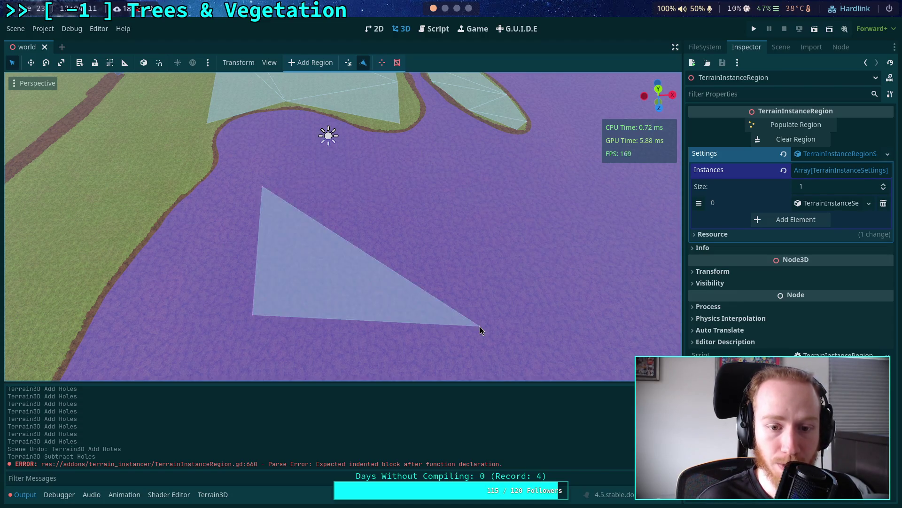
drag(480, 327, 481, 326)
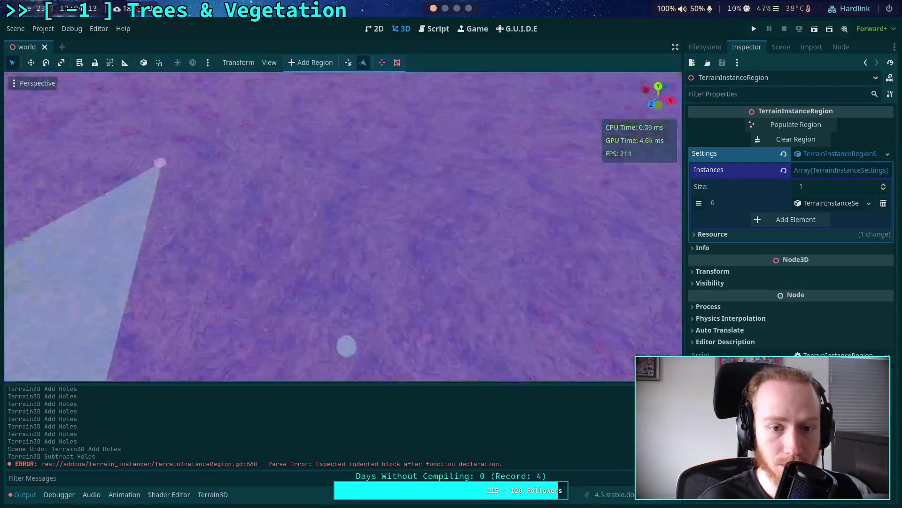
drag(408, 244, 407, 244)
drag(334, 198, 334, 199)
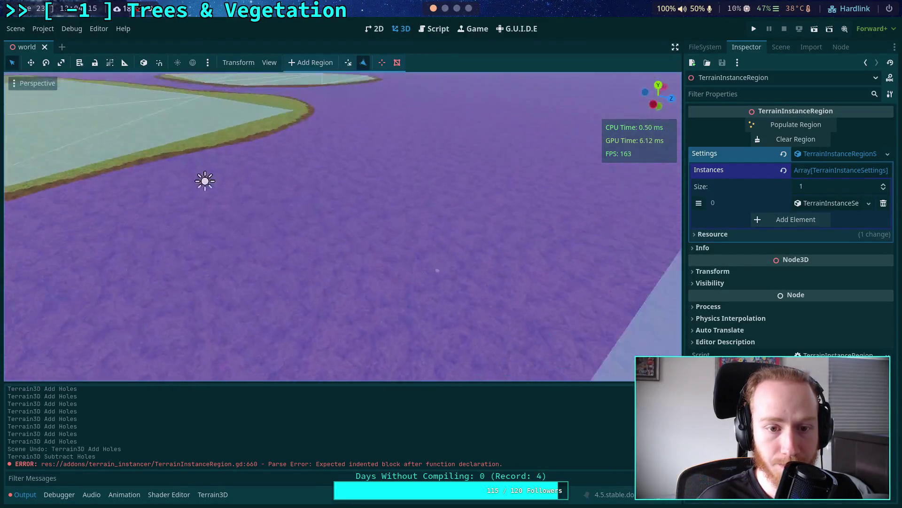
mouse_move(269, 179)
mouse_down()
mouse_move(268, 170)
mouse_move(382, 240)
mouse_up()
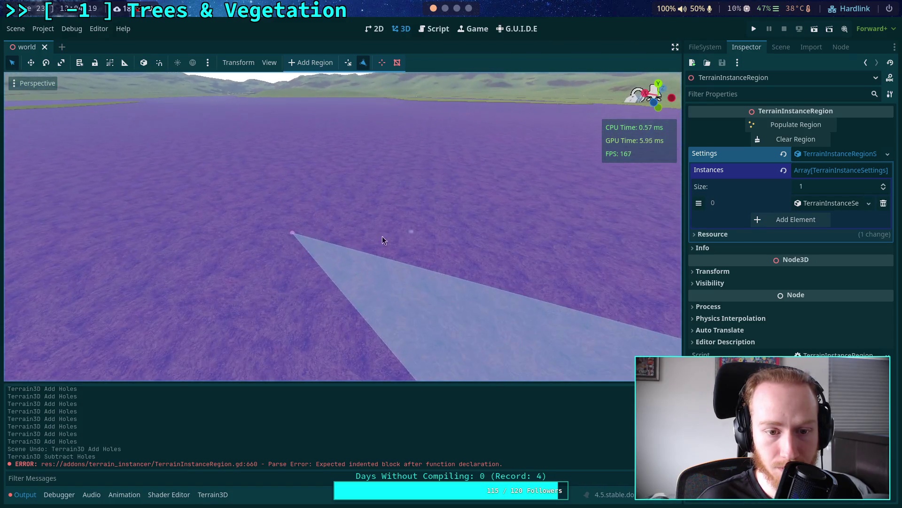
drag(292, 232, 293, 232)
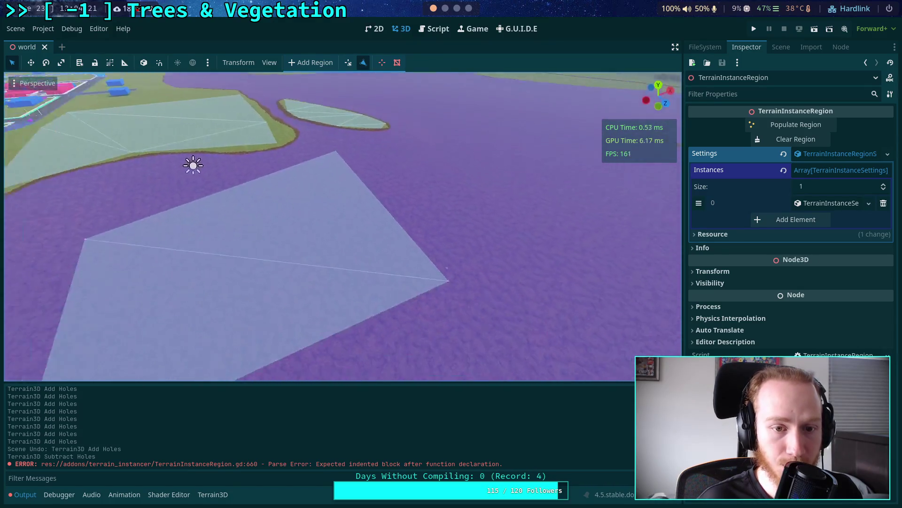
drag(455, 265, 455, 265)
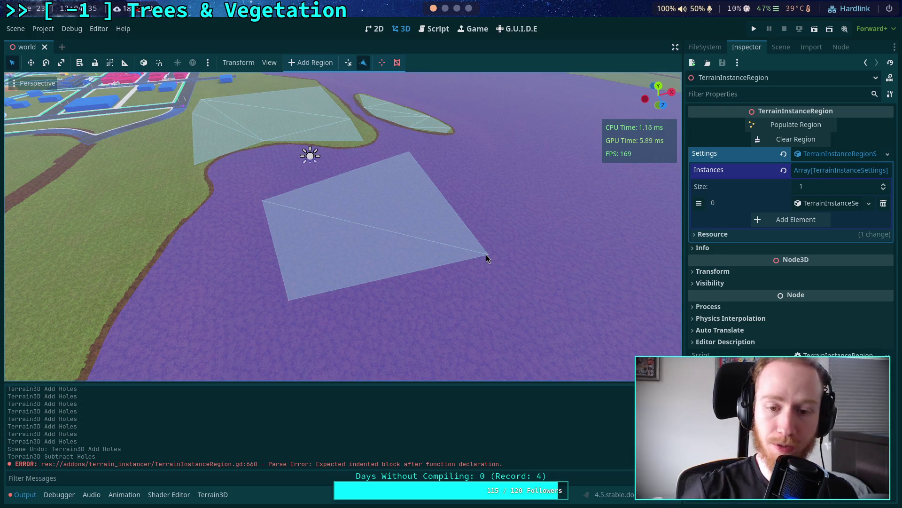
key(s)
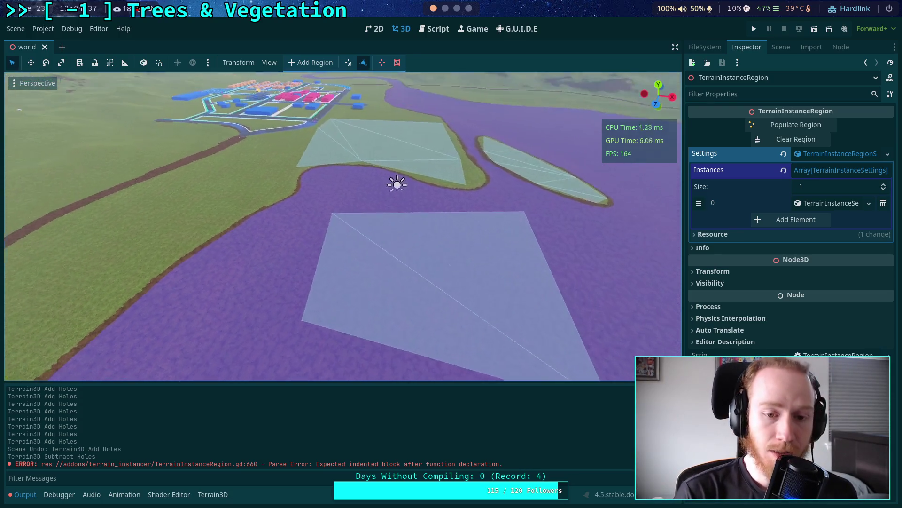
key(w)
Drag the water region's corners into a four-sided shape along the shore and save the world scene
click(348, 62)
key(w)
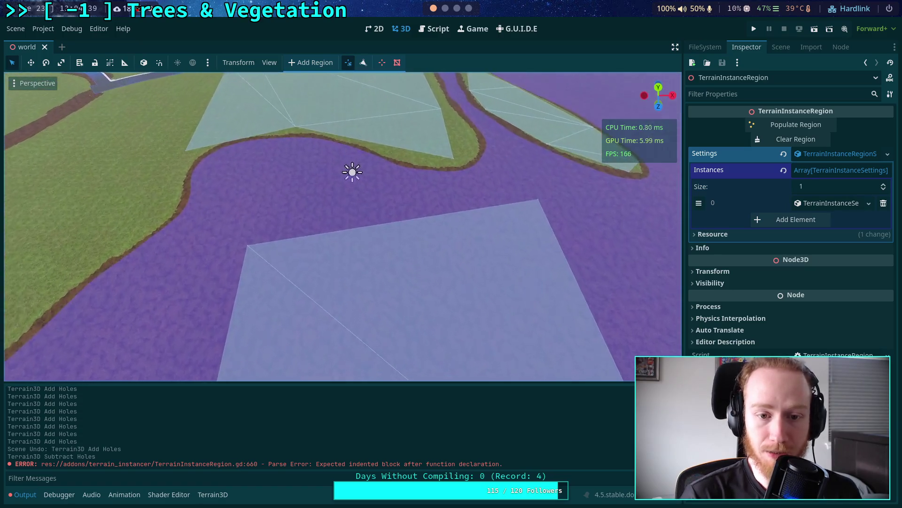
key(w)
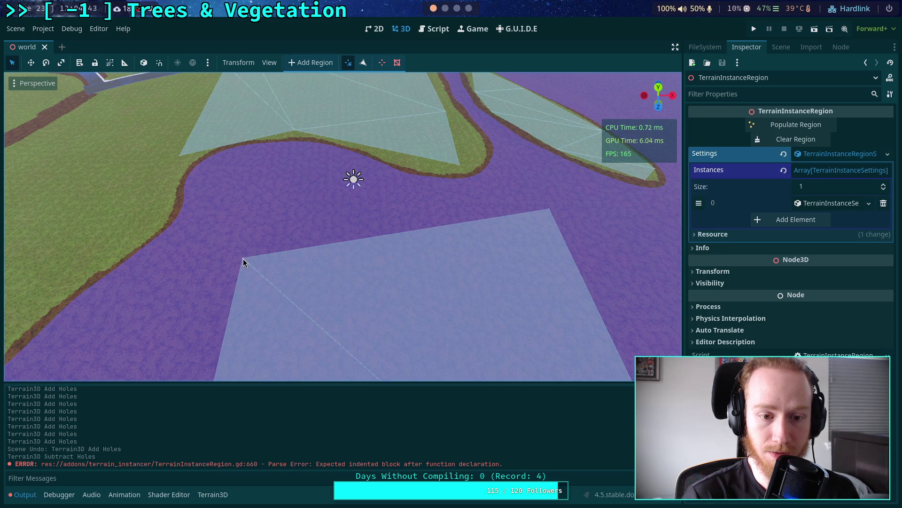
mouse_move(243, 259)
mouse_down()
mouse_move(278, 148)
mouse_move(233, 152)
mouse_up()
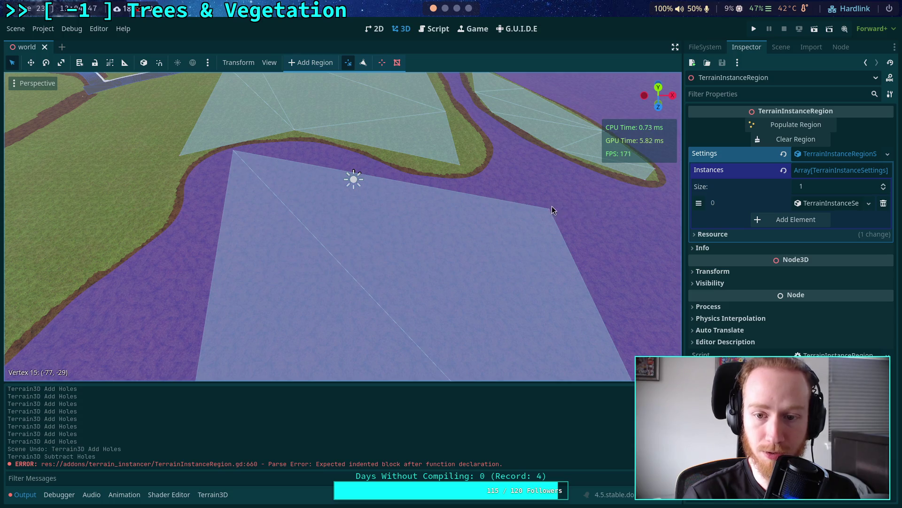
drag(549, 208, 560, 193)
scroll(560, 193, down, 2)
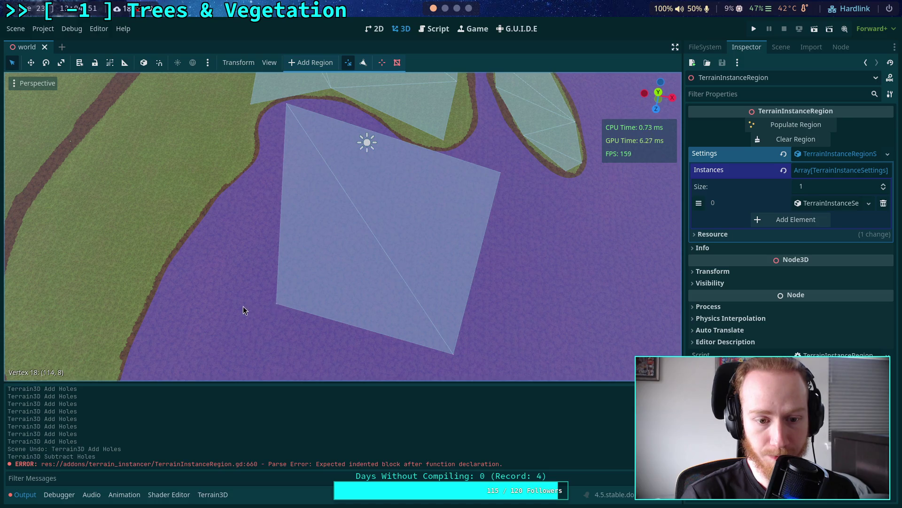
drag(275, 308, 224, 306)
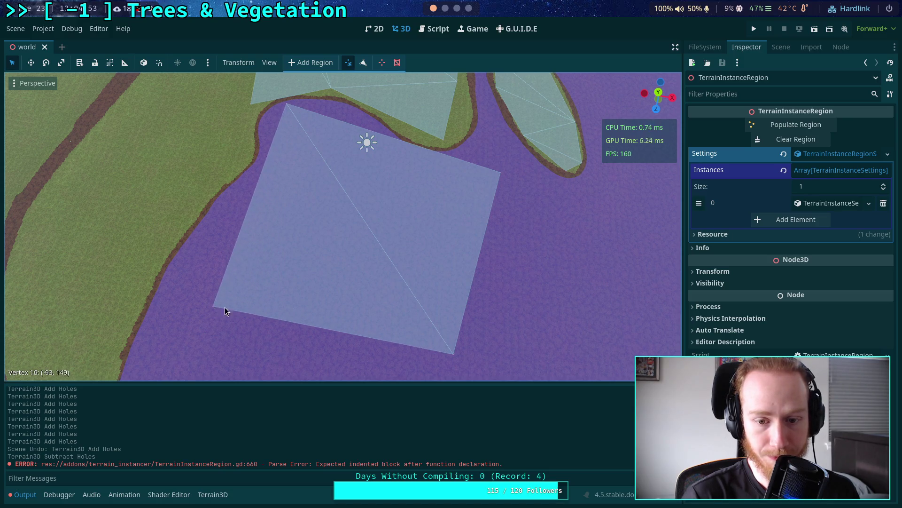
key(s)
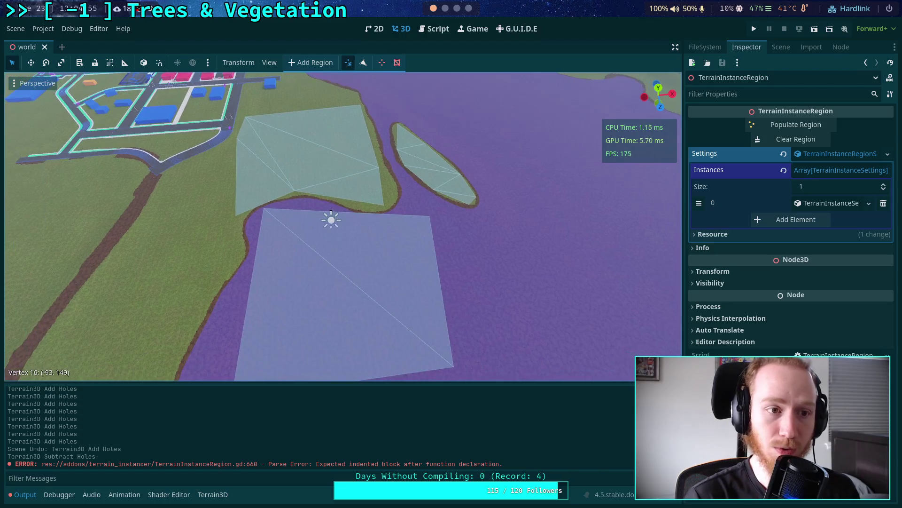
key(ctrl+s)
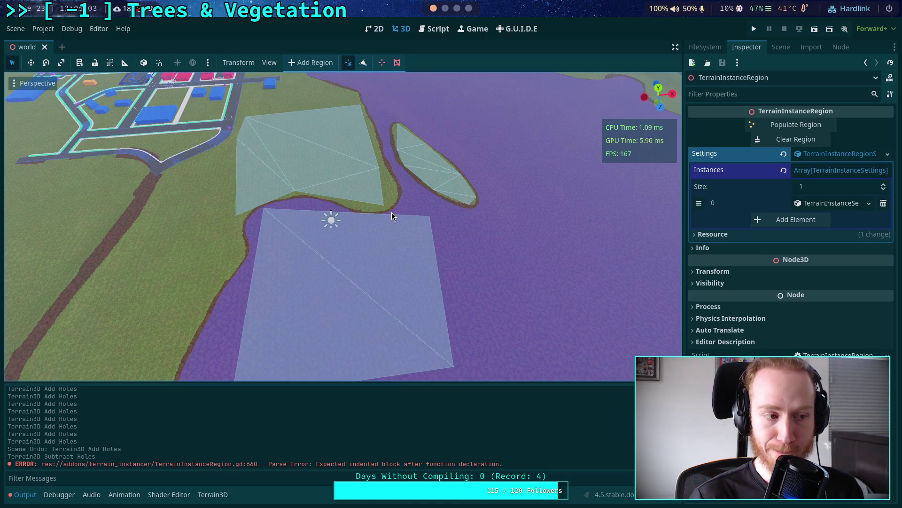
Set the region's first instance to ID 0 and Density 0.1, saving the scene after each change
click(830, 203)
click(859, 219)
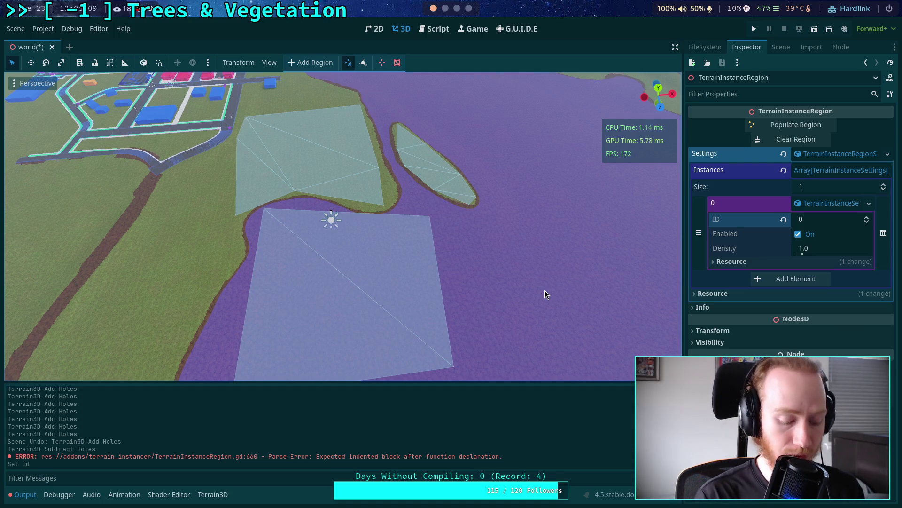
key(ctrl+s)
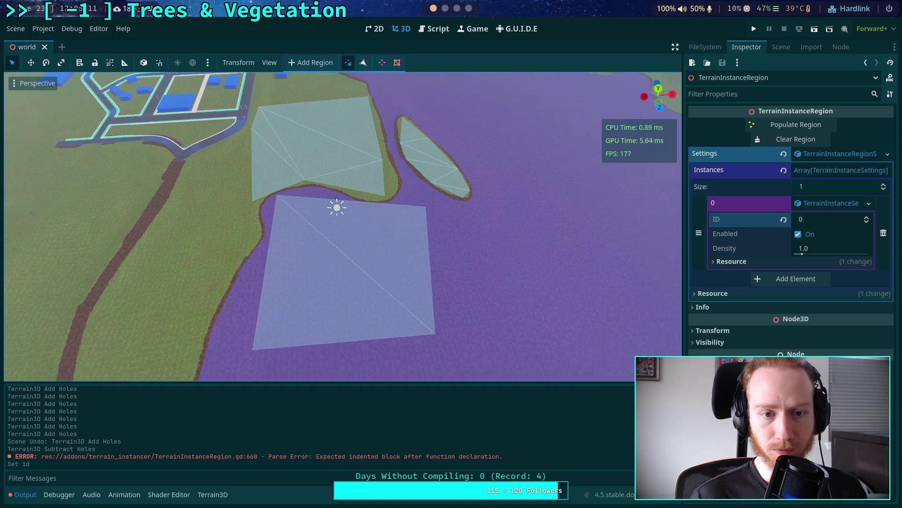
click(824, 249)
text(0.1)
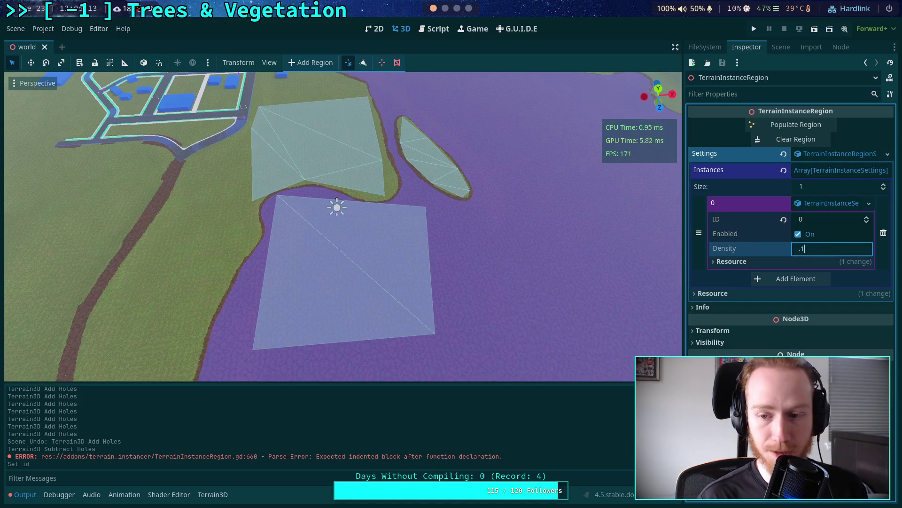
key(Return)
key(ctrl+s)
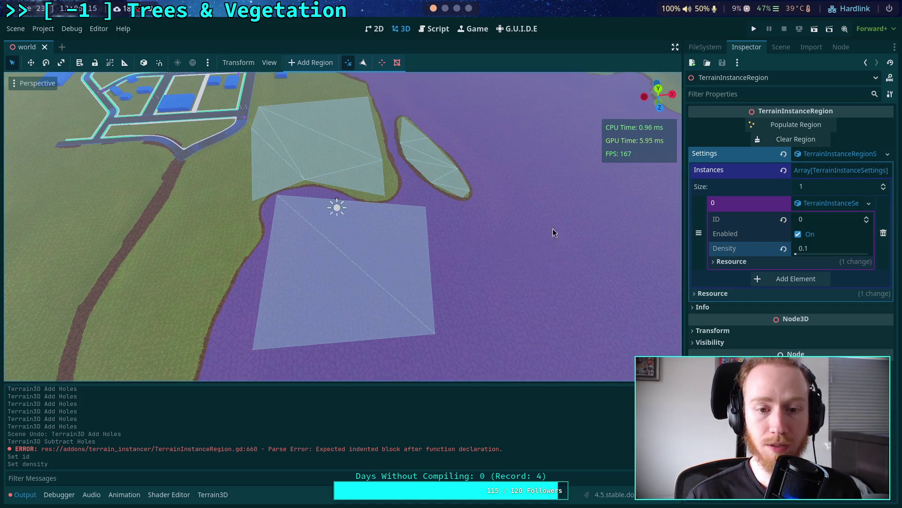
scroll(554, 232, up, 1)
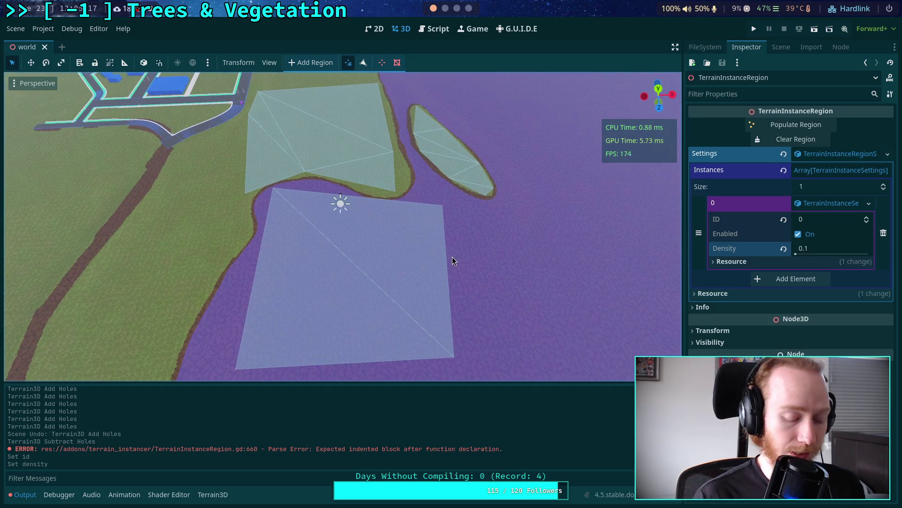
key(alt+Tab)
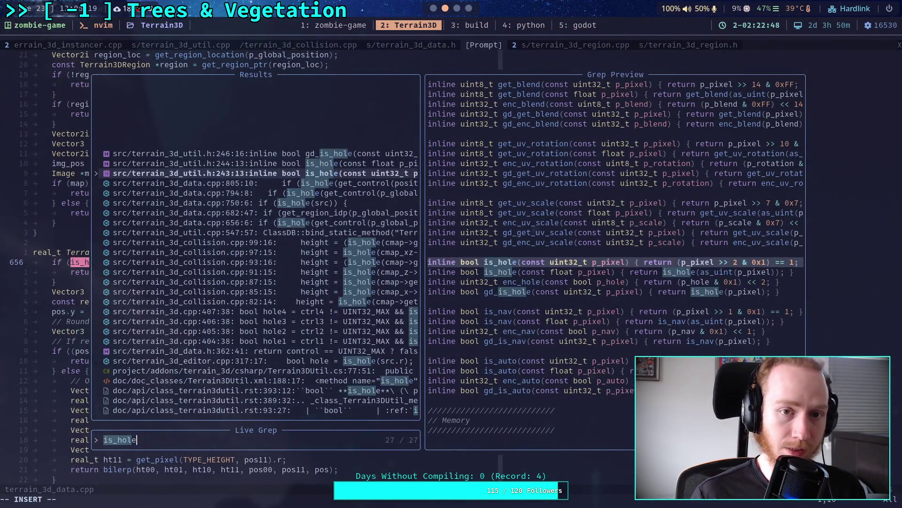
Check git status and stage the new terrain_data/world/ird_1698.res terrain file
key(super+1)
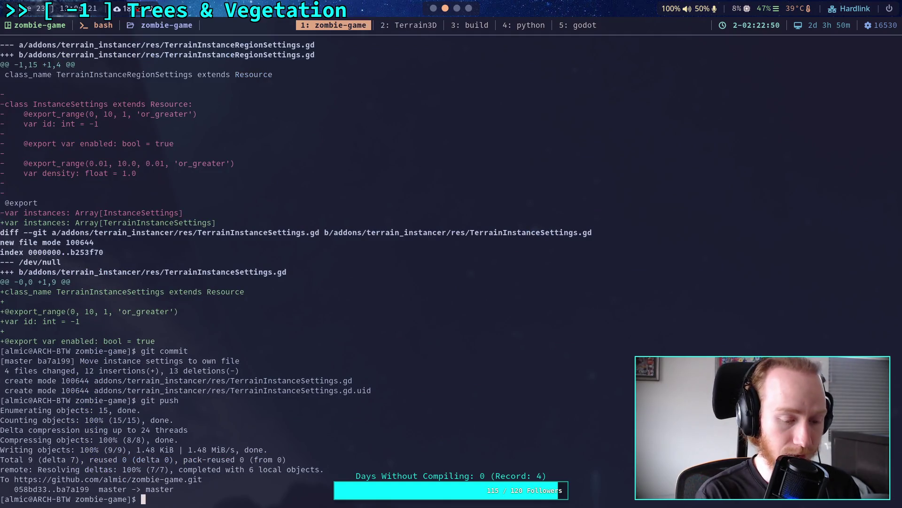
text(git status)
key(Return)
text(git add )
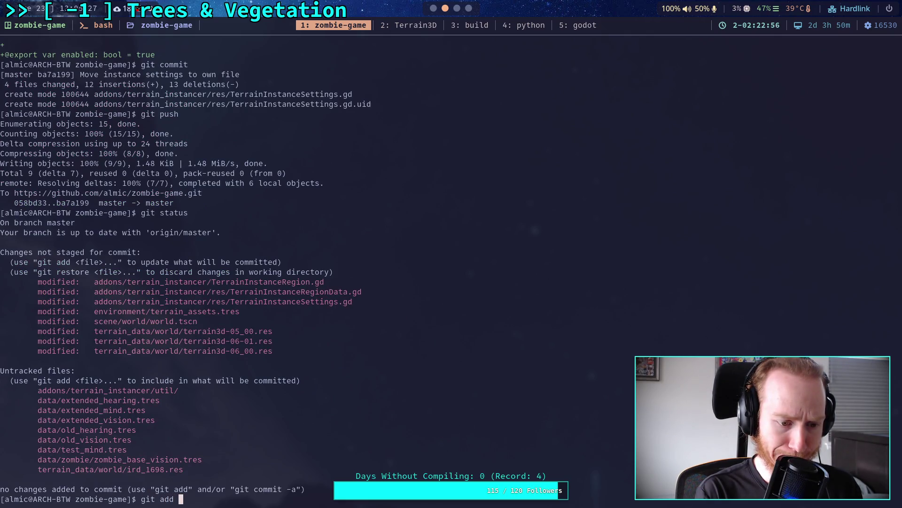
text(terr)
key(Tab)
text(world/)
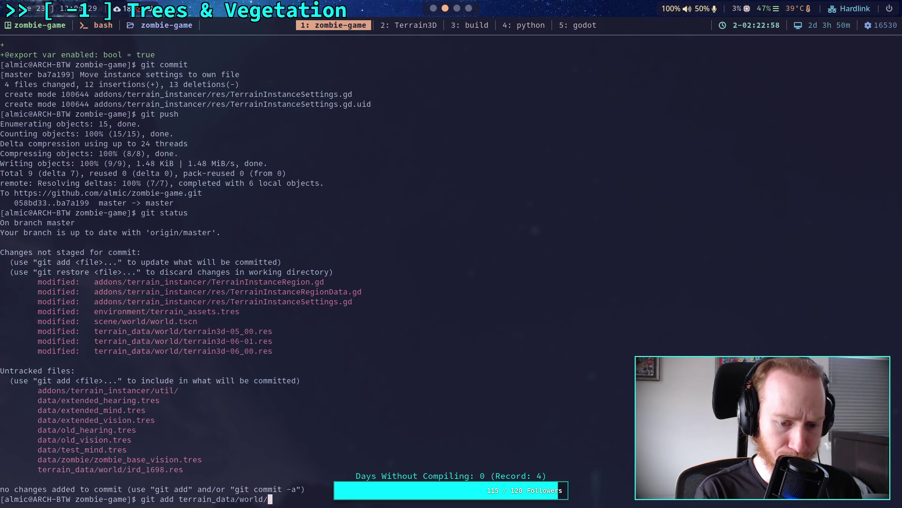
text(i)
key(Tab)
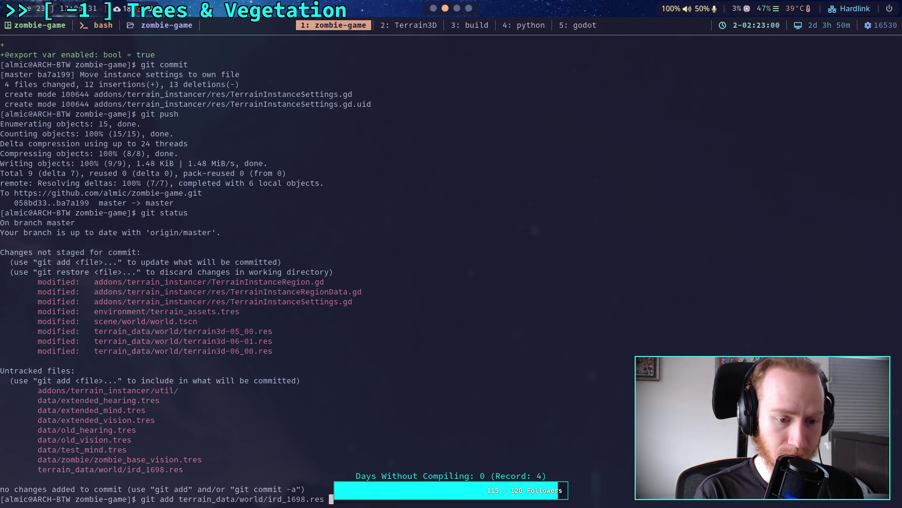
key(Return)
Start interactive staging of scene/world/world.tscn in patch mode
text(git )
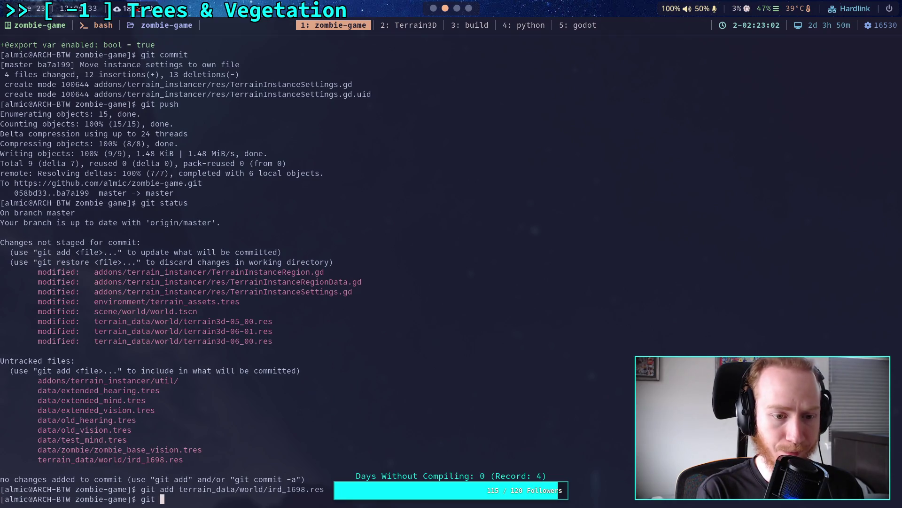
text(add -i)
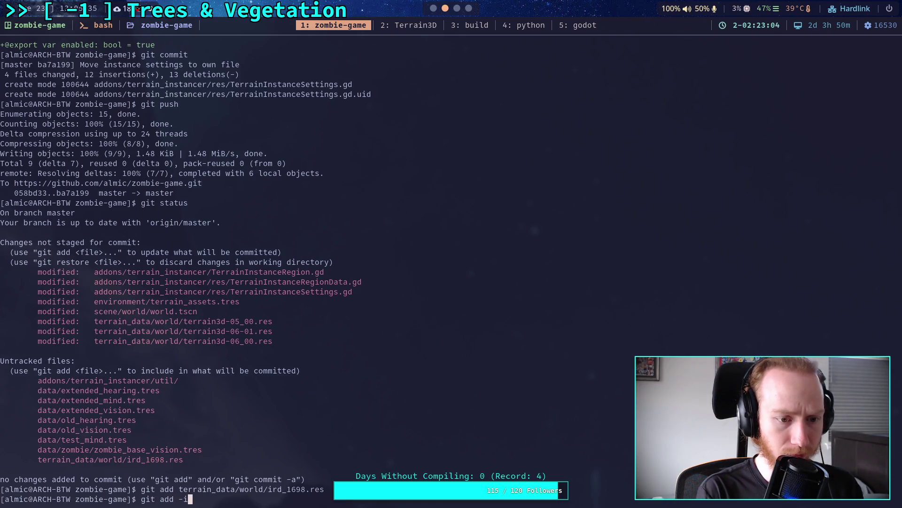
text( scene/world/world.)
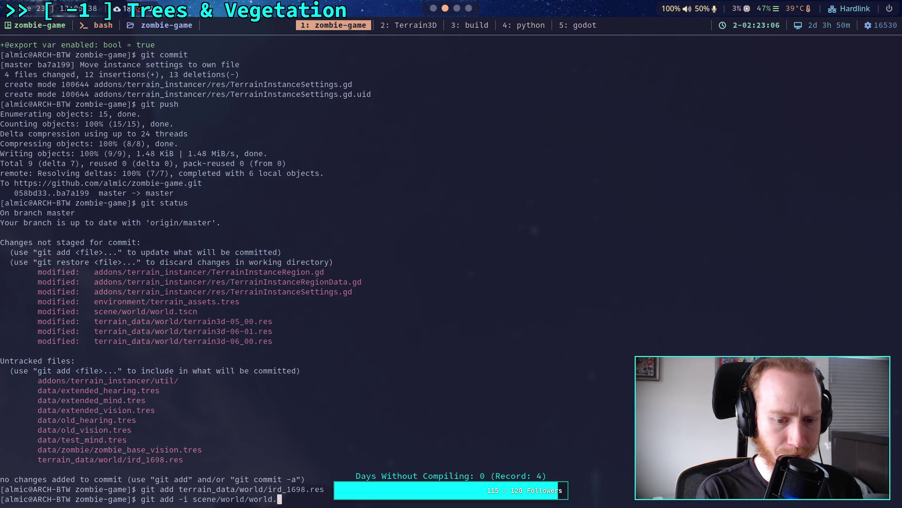
key(Tab)
key(Return)
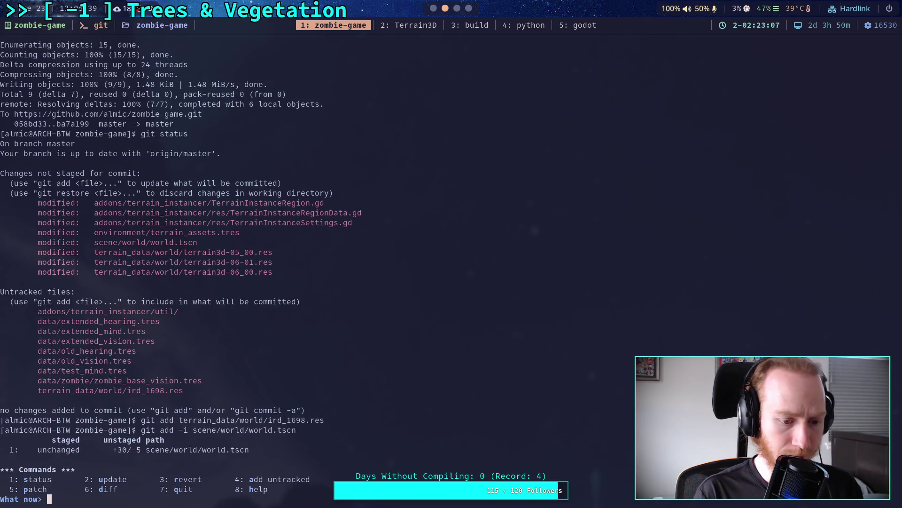
text(5)
key(Return)
text(1)
key(Return)
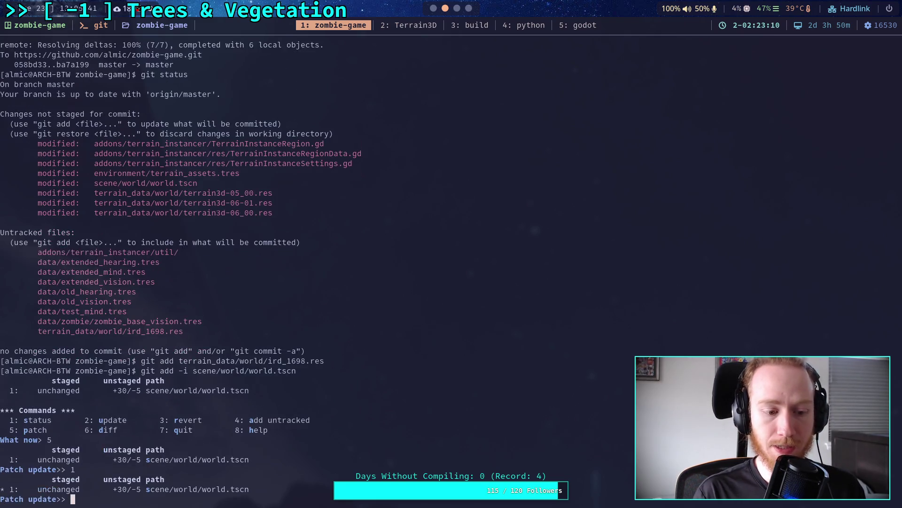
key(Return)
Accept all world.tscn hunks with y, y and a, quit, and confirm the staging with git status
text(y)
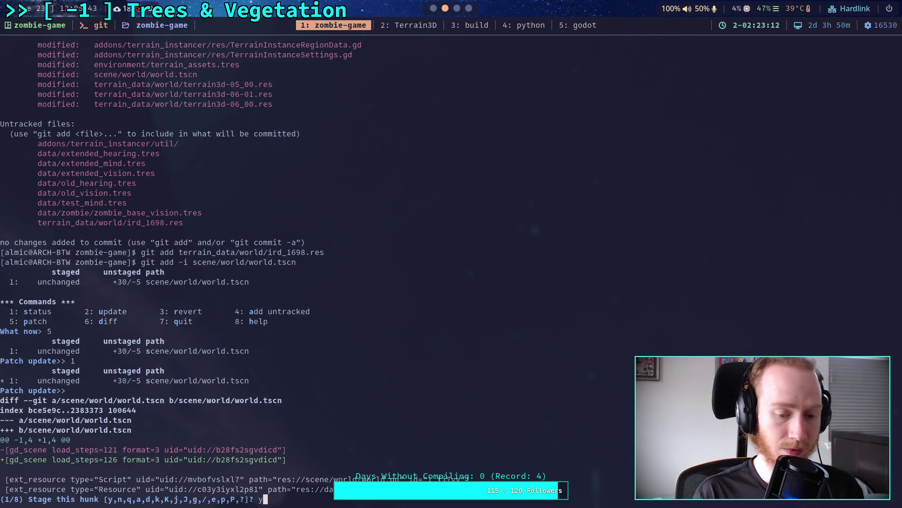
key(Return)
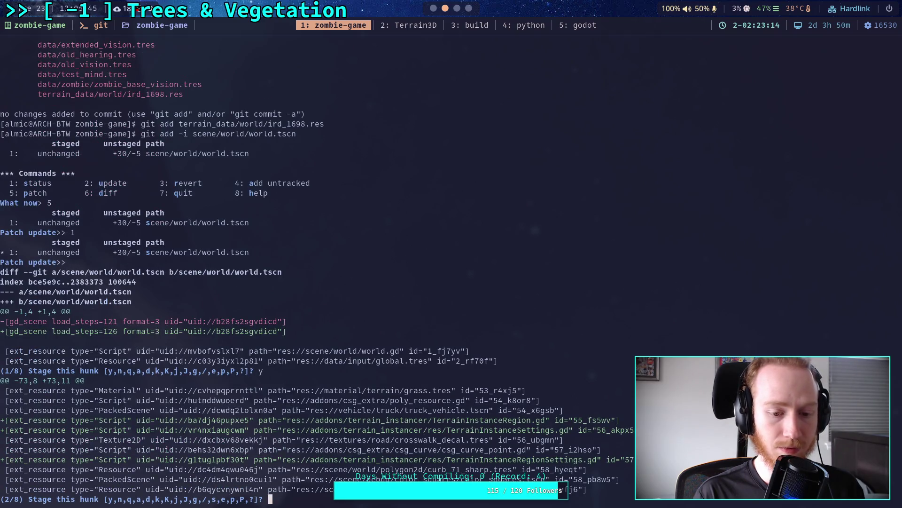
text(y)
key(Return)
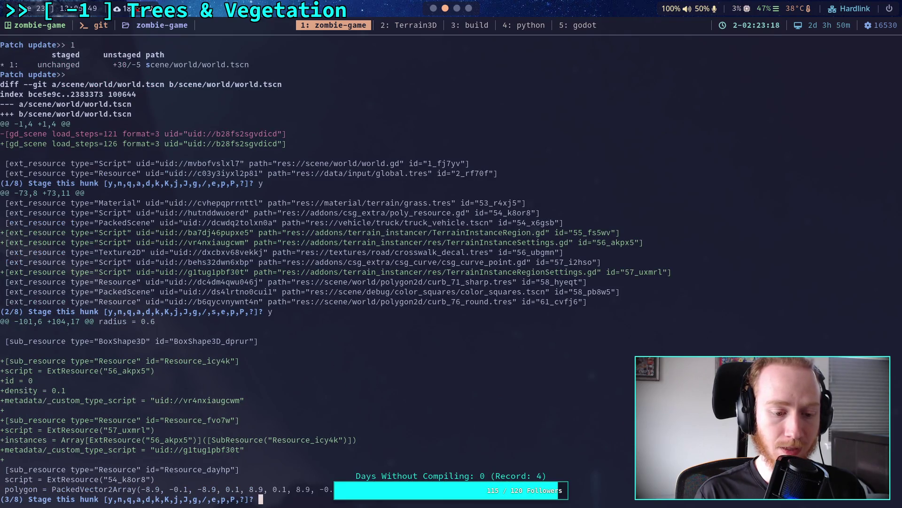
text(a)
key(Return)
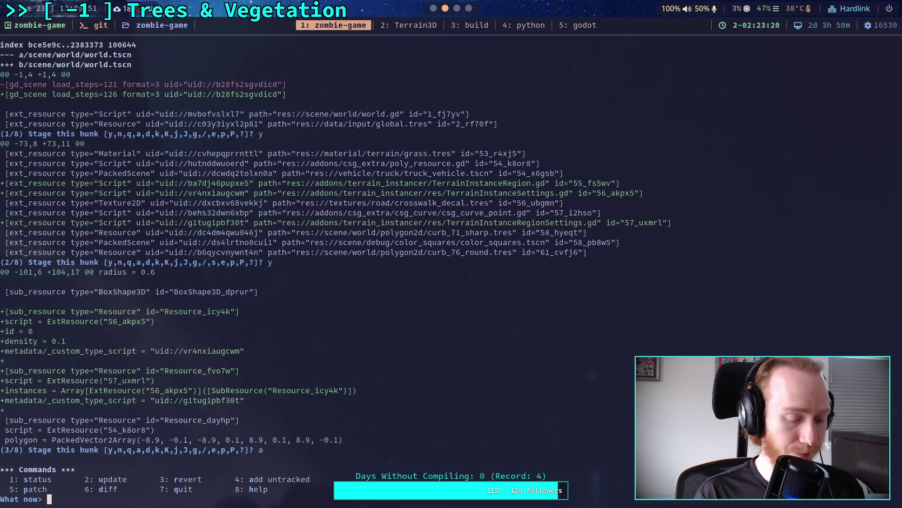
text(q)
key(Return)
text(git status)
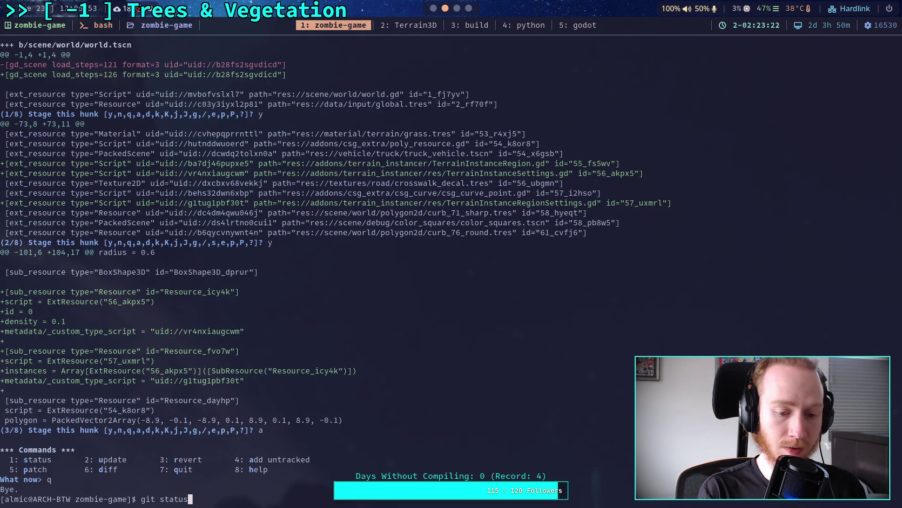
key(Return)
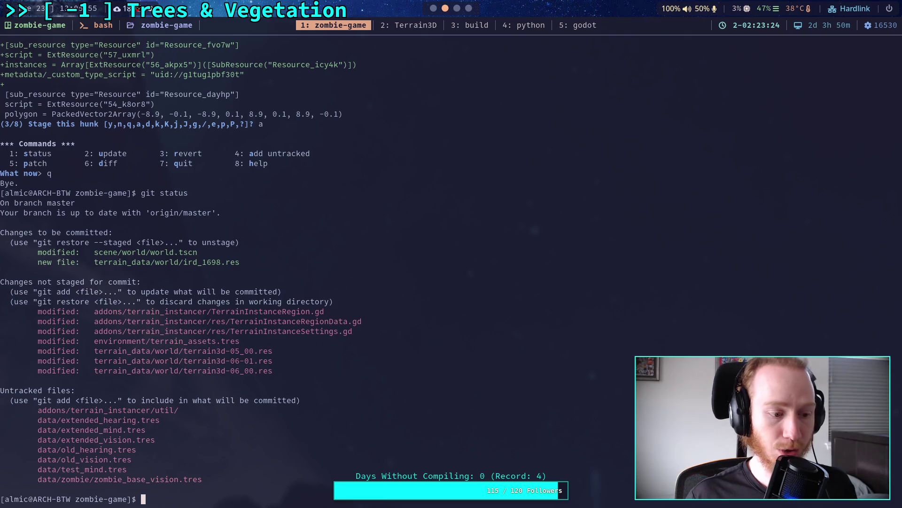
Select Zombie Game in the Project Manager and open it for editing
key(super+1)
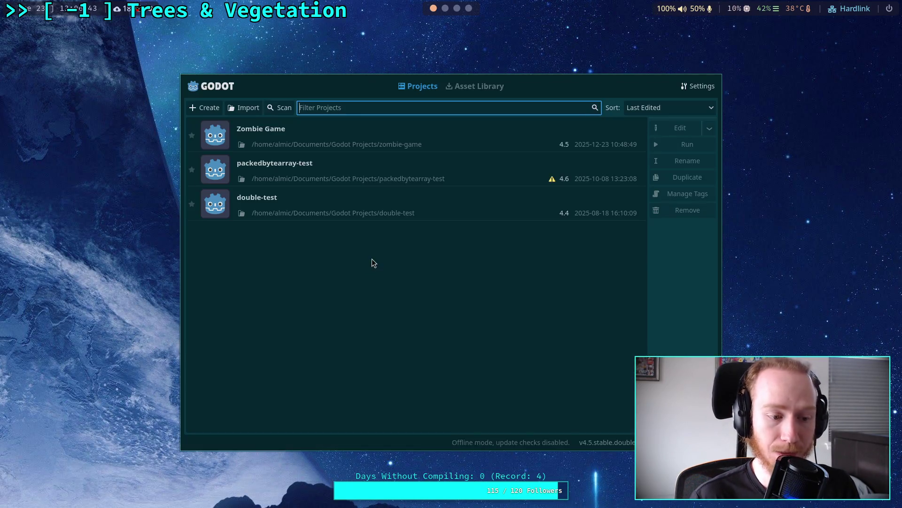
click(497, 138)
click(670, 133)
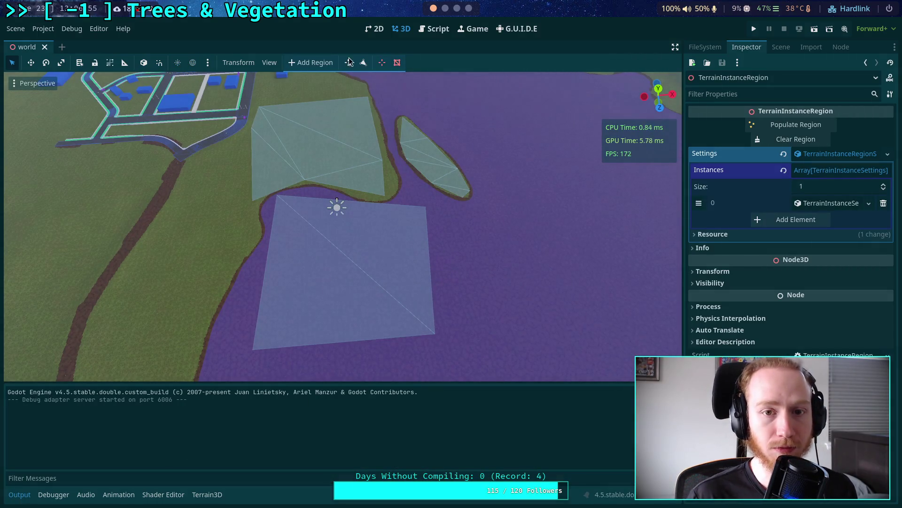
click(434, 29)
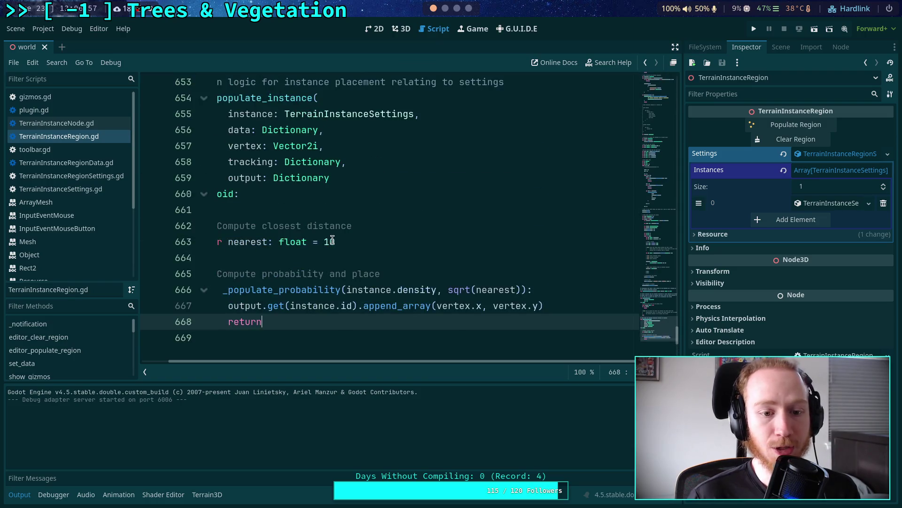
drag(353, 362, 272, 316)
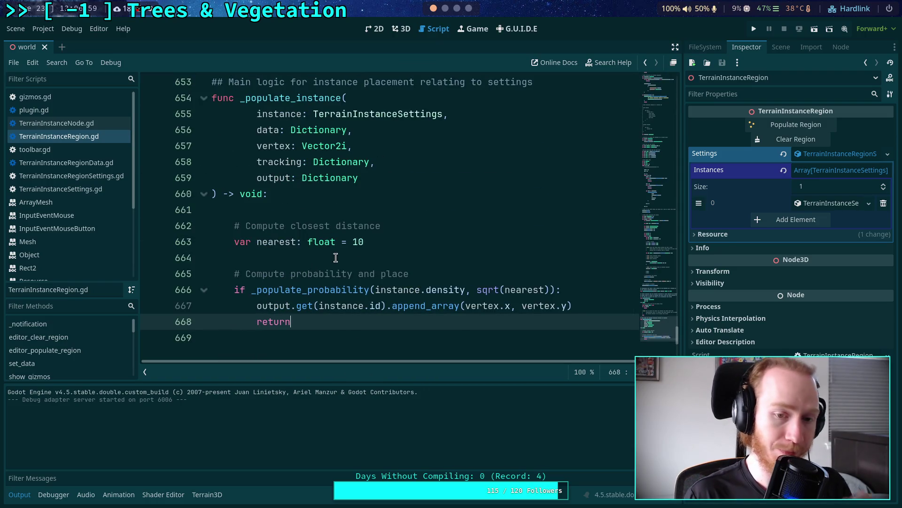
scroll(371, 256, up, 8)
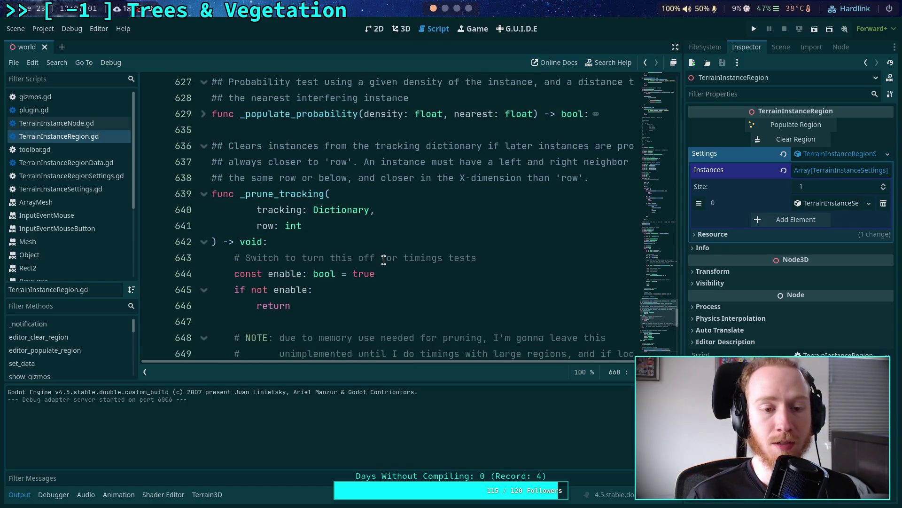
click(19, 494)
scroll(339, 249, up, 4)
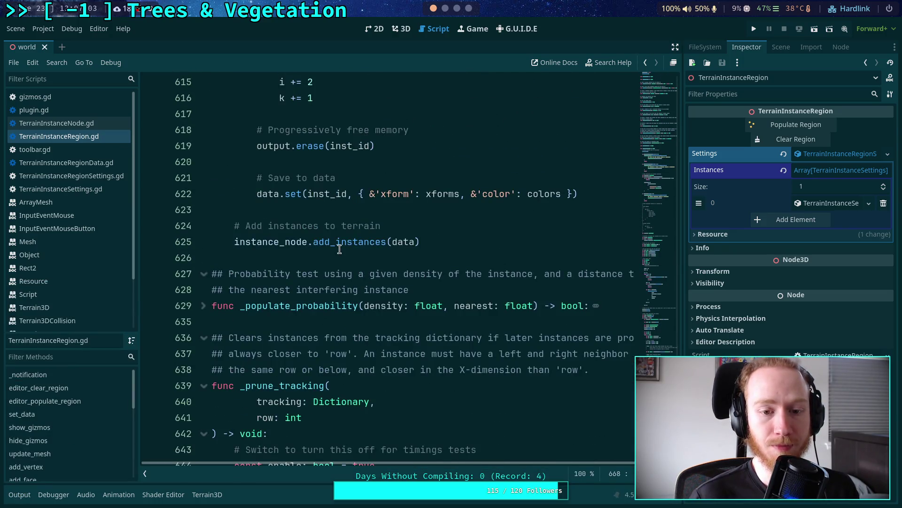
scroll(340, 249, up, 10)
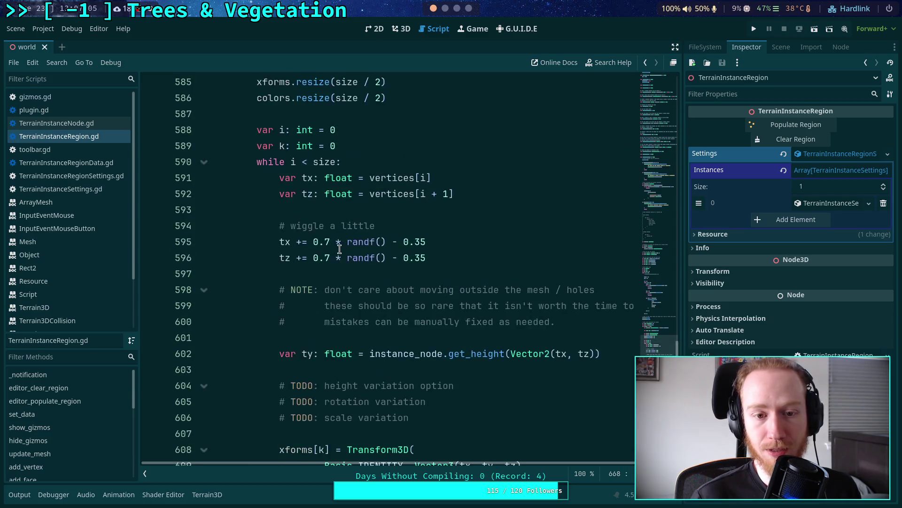
scroll(339, 249, up, 9)
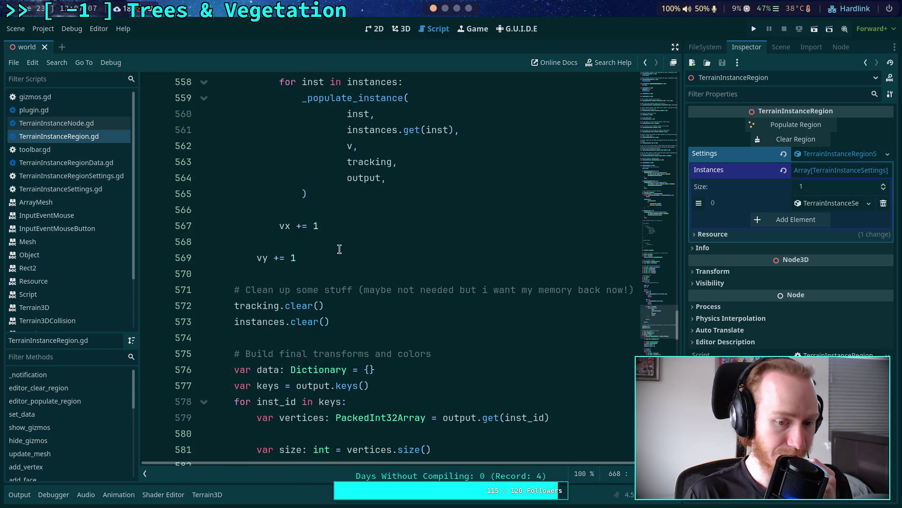
scroll(340, 249, up, 6)
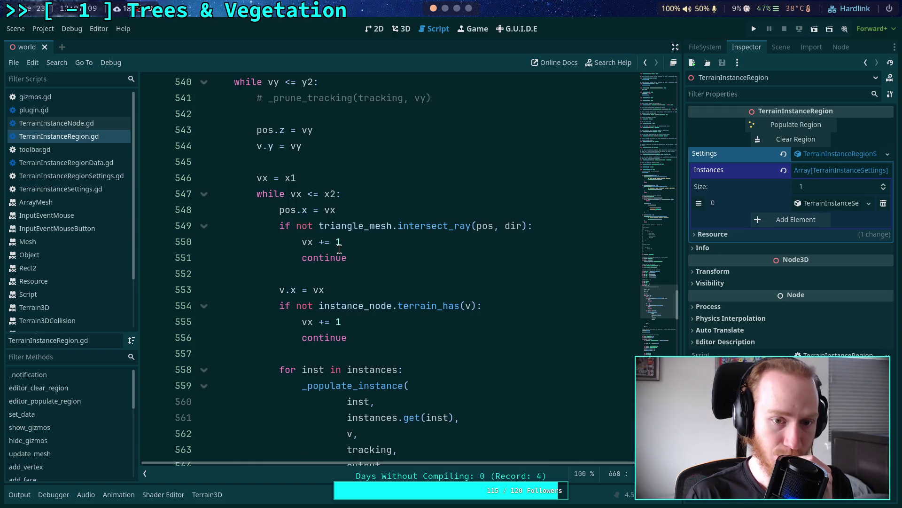
double_click(296, 193)
scroll(398, 230, down, 2)
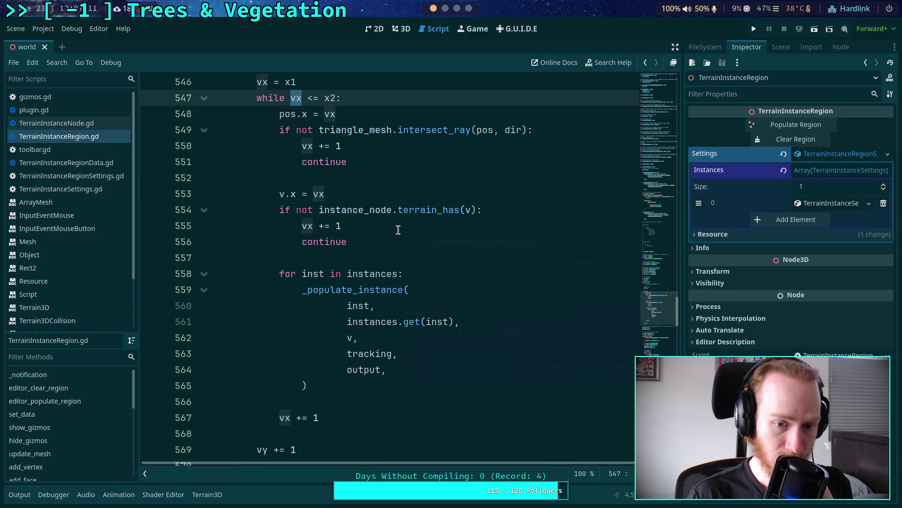
scroll(338, 275, up, 1)
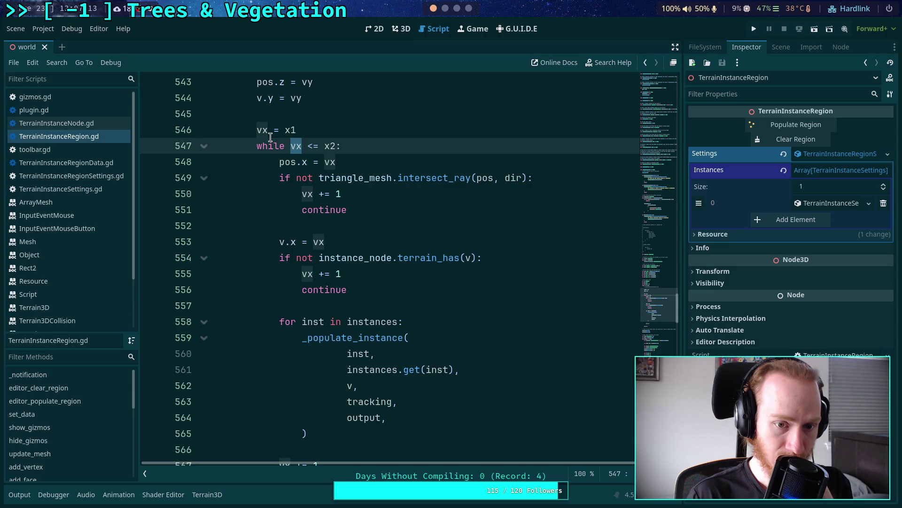
scroll(282, 221, up, 2)
double_click(273, 130)
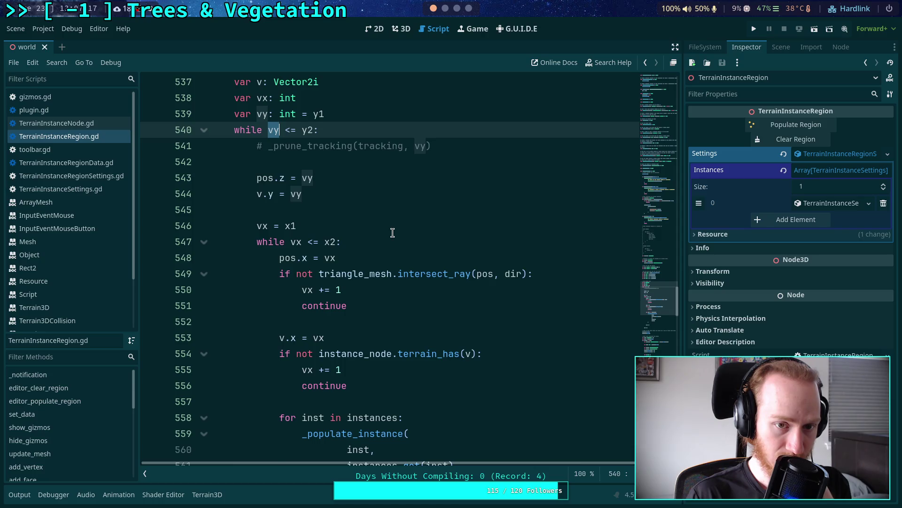
scroll(392, 232, down, 5)
scroll(392, 233, up, 13)
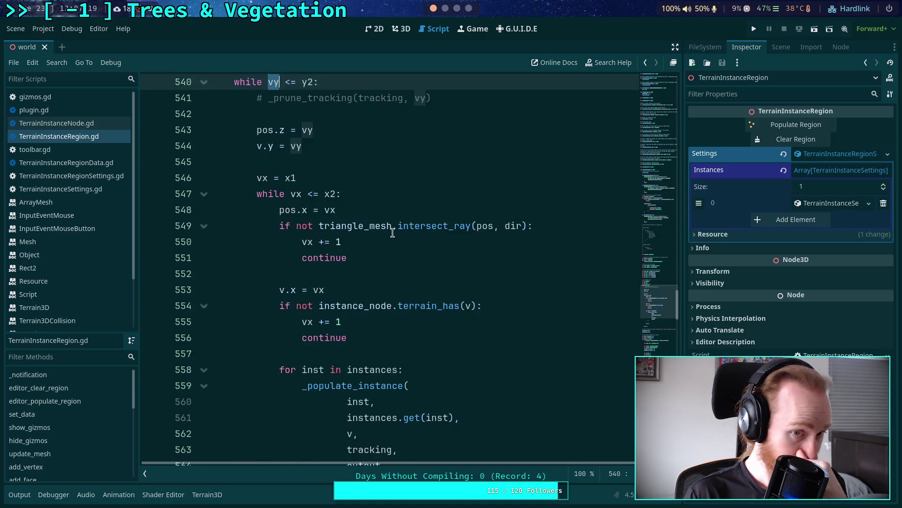
scroll(392, 233, up, 8)
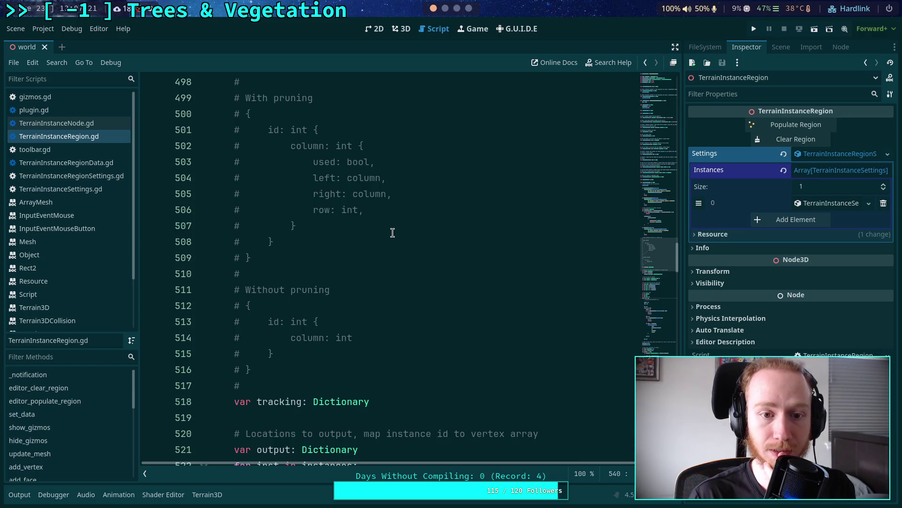
scroll(393, 232, down, 3)
scroll(393, 232, down, 17)
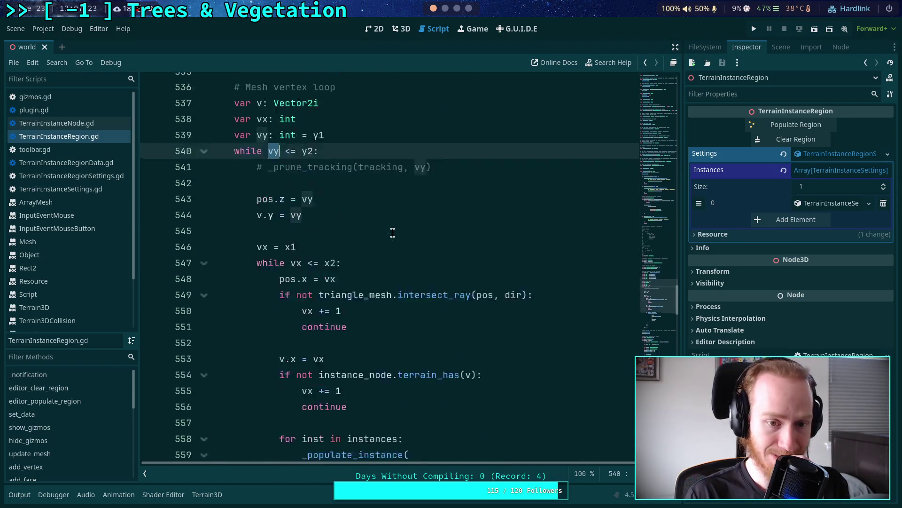
scroll(392, 233, down, 6)
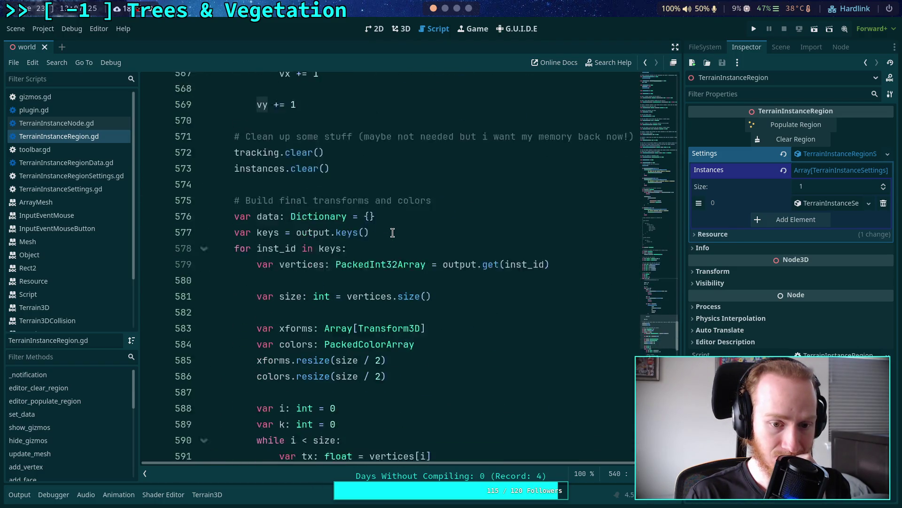
scroll(393, 233, down, 1)
click(327, 160)
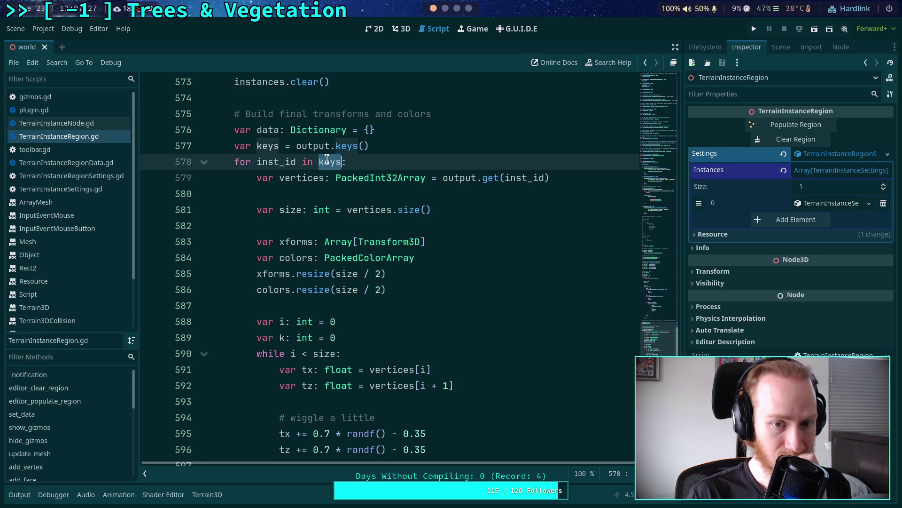
scroll(436, 238, down, 2)
scroll(435, 237, down, 3)
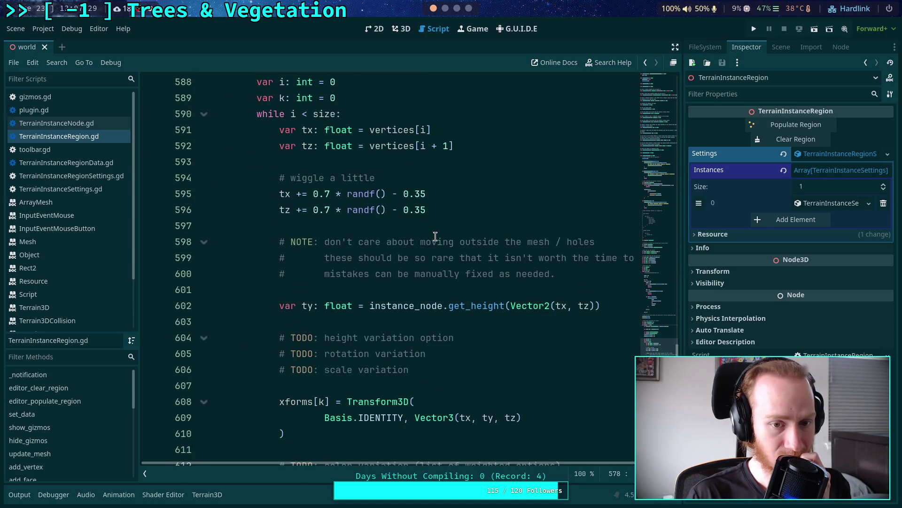
scroll(436, 237, down, 3)
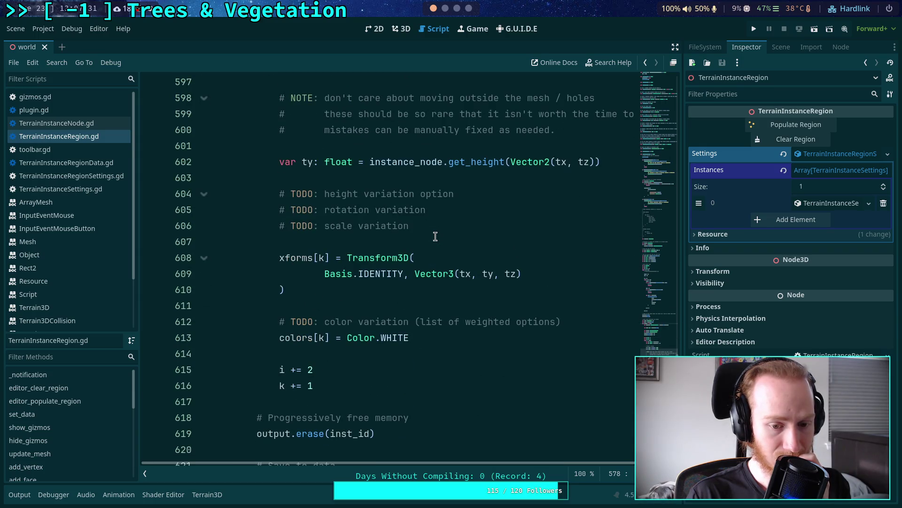
scroll(436, 236, down, 2)
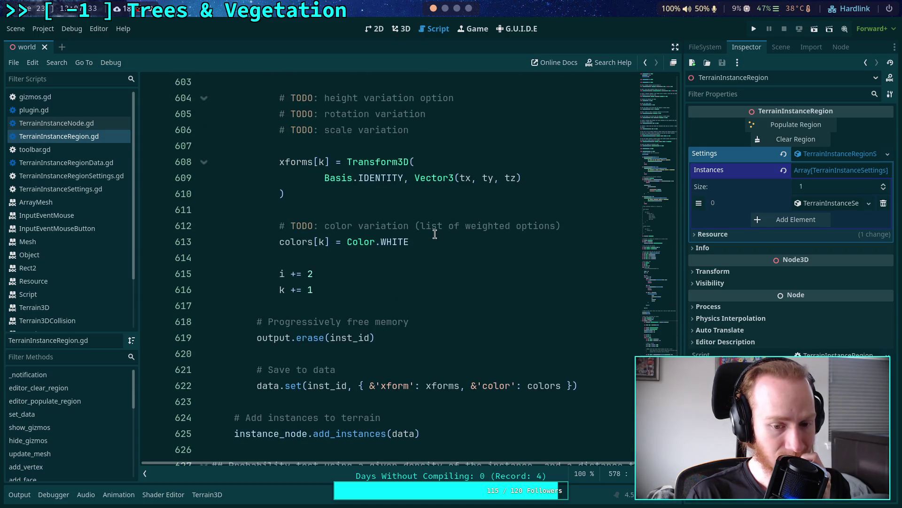
scroll(436, 234, down, 3)
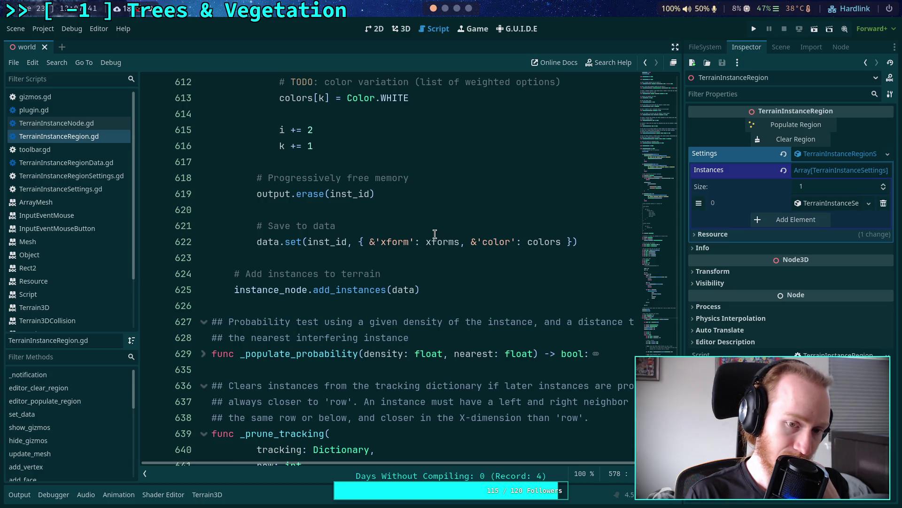
scroll(435, 234, up, 19)
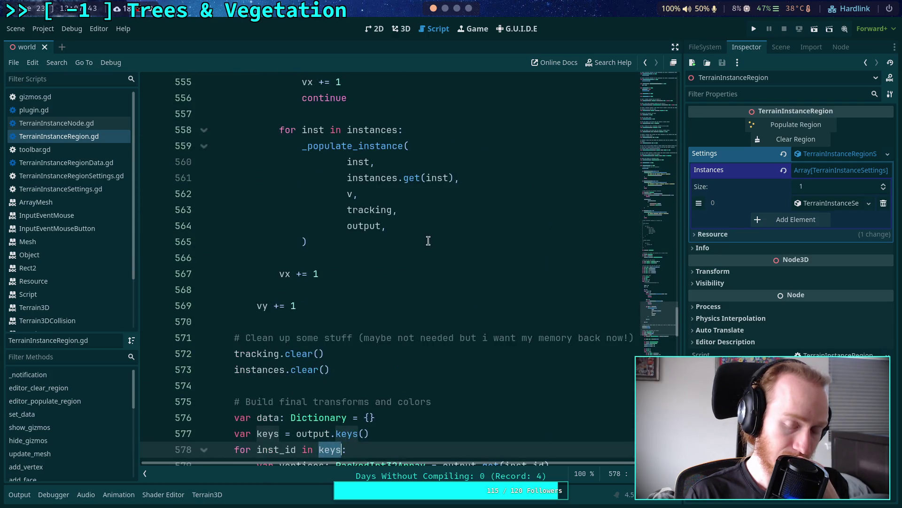
scroll(429, 241, up, 18)
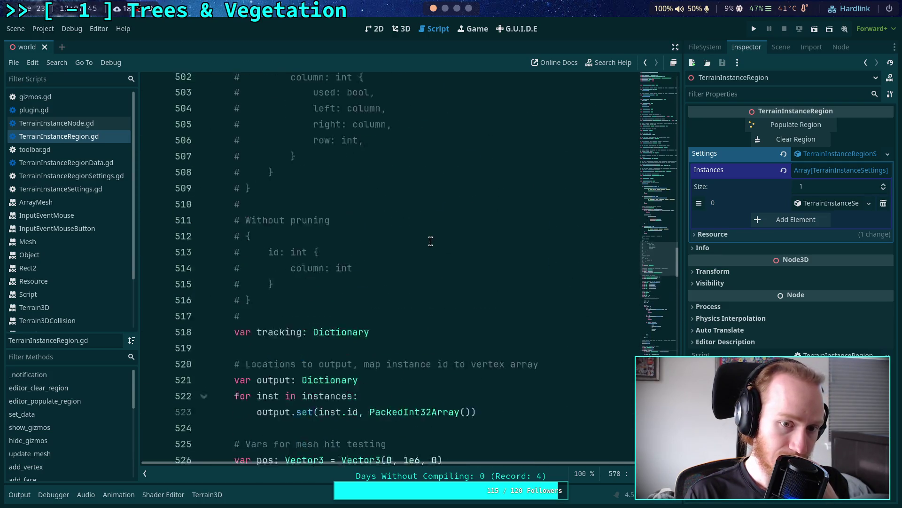
scroll(430, 241, up, 18)
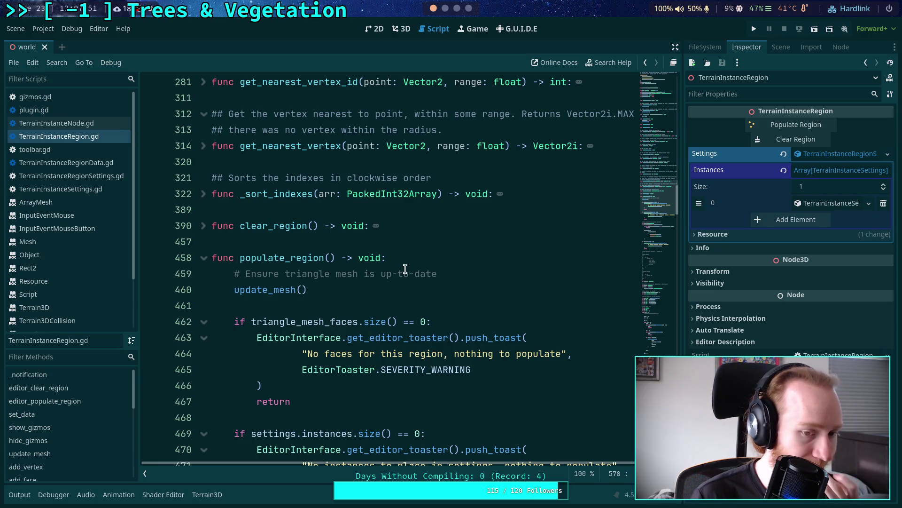
scroll(400, 261, down, 1)
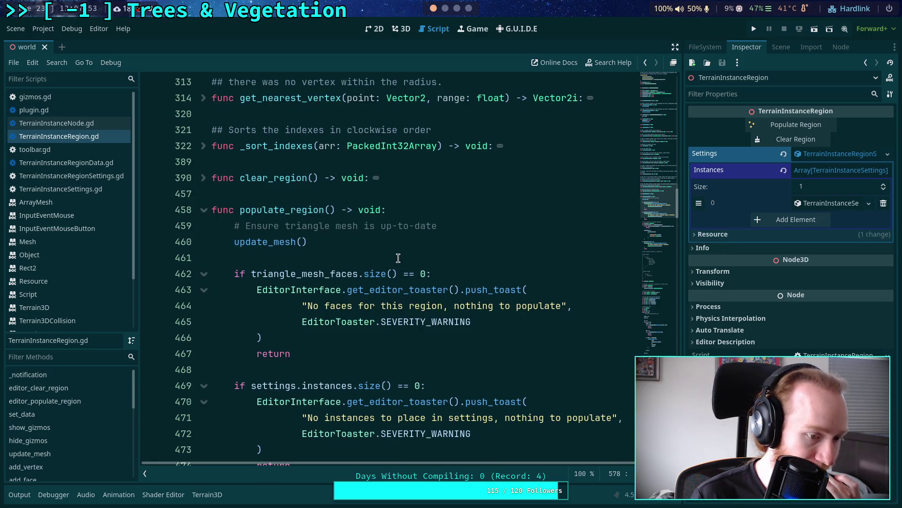
scroll(446, 272, down, 2)
scroll(446, 272, down, 18)
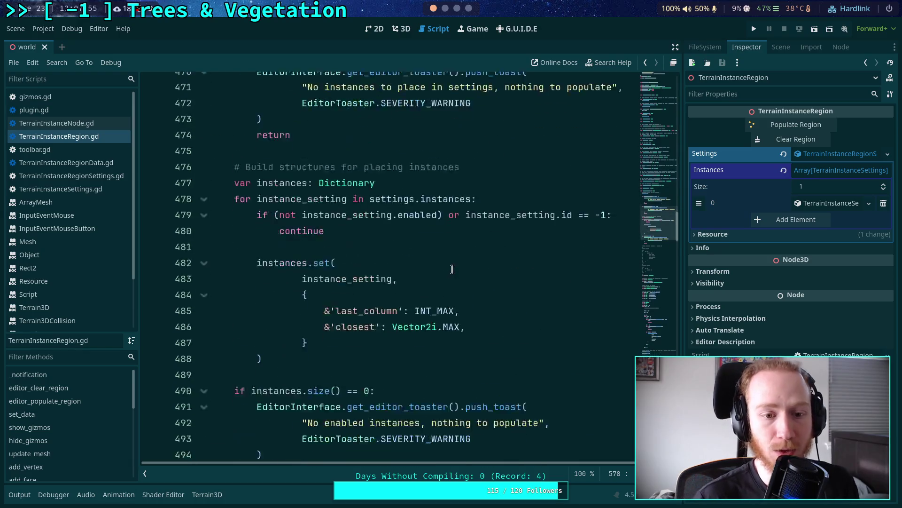
scroll(452, 268, down, 8)
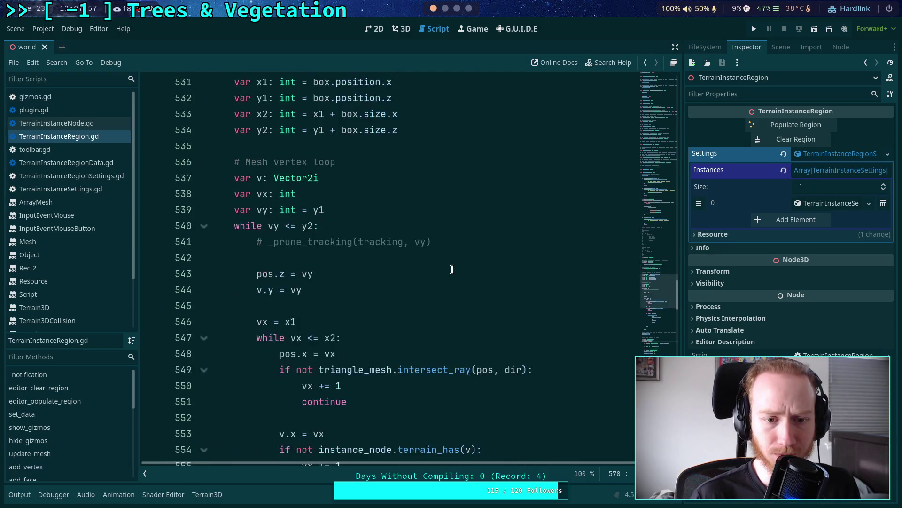
scroll(447, 263, up, 1)
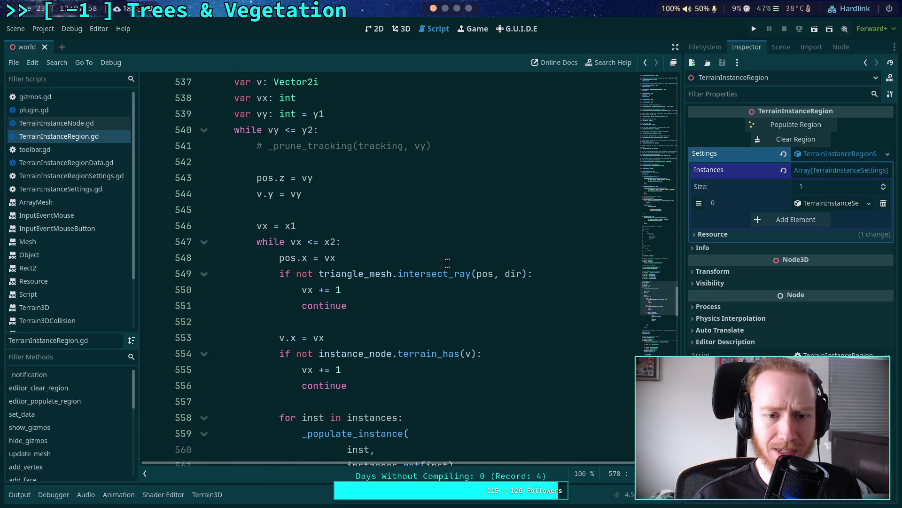
Insert 'await get_tree().process_frame' on a new line after the folded inner while loop
click(204, 242)
click(353, 261)
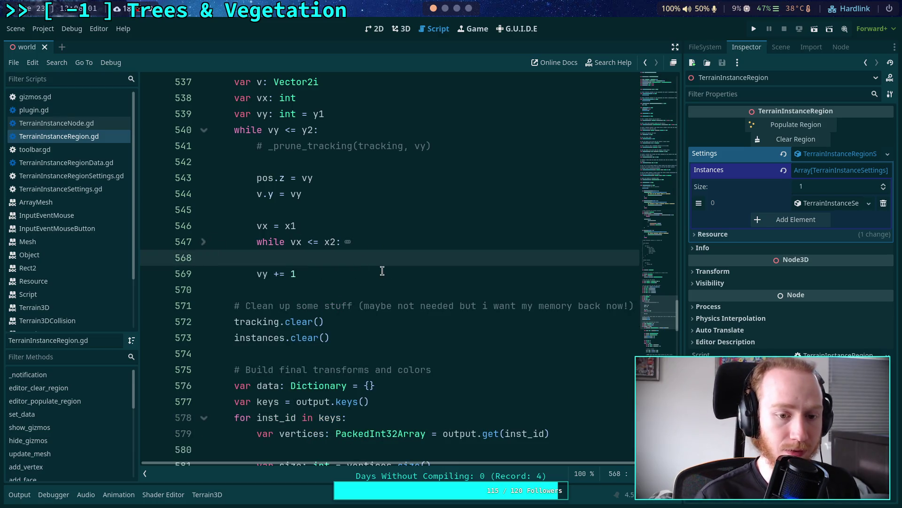
key(Return)
key(Return)
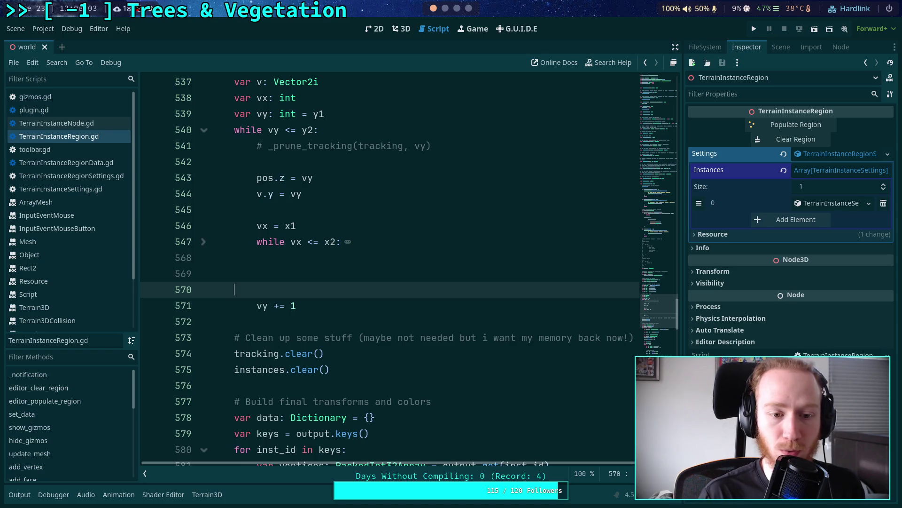
click(234, 274)
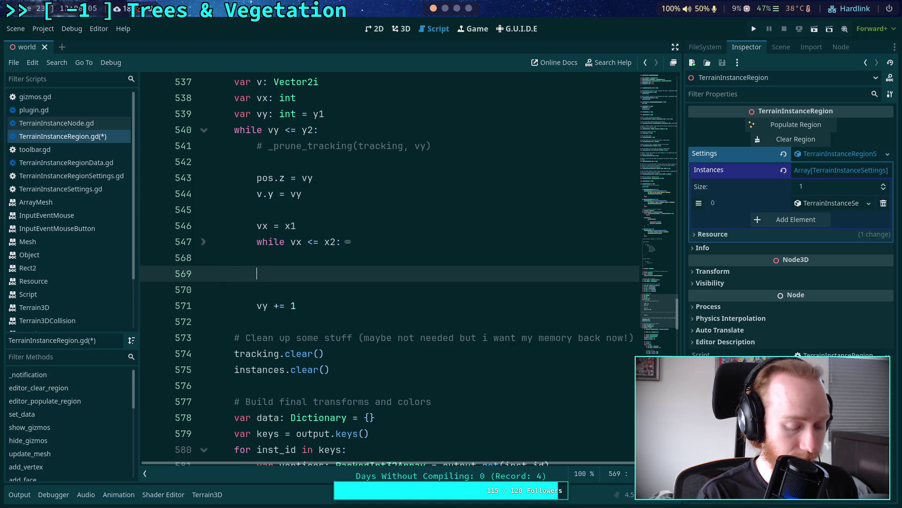
text(await )
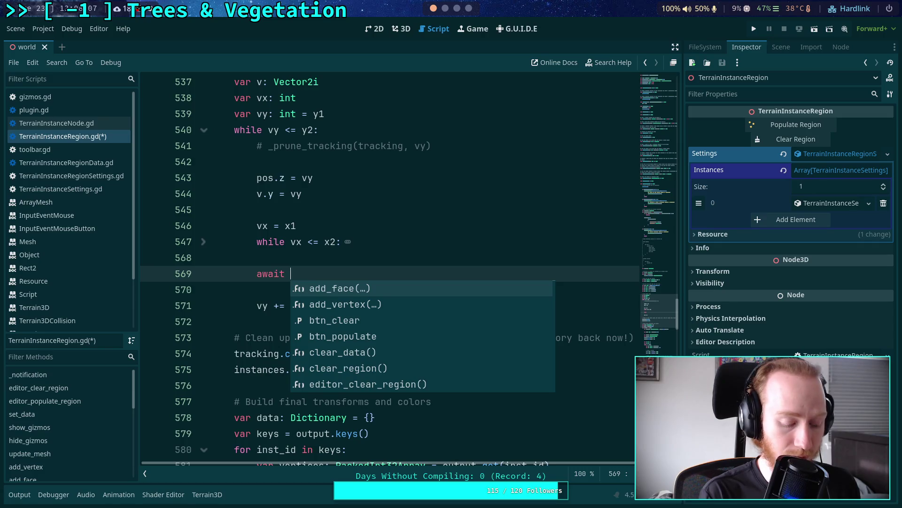
text(get_tre)
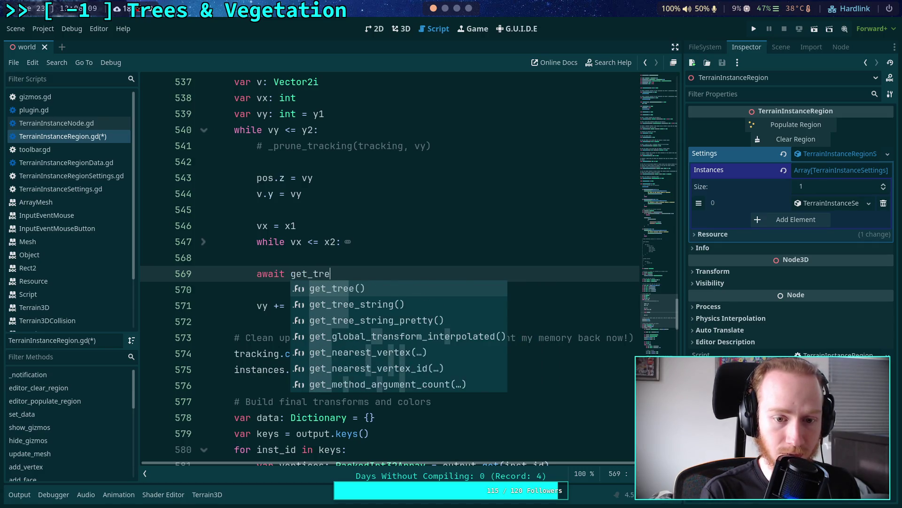
key(Return)
text(.)
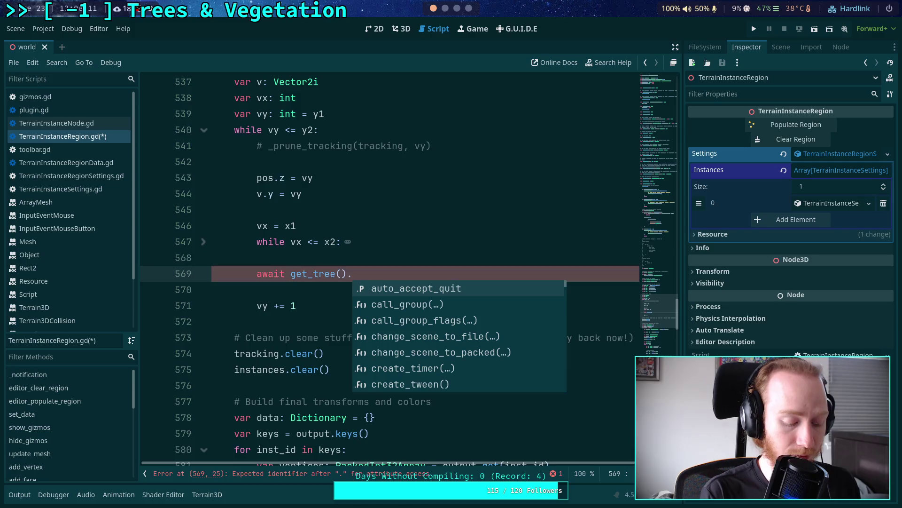
text(fra)
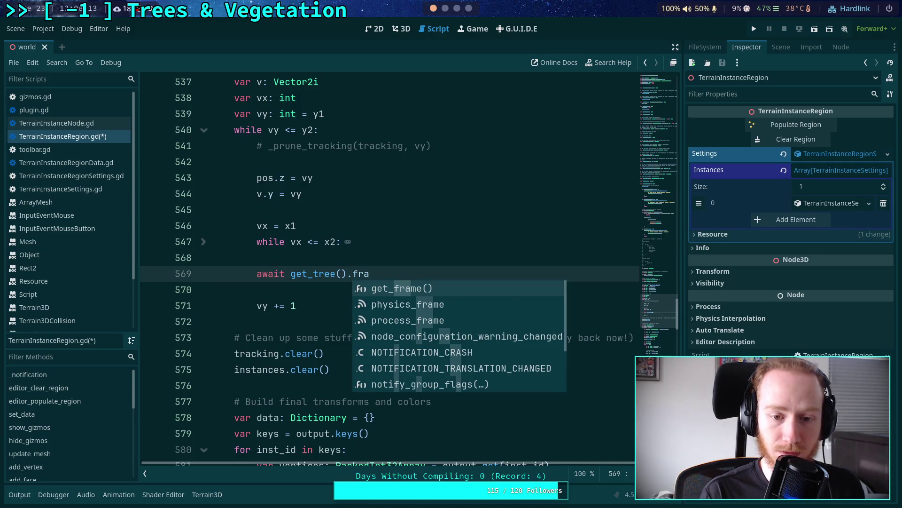
key(Down)
key(Down)
key(Return)
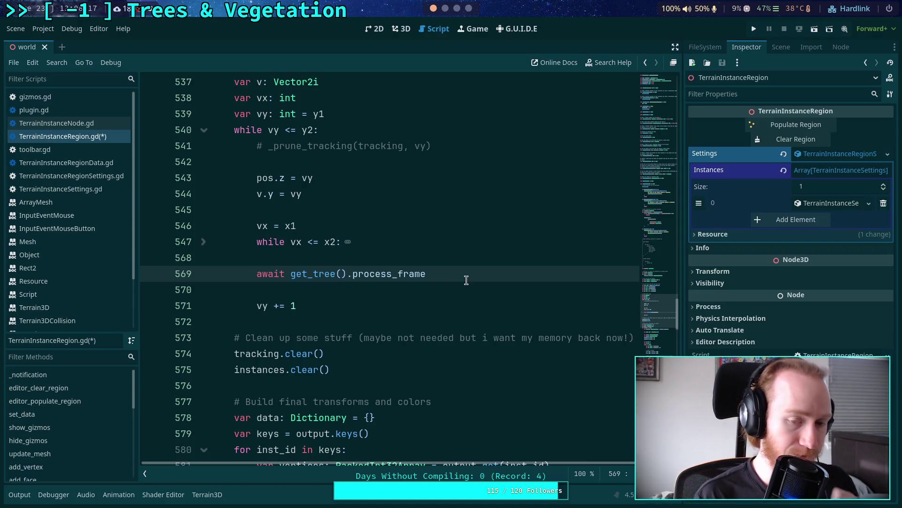
Add print('row %d completed, %d instances added') below the await, fixing the misspelled ending
key(Return)
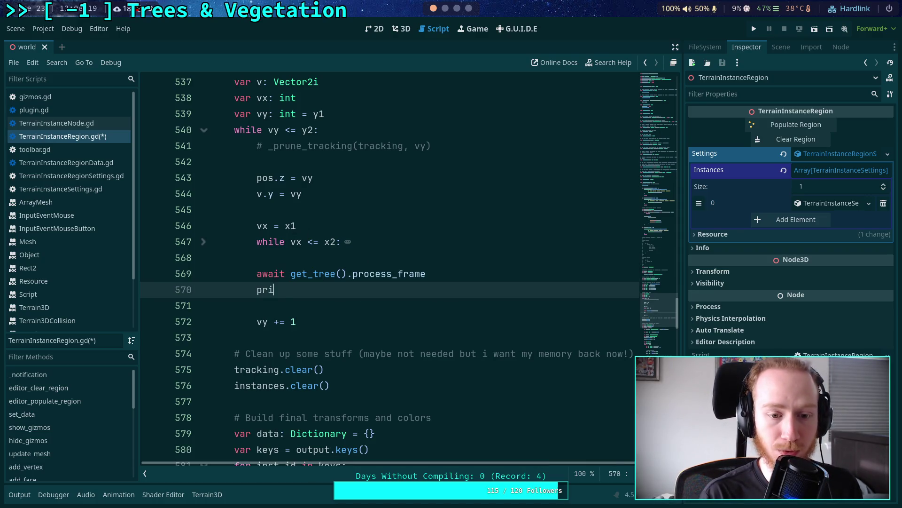
text(print(')
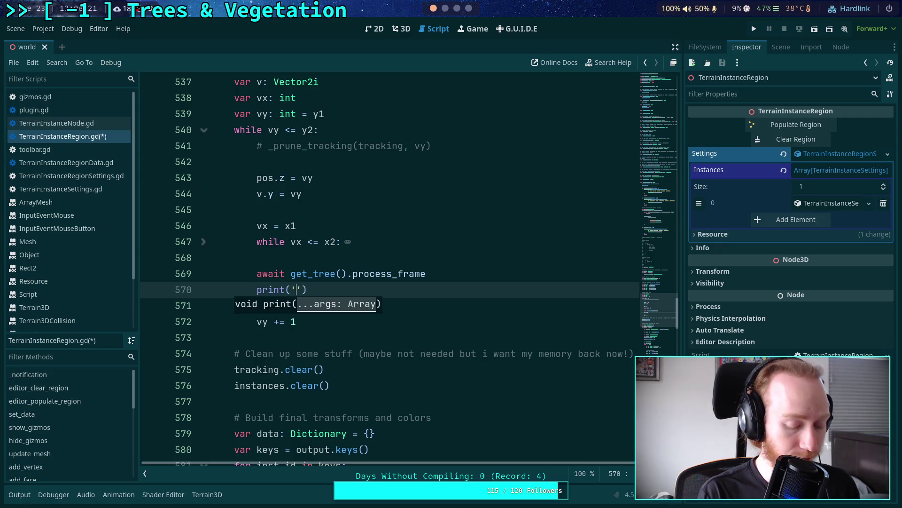
text(row )
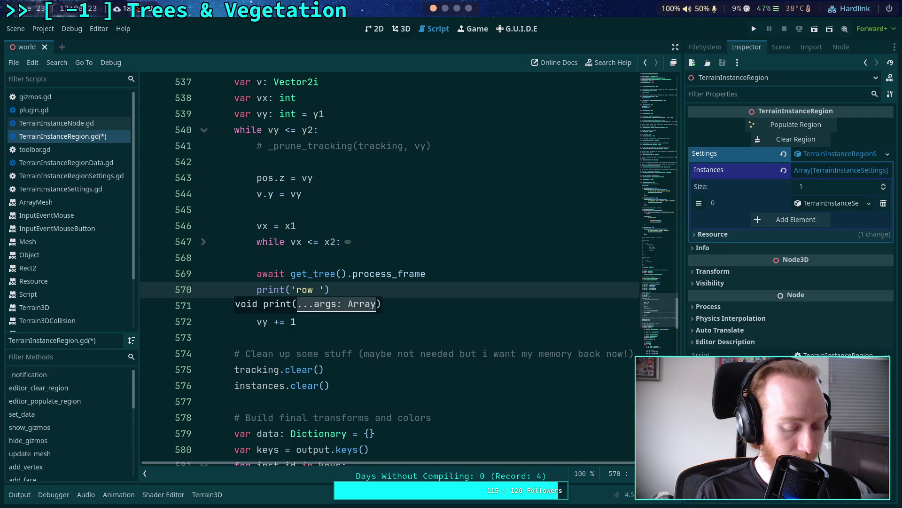
text(%dcompleted)
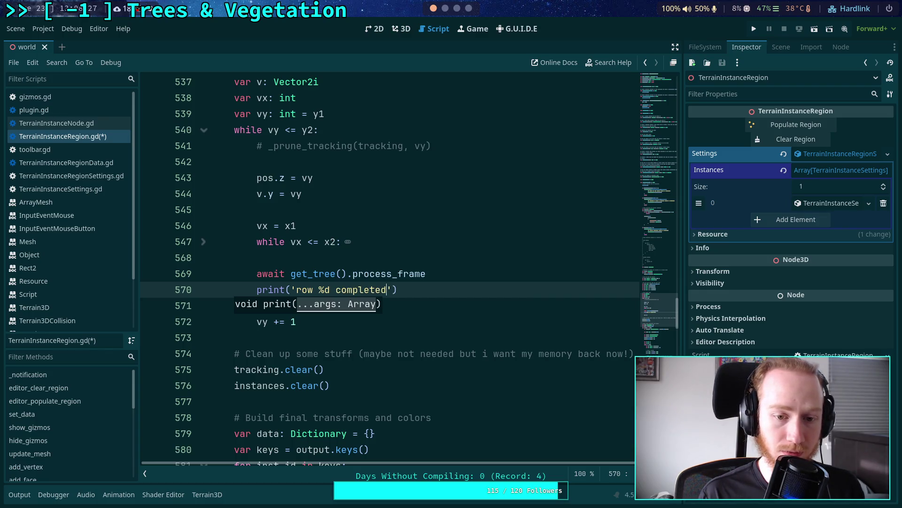
text(,)
text( %d )
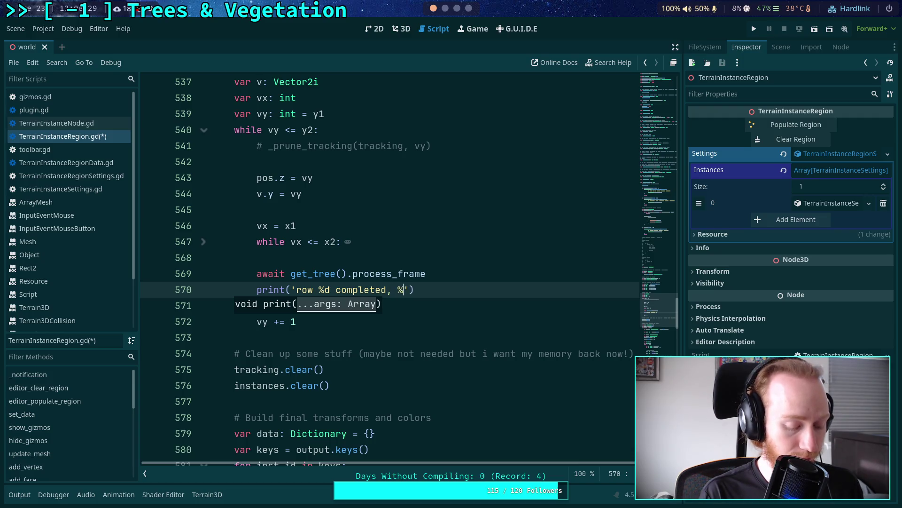
text(instances)
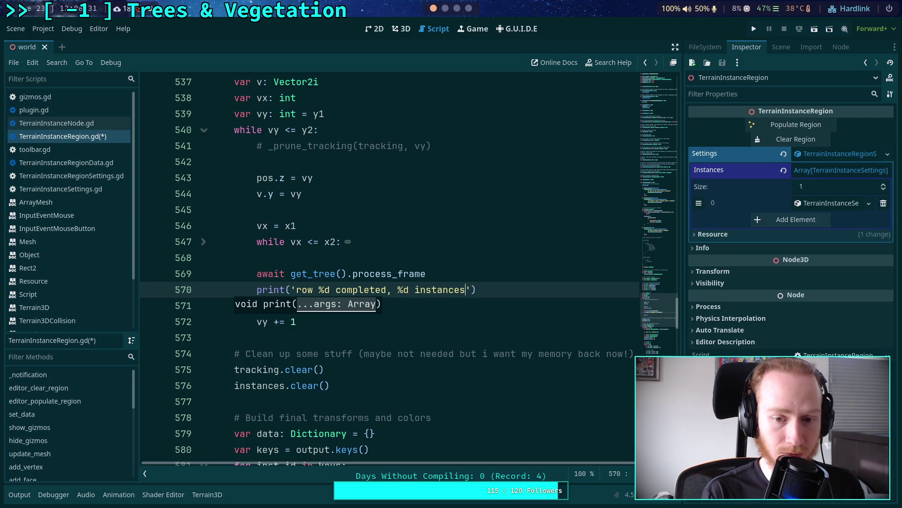
text( added)
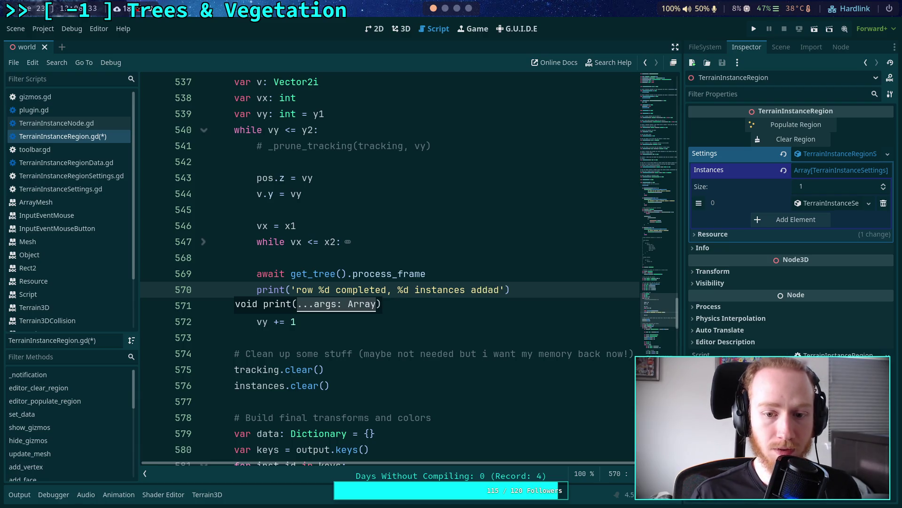
key(BackSpace)
key(BackSpace)
text(ed)
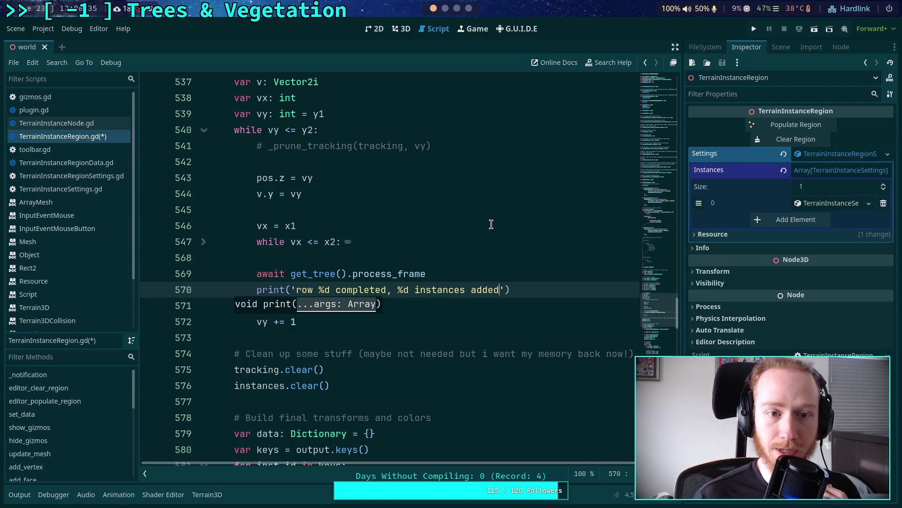
scroll(481, 240, up, 2)
scroll(481, 240, up, 6)
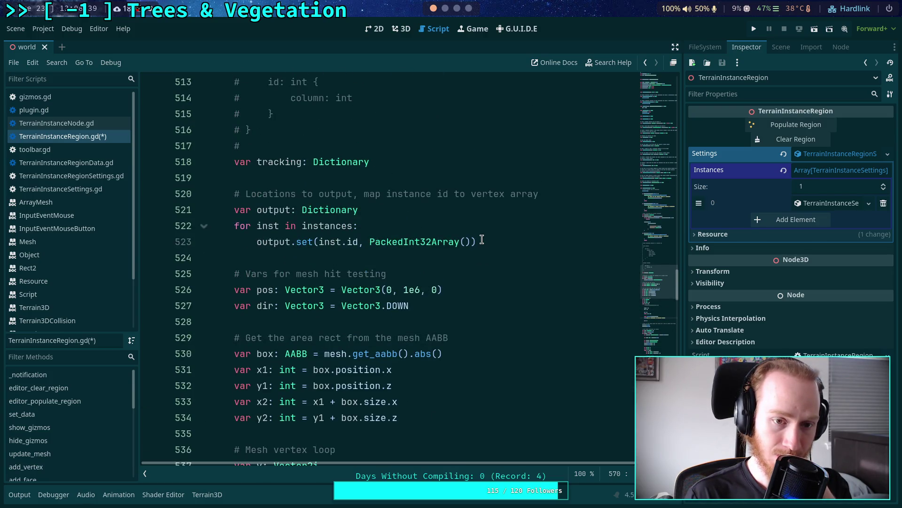
Change the word 'added' to 'total' in the row print message
double_click(276, 210)
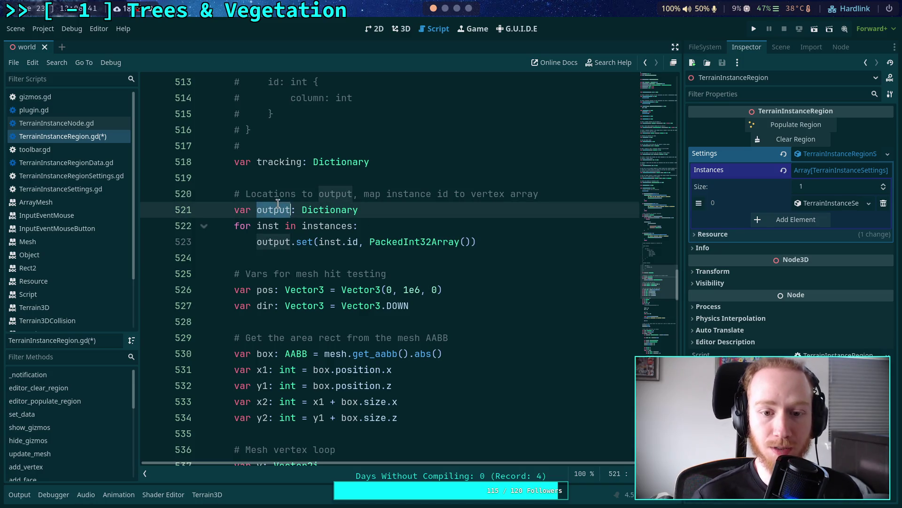
scroll(431, 237, down, 8)
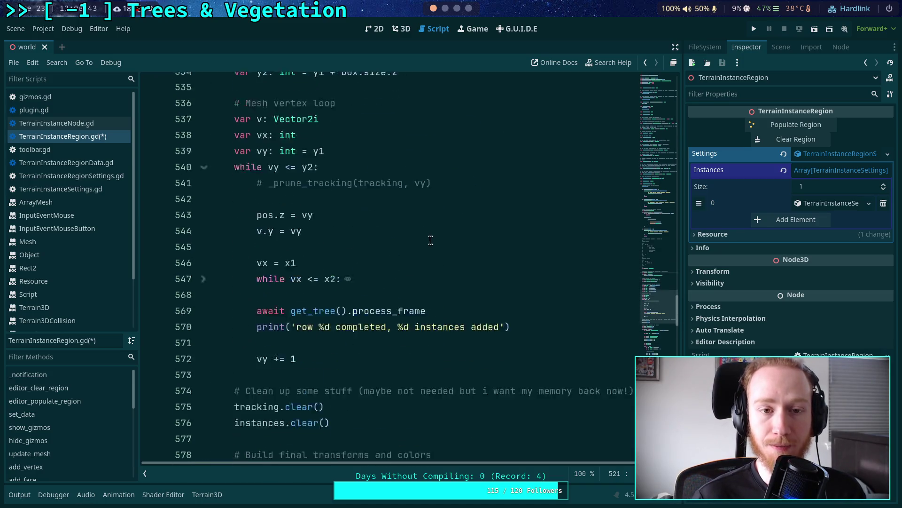
click(507, 290)
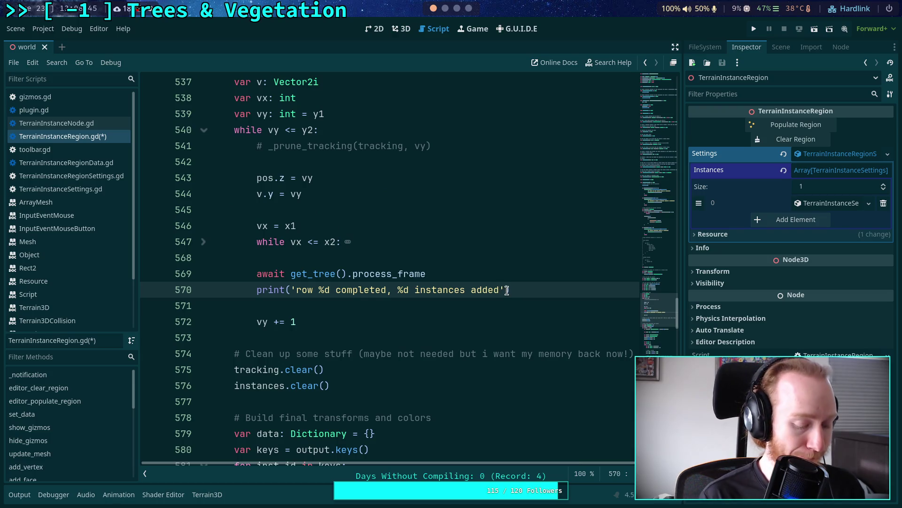
text(%)
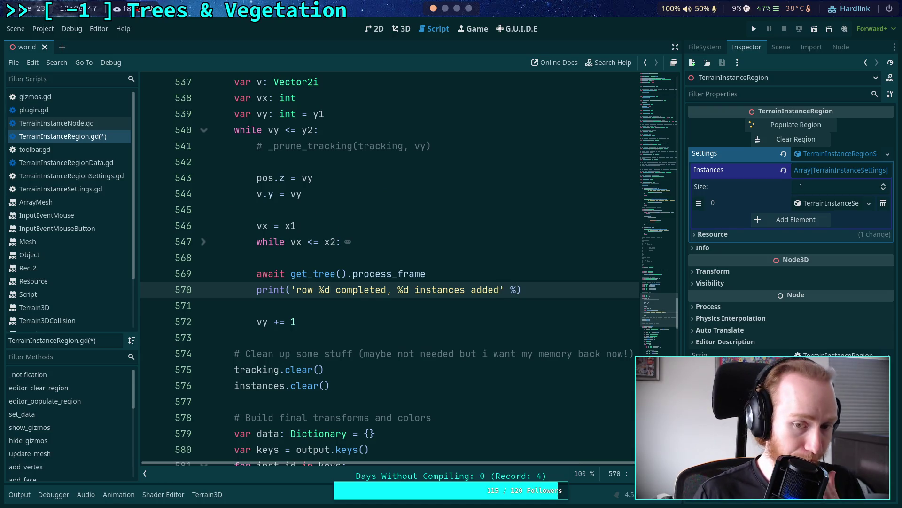
key(Left)
key(Left)
key(Left)
key(ctrl+shift+Left)
text(total)
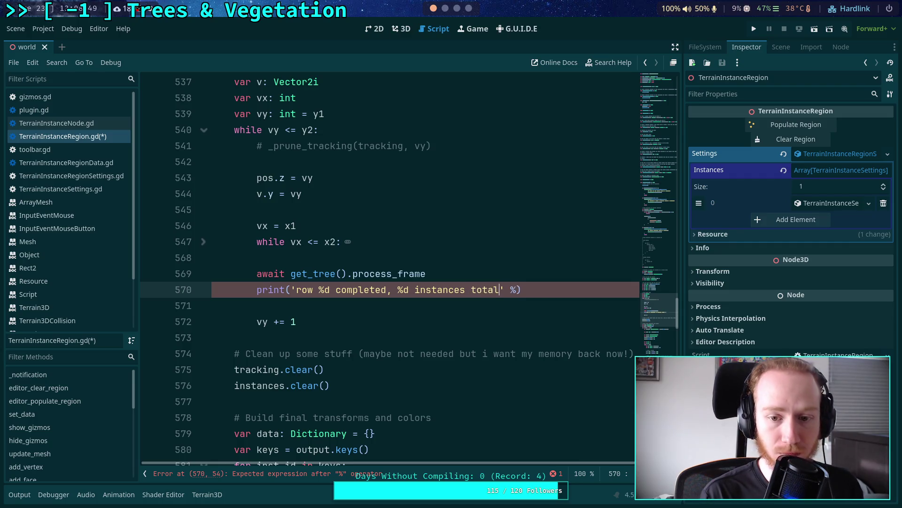
Append % [vy, output.get(0).size() / 2] to the print and save the script
key(Right)
text([)
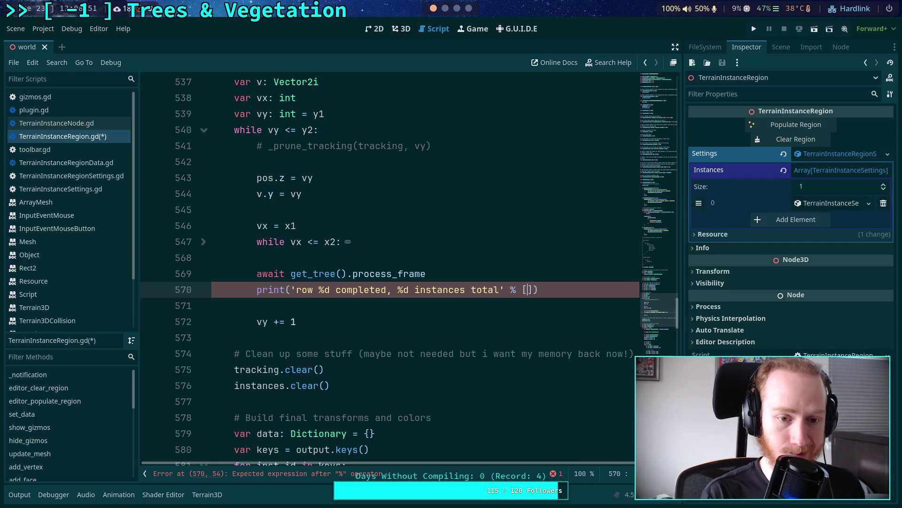
text(vy, )
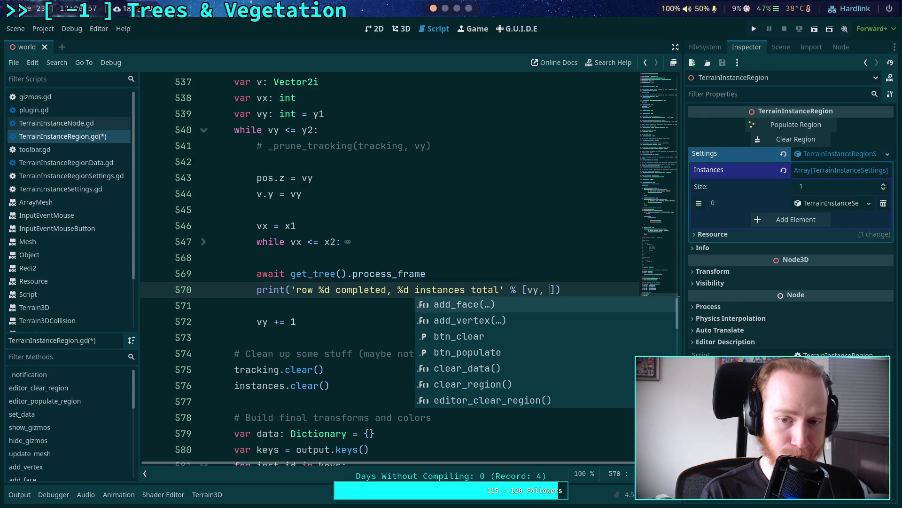
text(output.)
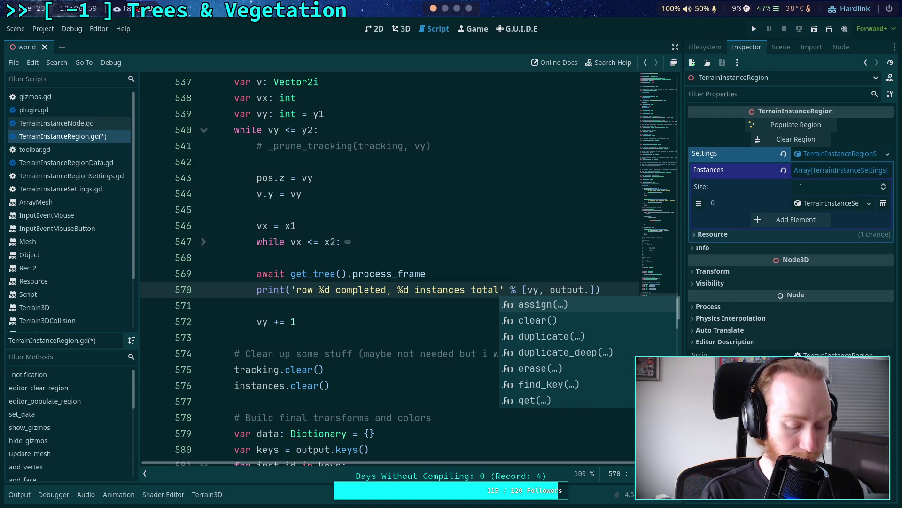
text(get)
key(Return)
text(0))
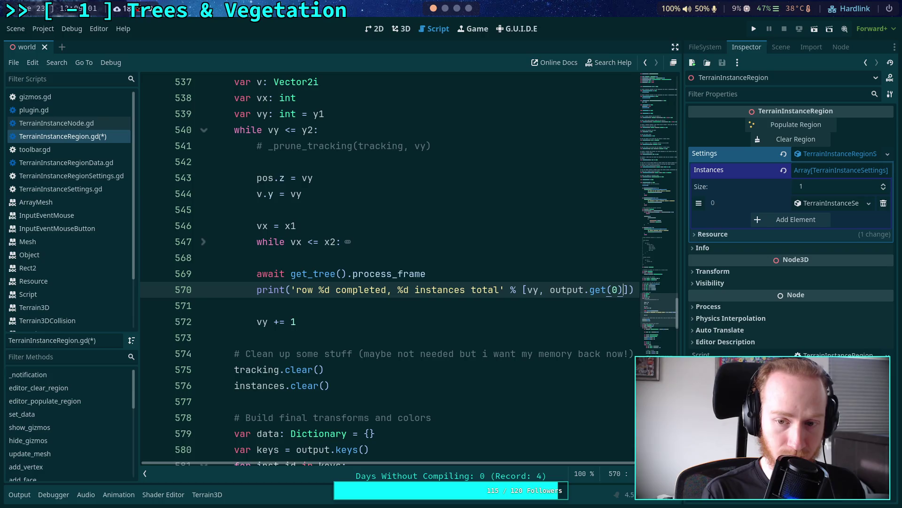
text(.size() / 2)
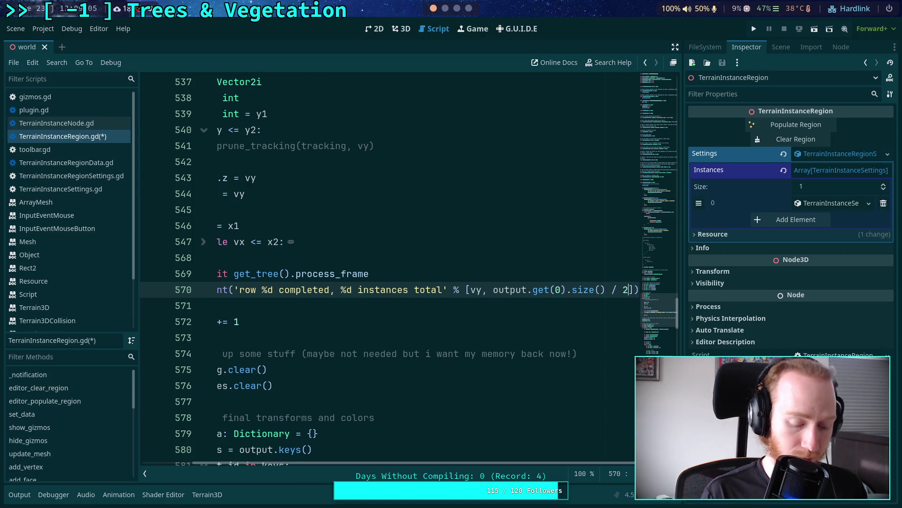
key(ctrl+s)
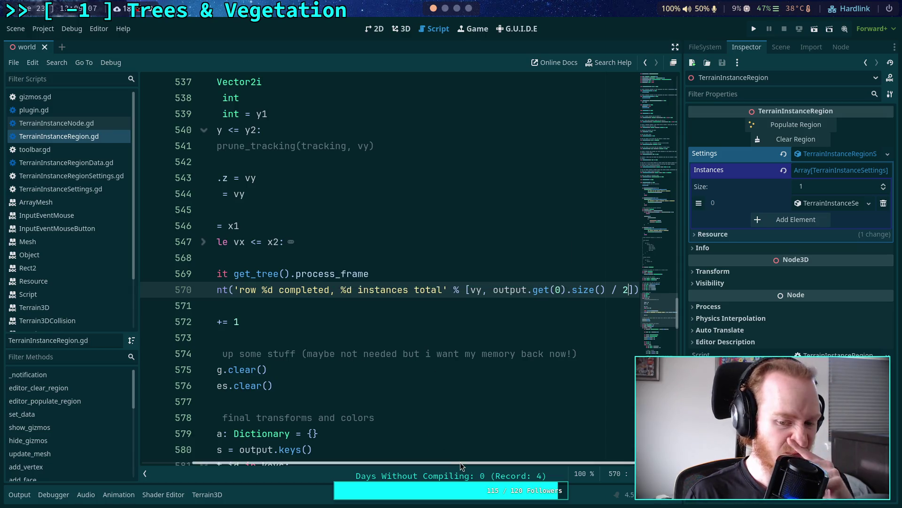
drag(461, 461, 317, 461)
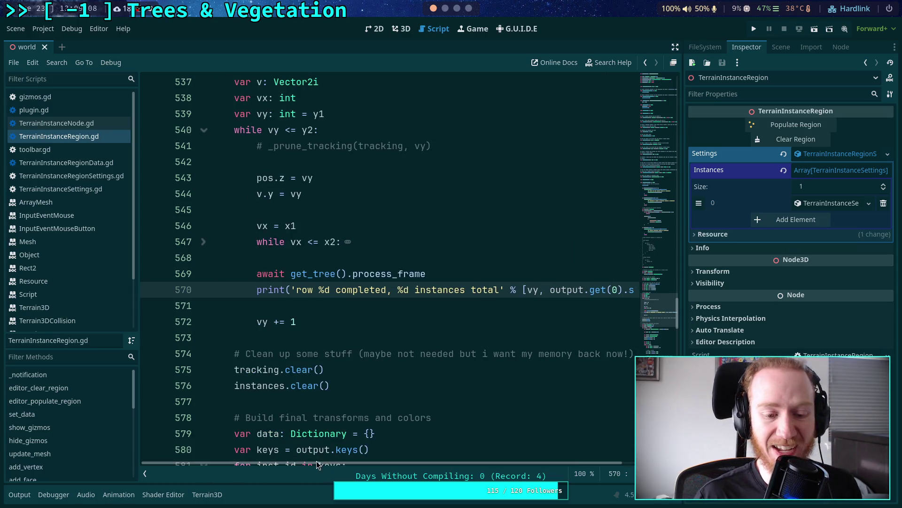
In the 3D view with the Output log shown, run Populate Region on the terrain region
click(401, 29)
click(20, 494)
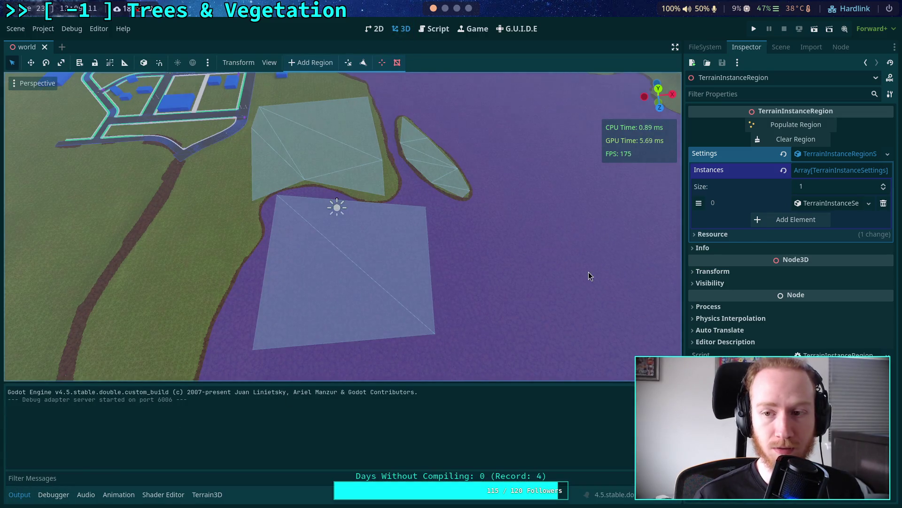
click(788, 126)
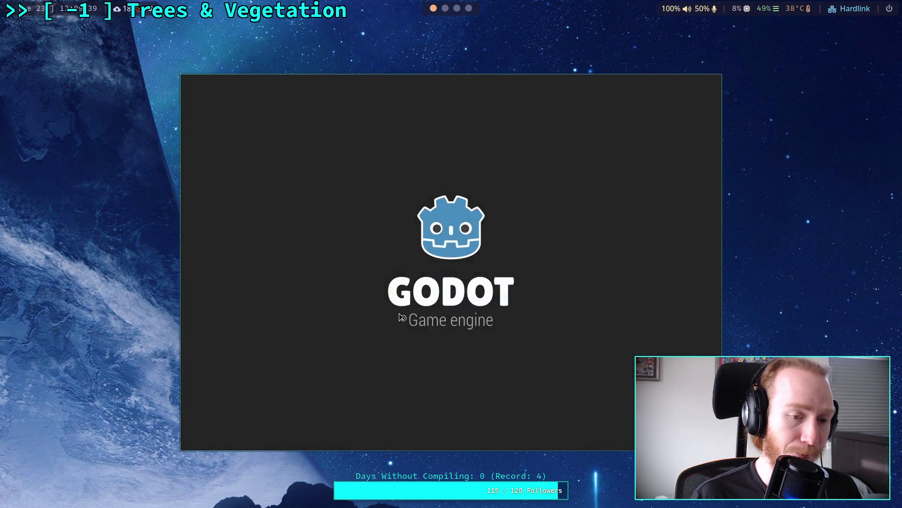
Reopen the Zombie Game project and scroll down to the append_array call in _populate_instance
click(611, 137)
click(679, 129)
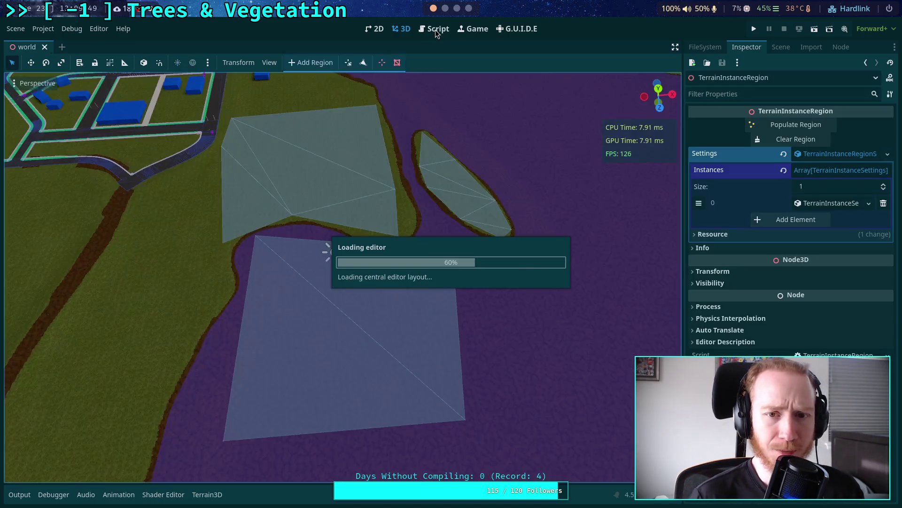
scroll(422, 259, down, 15)
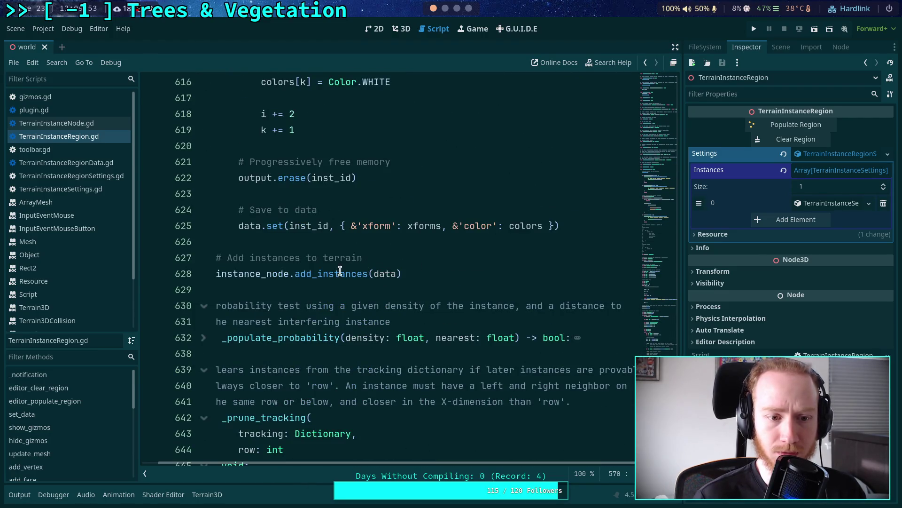
scroll(300, 292, down, 6)
scroll(300, 292, down, 3)
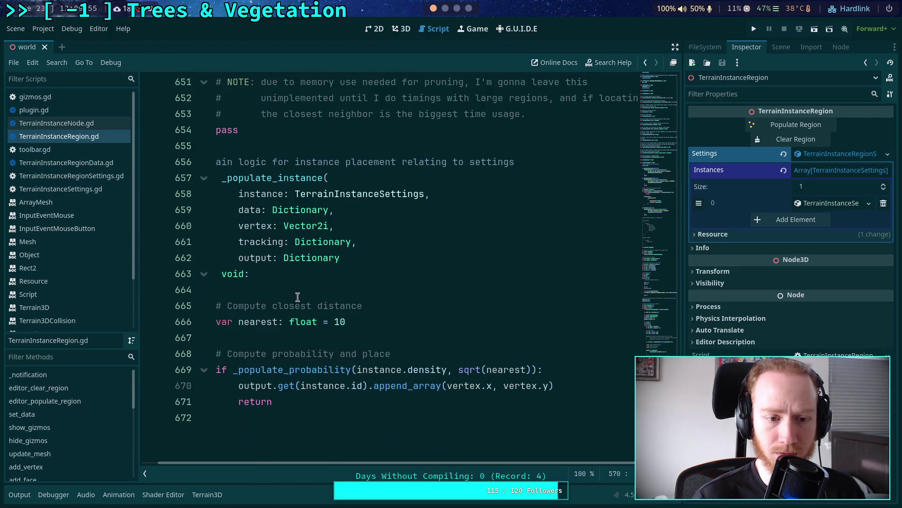
Change the call to append_array([vertex.x, vertex.y]) and save the script
click(443, 290)
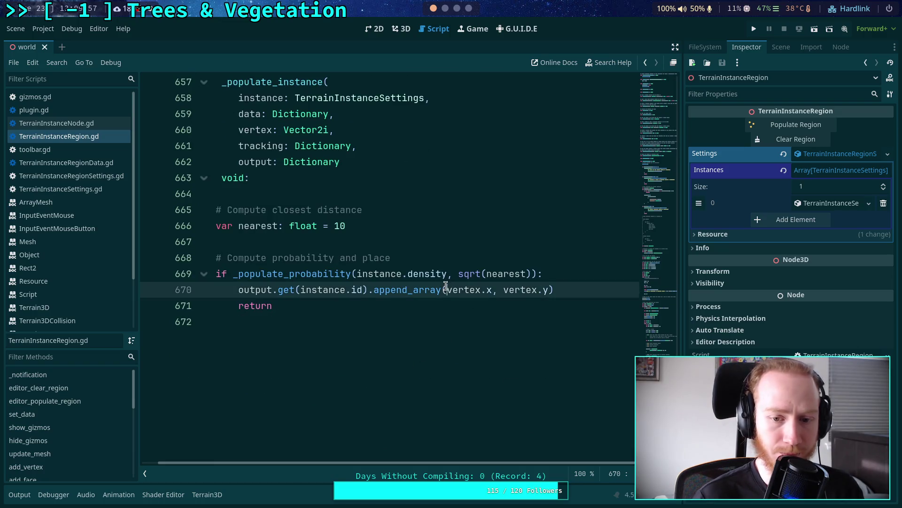
text([)
click(559, 290)
text(]])
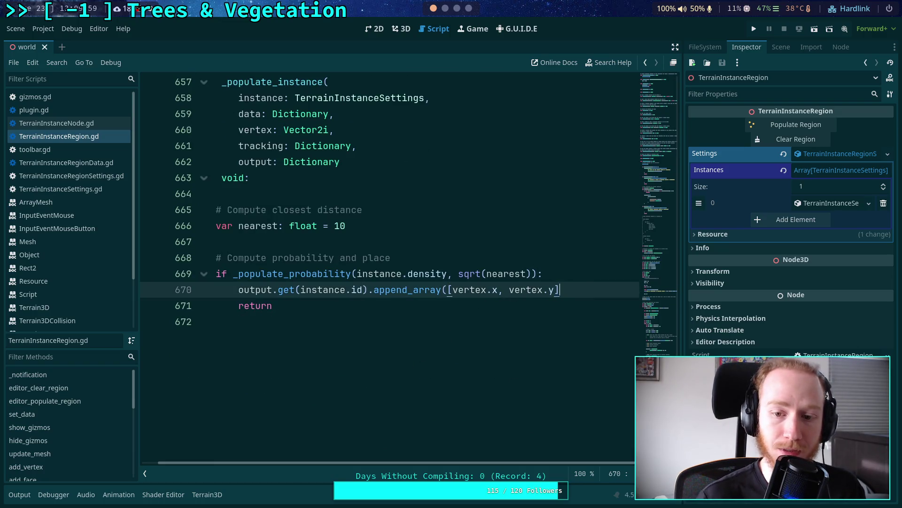
text())
key(ctrl+s)
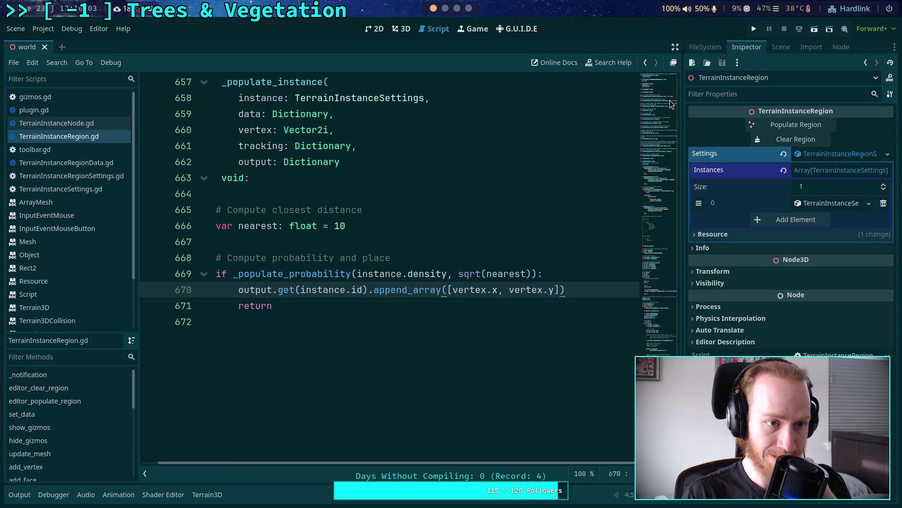
click(405, 29)
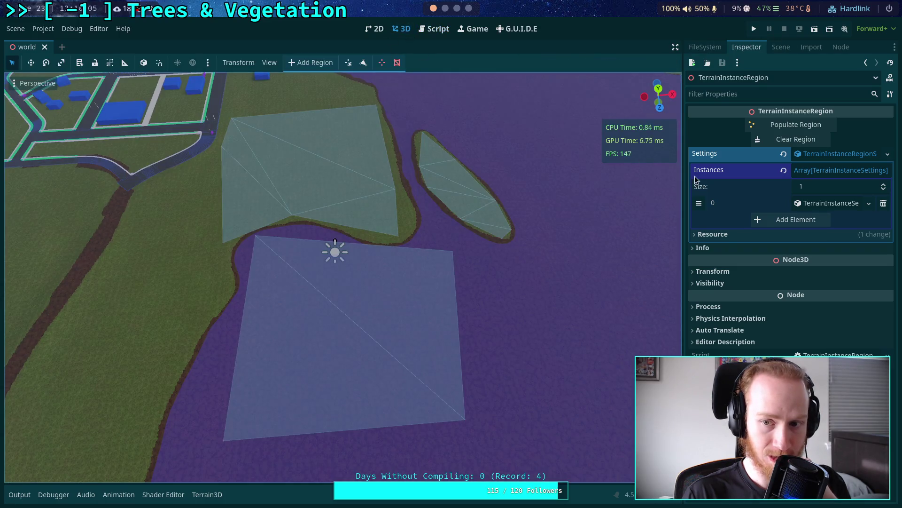
click(20, 494)
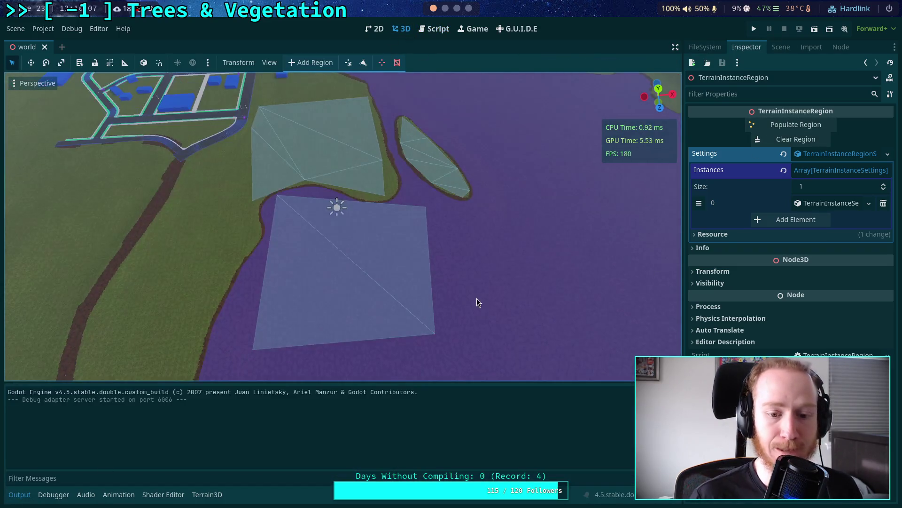
click(789, 125)
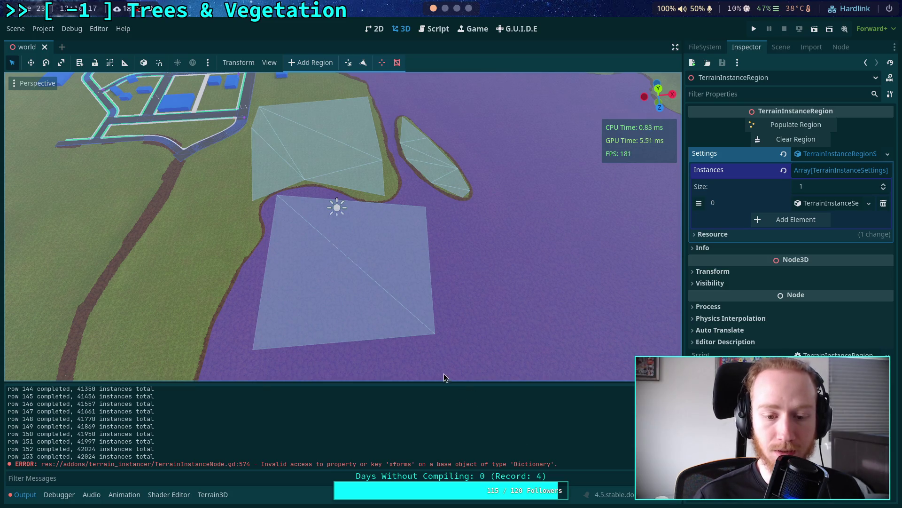
drag(481, 241, 461, 266)
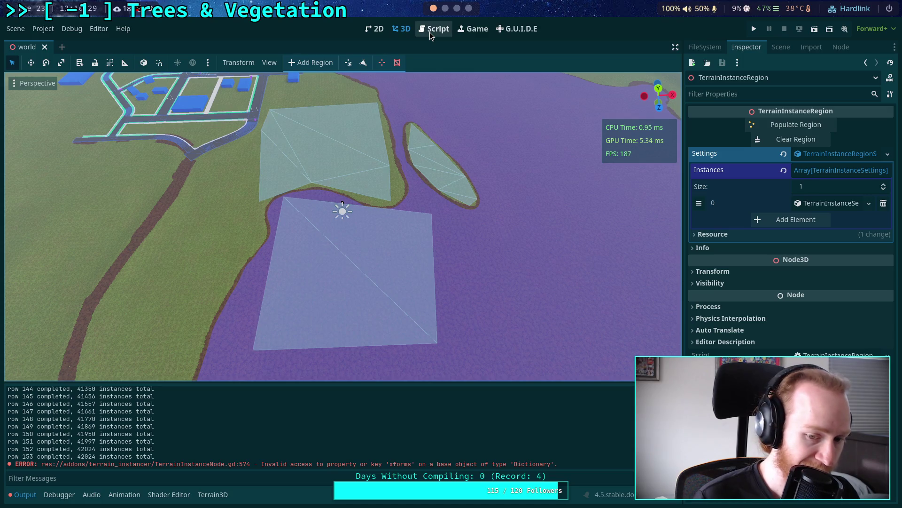
Check the 'xforms' key used by add_instances in TerrainInstanceNode.gd
click(429, 32)
scroll(423, 259, up, 2)
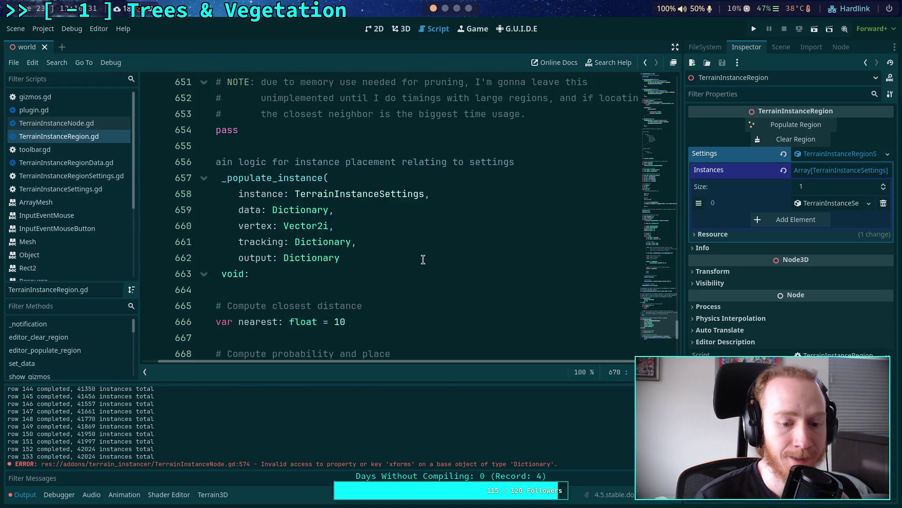
scroll(423, 260, up, 15)
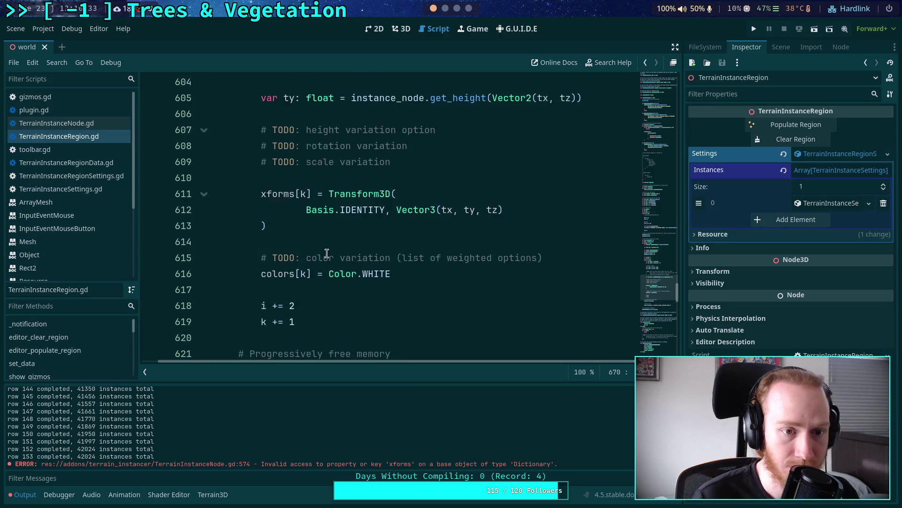
scroll(327, 253, up, 9)
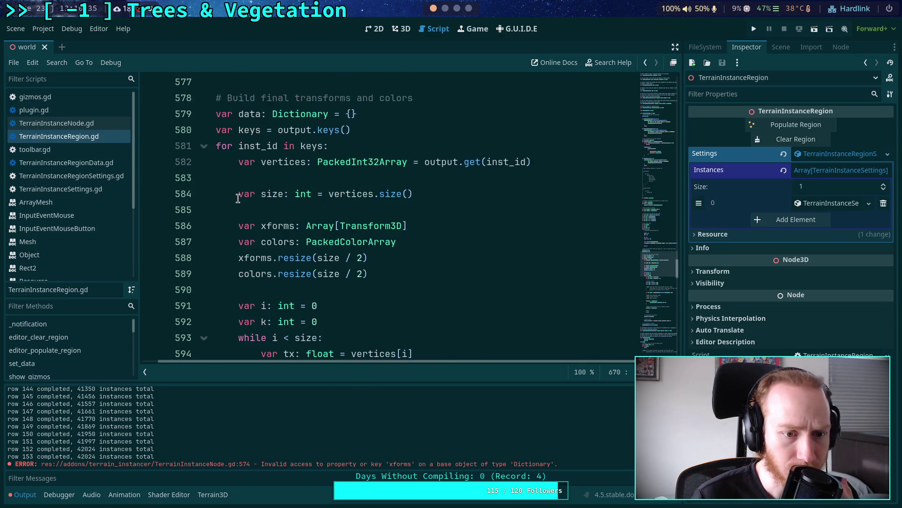
scroll(258, 207, up, 2)
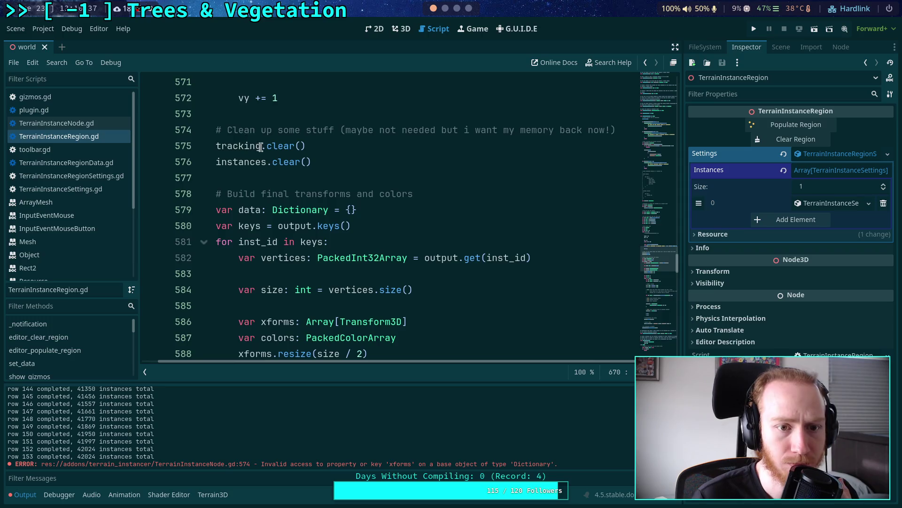
scroll(261, 147, up, 3)
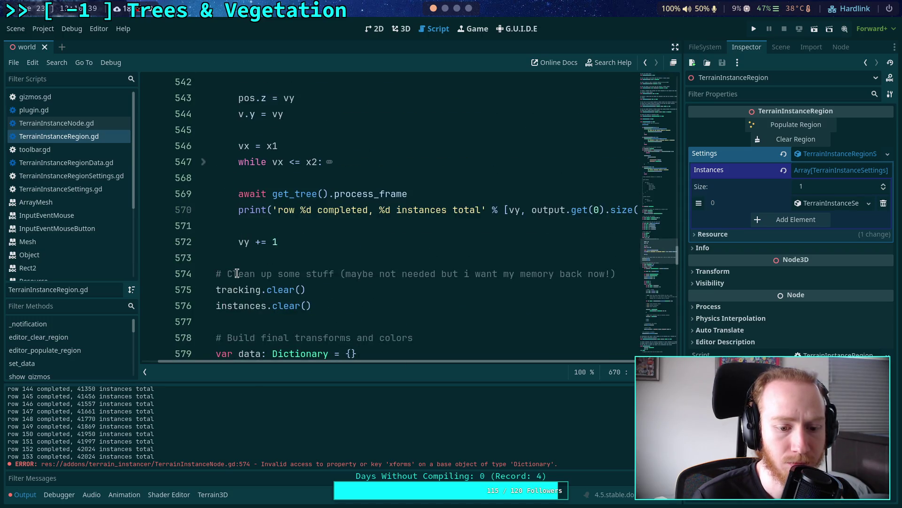
click(95, 125)
scroll(329, 253, down, 20)
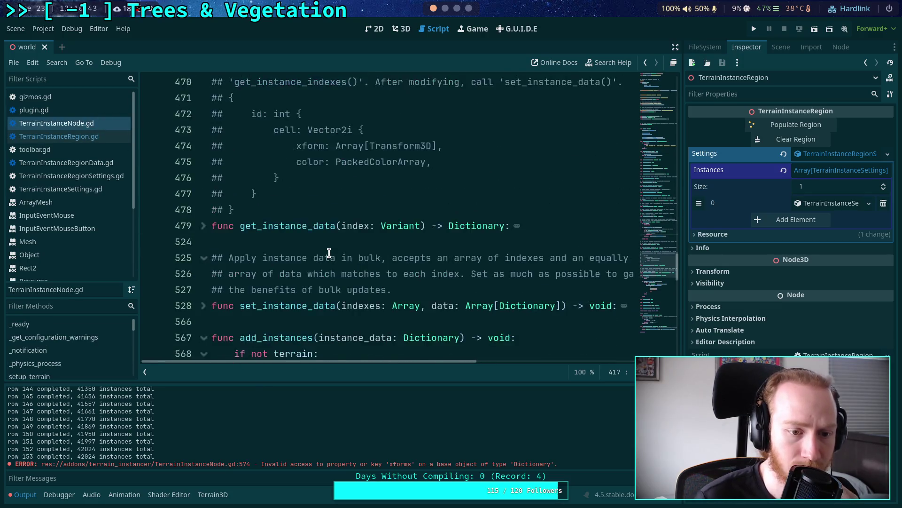
double_click(379, 242)
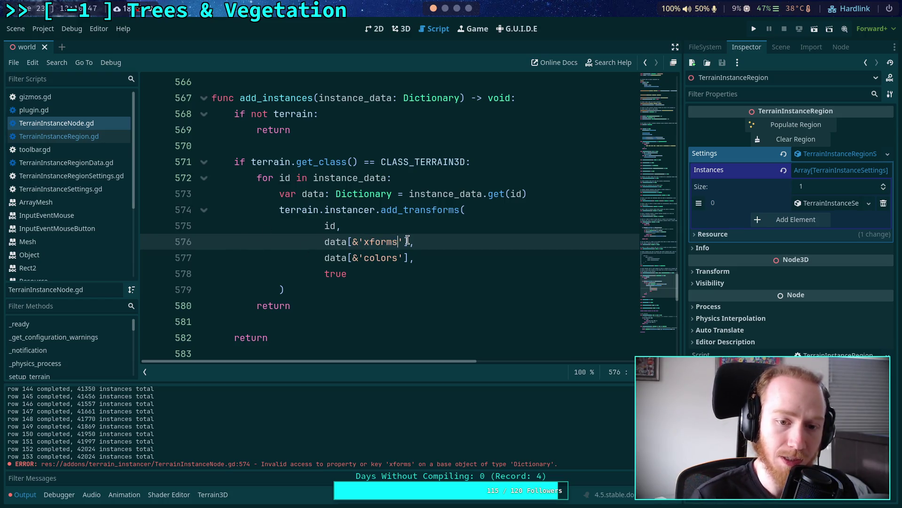
Return to TerrainInstanceRegion.gd and find the data.set call on line 625
click(101, 137)
scroll(371, 220, up, 3)
scroll(370, 220, down, 6)
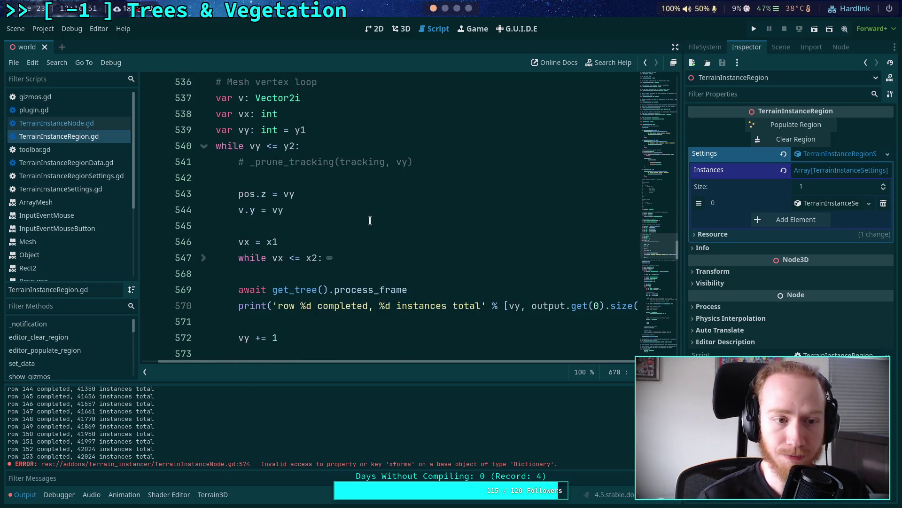
scroll(370, 220, down, 10)
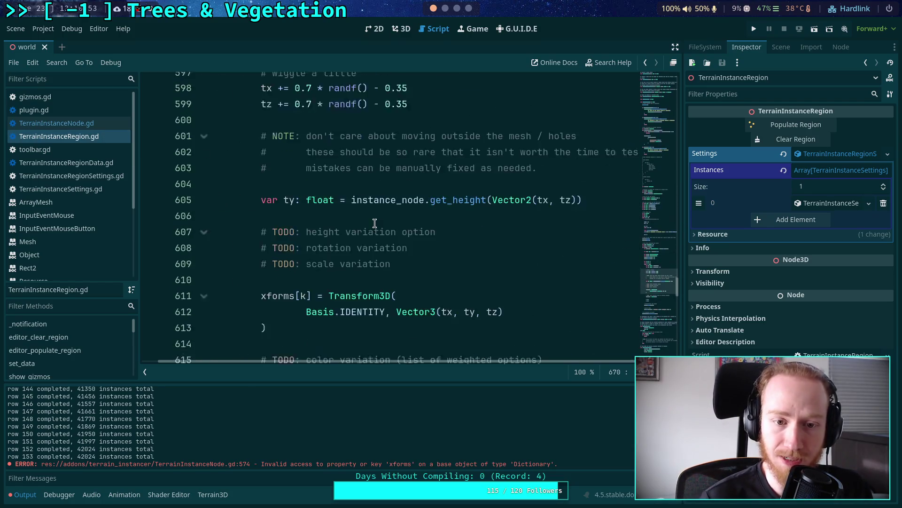
scroll(375, 221, up, 6)
scroll(372, 222, up, 10)
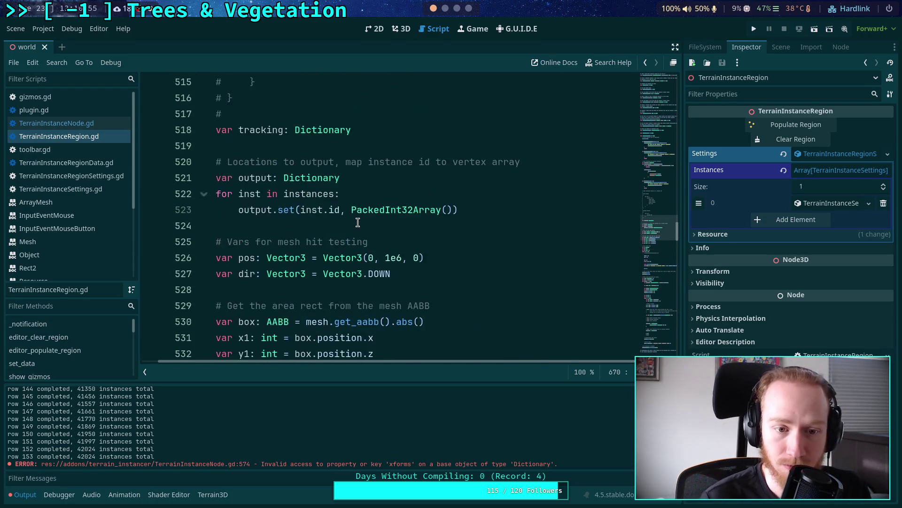
scroll(357, 221, up, 7)
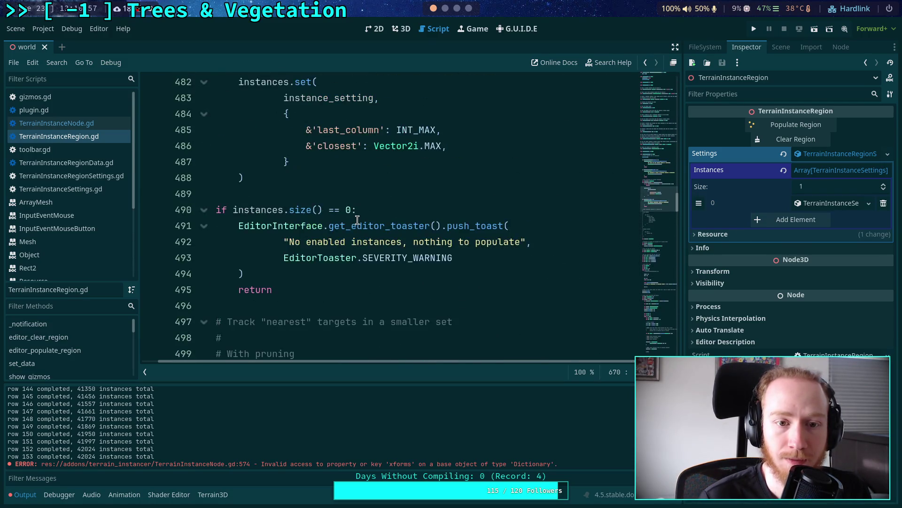
scroll(358, 220, up, 4)
scroll(357, 220, down, 12)
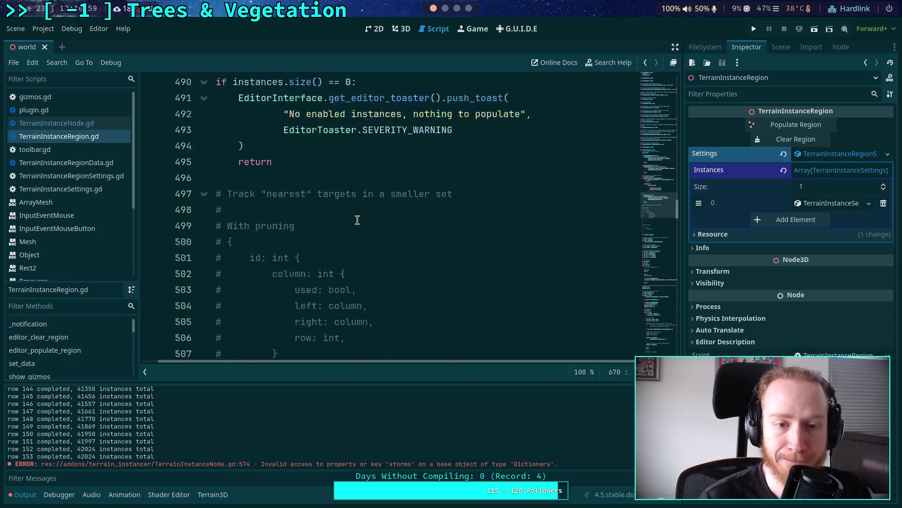
scroll(357, 220, down, 16)
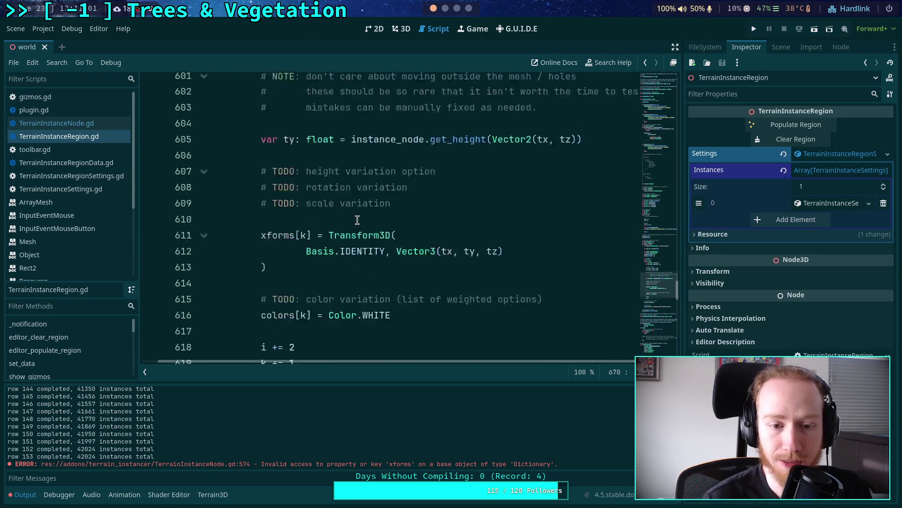
scroll(357, 220, down, 1)
Rename the saved keys to 'xforms' and 'colors' on line 625 and save the script
click(396, 131)
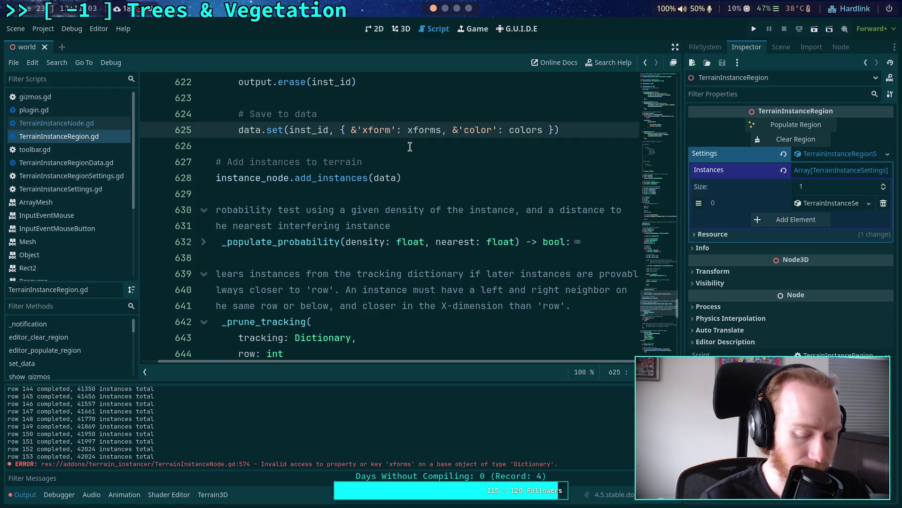
text(s)
click(500, 130)
text(s)
key(ctrl+s)
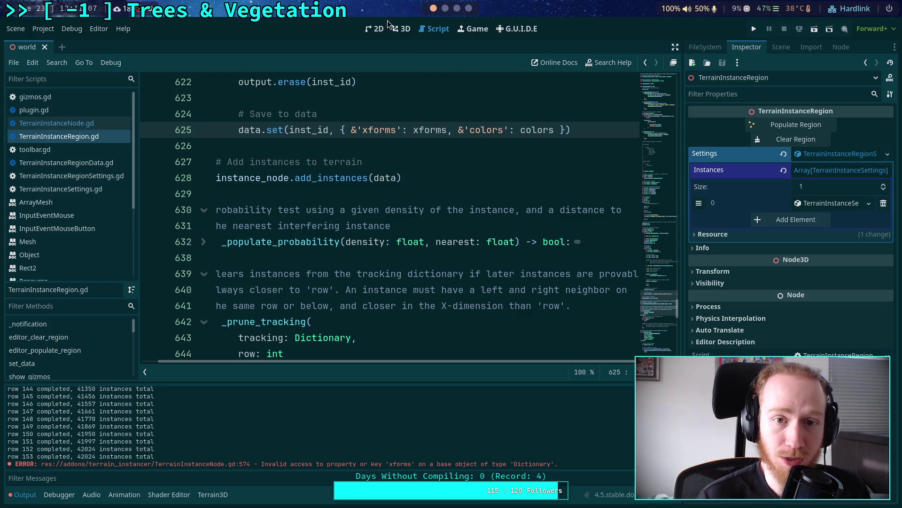
click(400, 29)
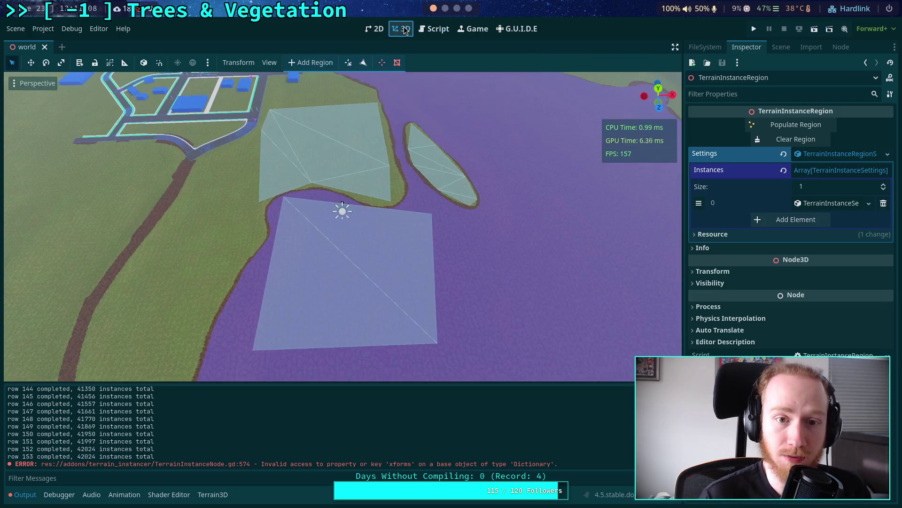
Run Populate Region to place about 41,803 tree-trunk instances, then fly among the trunks to inspect them
click(795, 129)
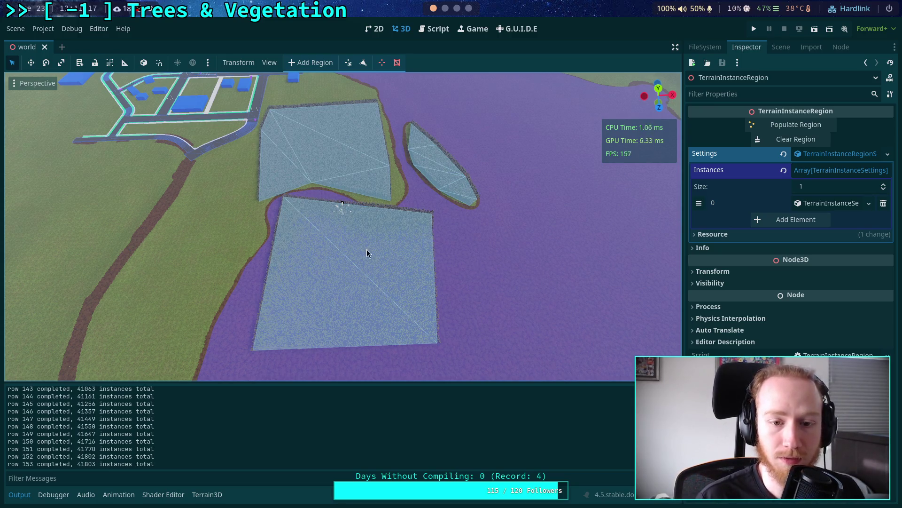
key(w)
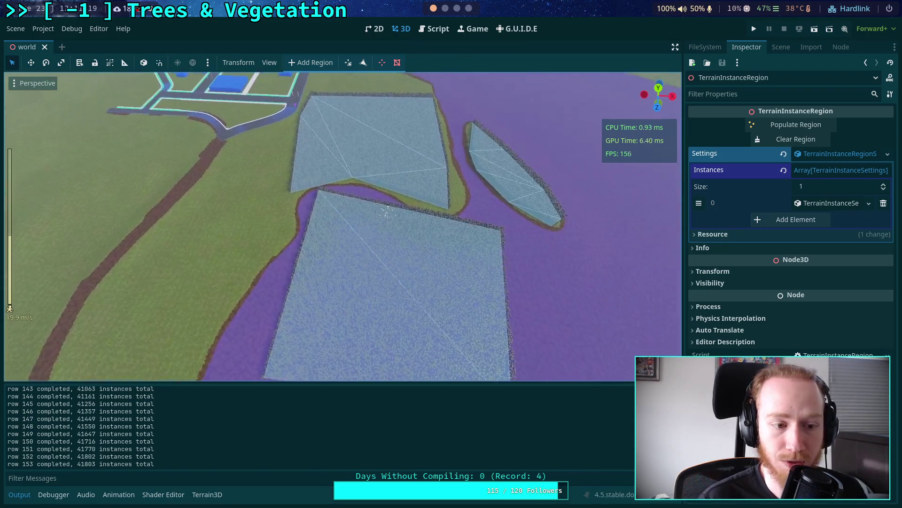
key(w)
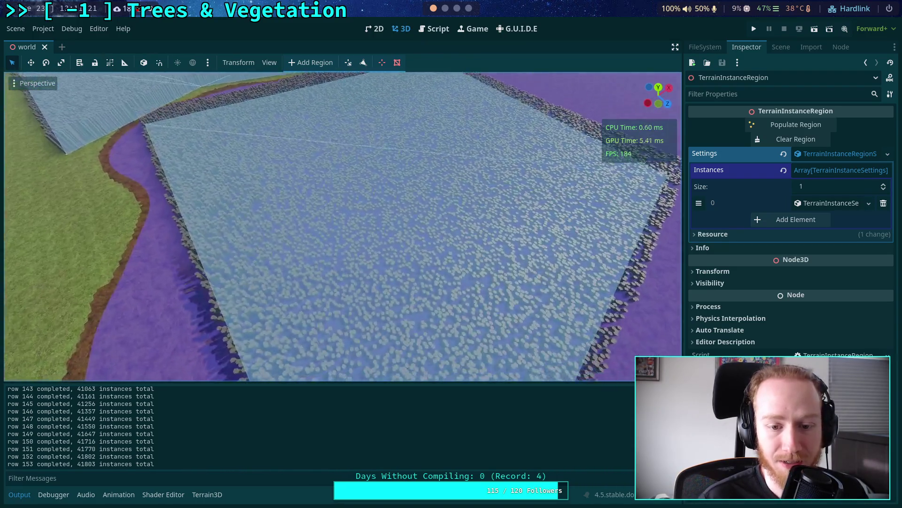
key(w)
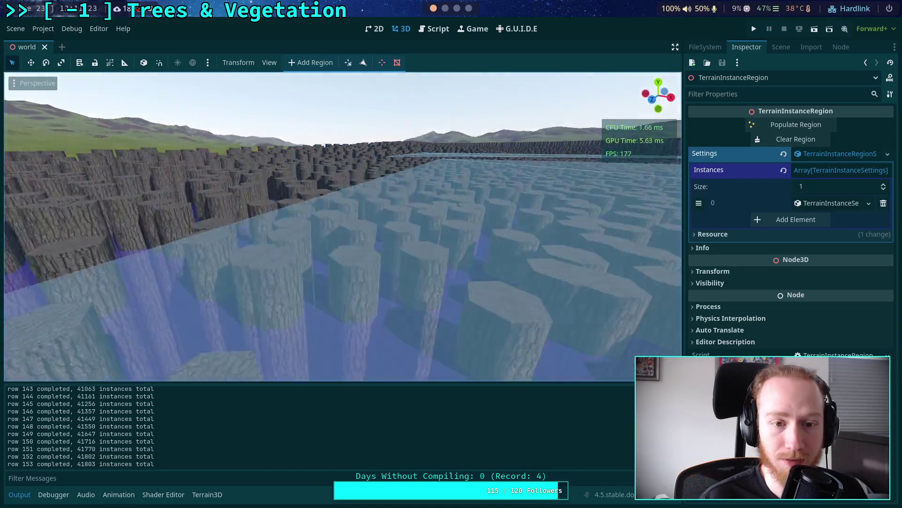
key(w)
key(s)
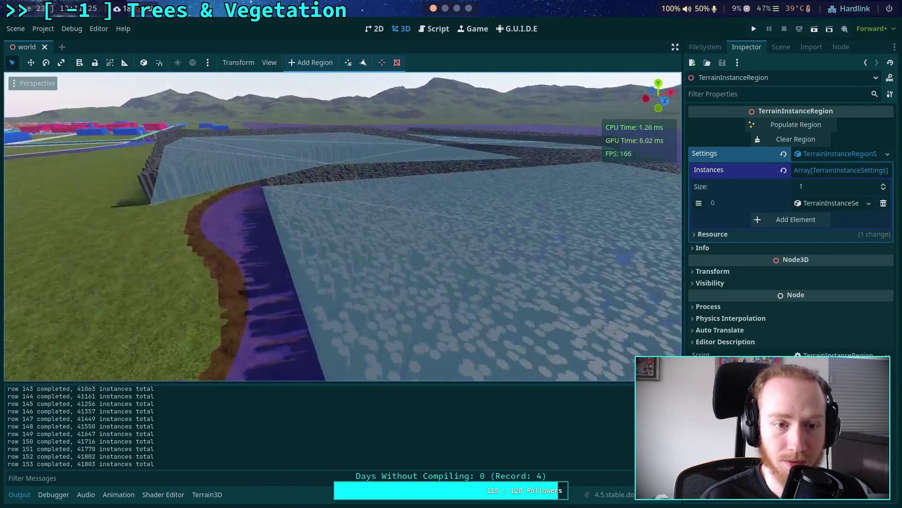
key(w)
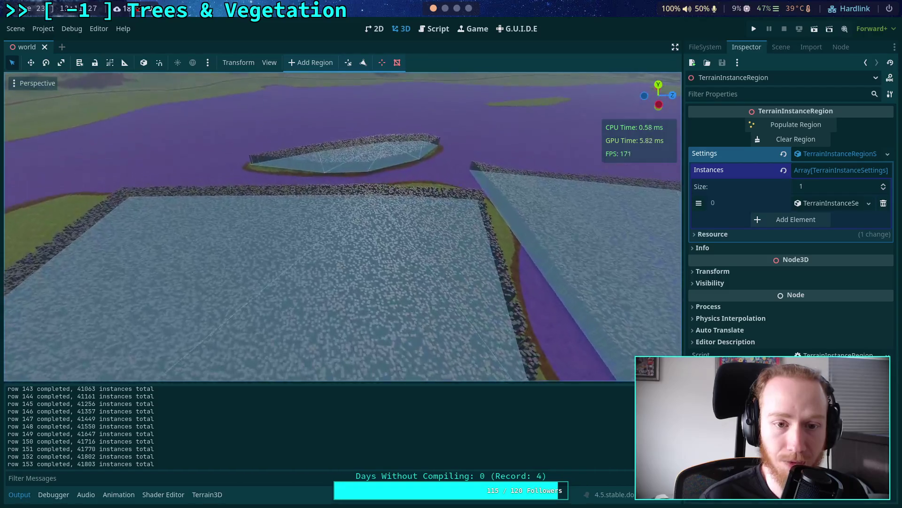
key(w)
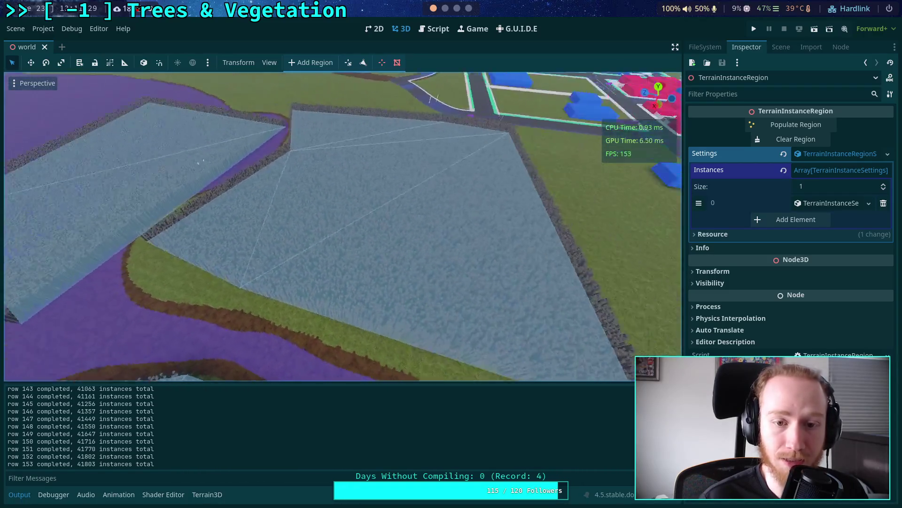
key(w)
scroll(343, 225, up, 2)
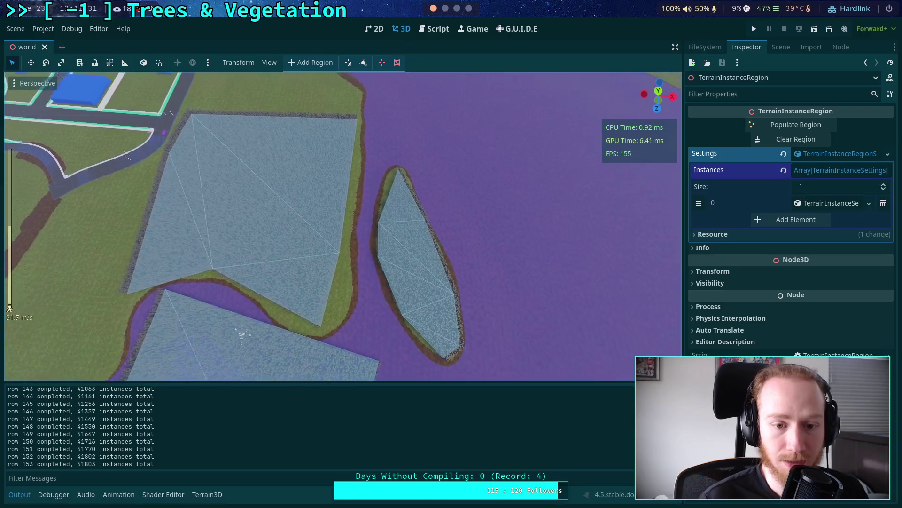
Pull the camera back over all regions, then return to TerrainInstanceRegion.gd and scroll through it
key(s)
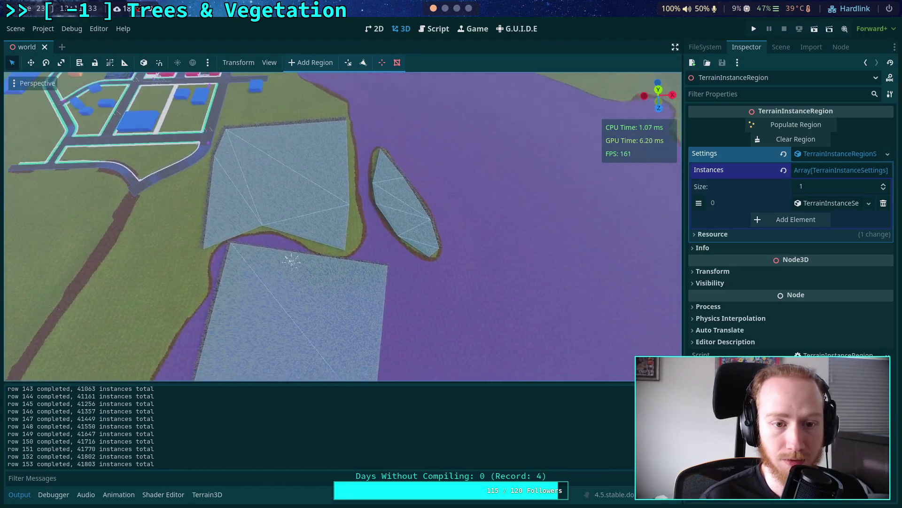
key(s)
click(426, 33)
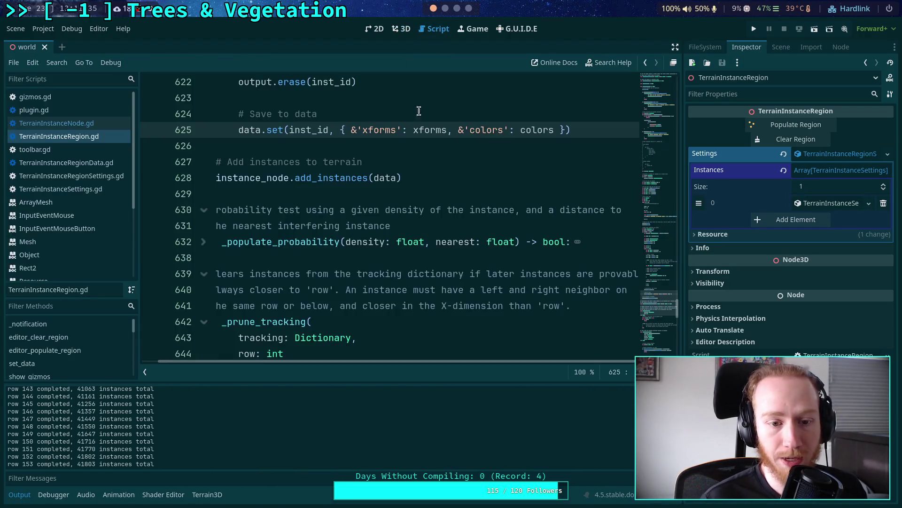
scroll(368, 247, up, 5)
scroll(369, 247, up, 10)
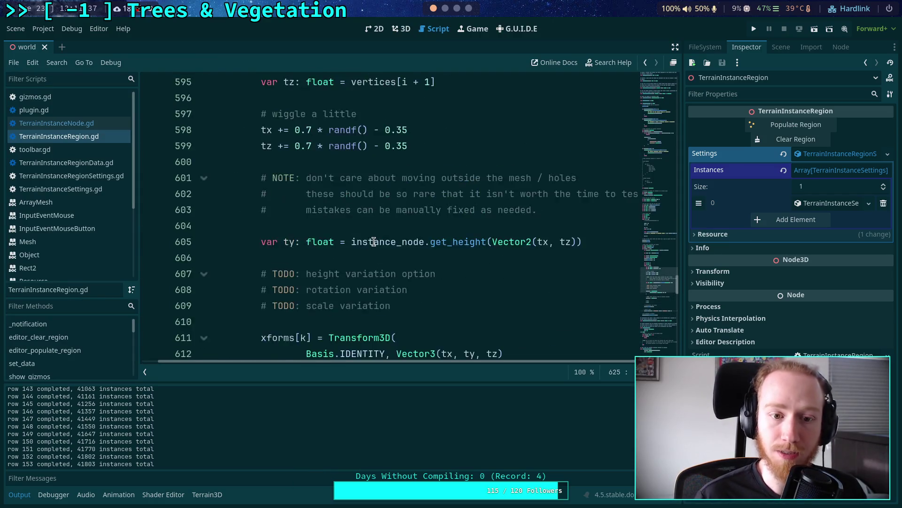
scroll(351, 235, down, 11)
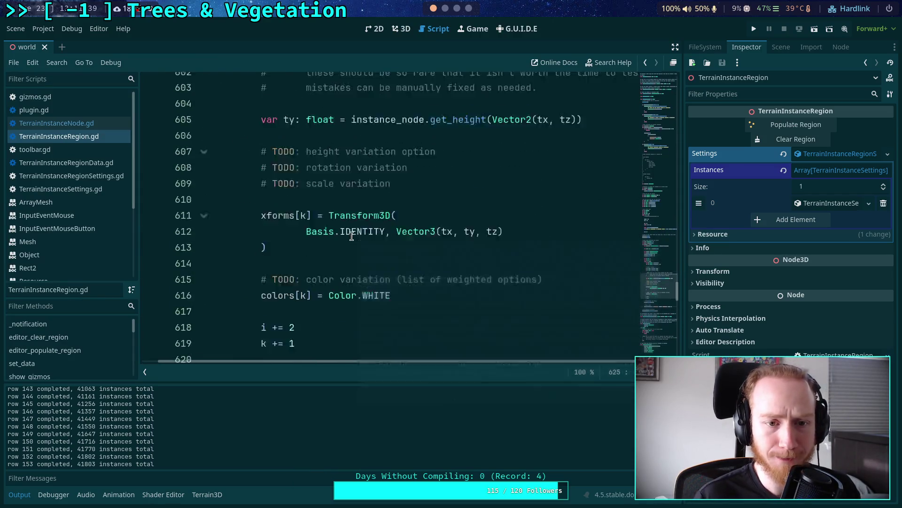
scroll(352, 235, down, 6)
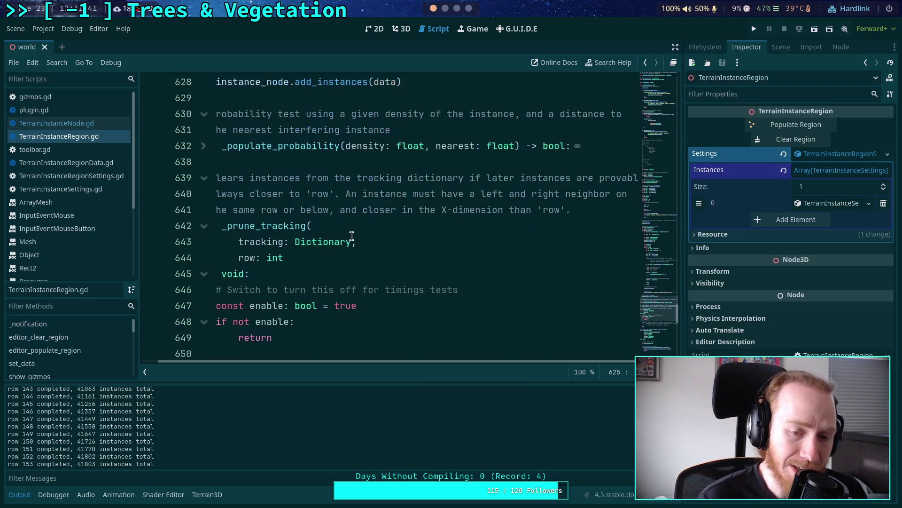
scroll(320, 219, down, 2)
scroll(322, 221, up, 10)
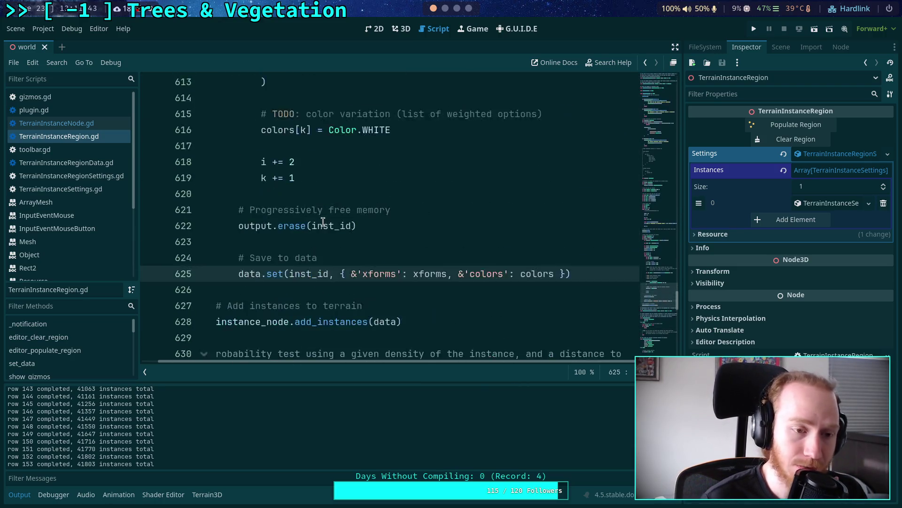
scroll(323, 221, up, 4)
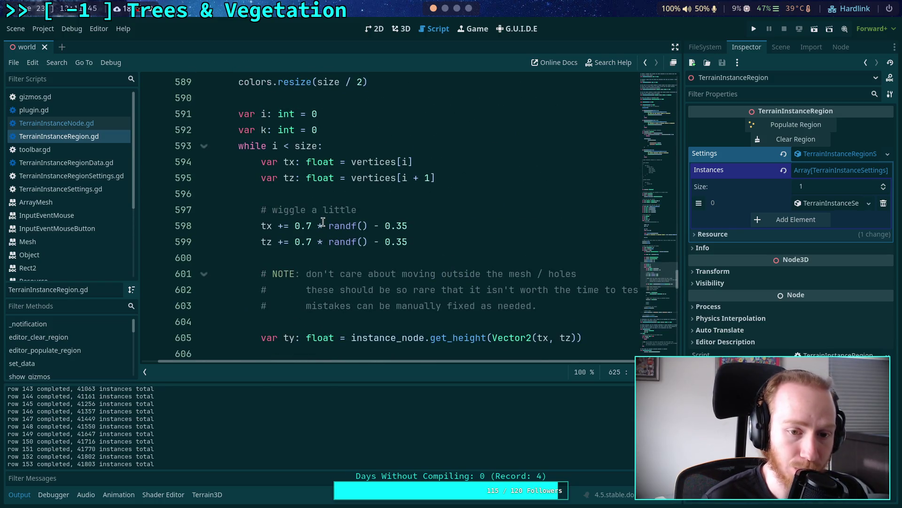
scroll(217, 431, up, 6)
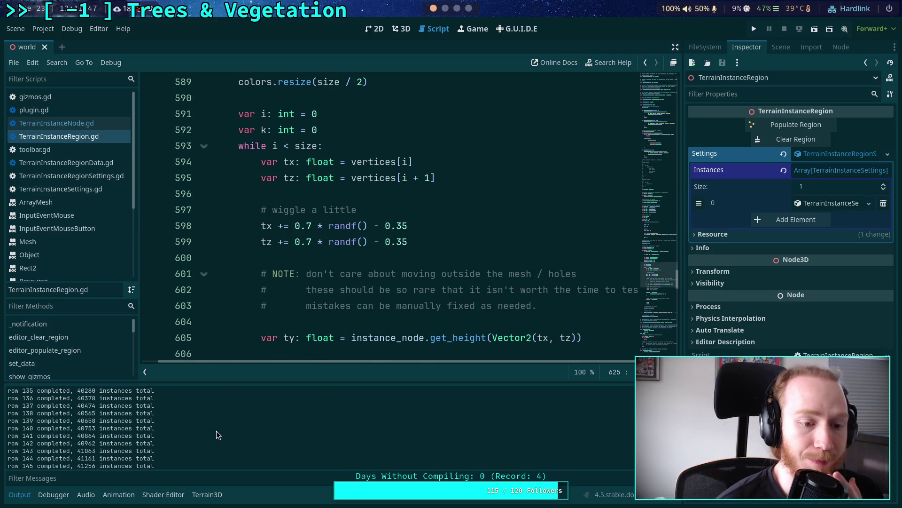
scroll(280, 421, up, 15)
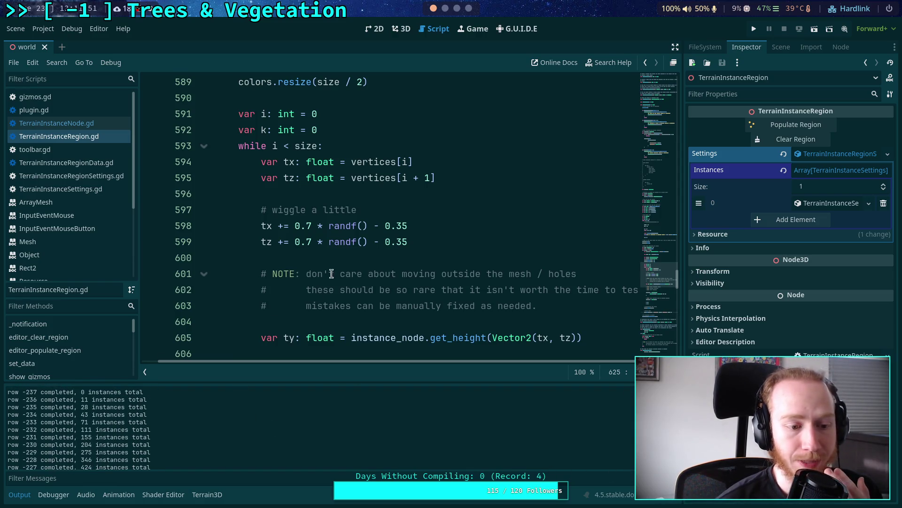
scroll(334, 268, up, 2)
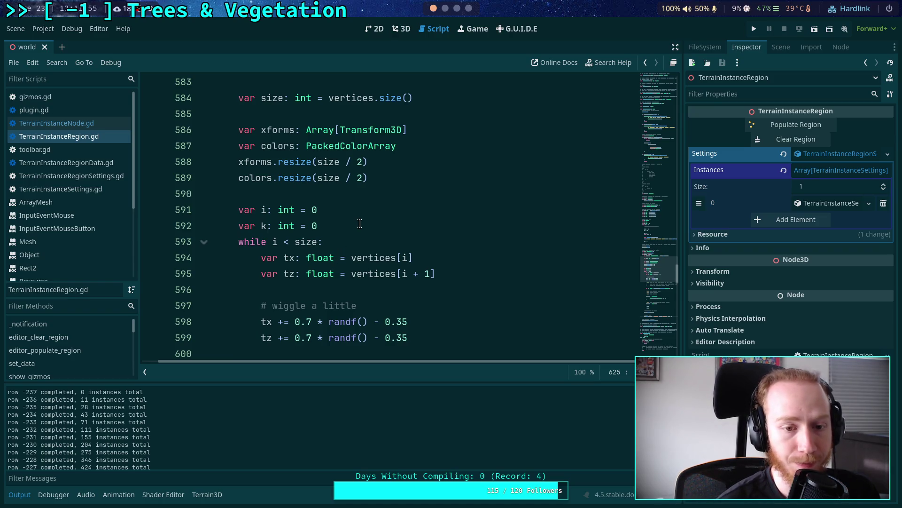
scroll(359, 224, down, 2)
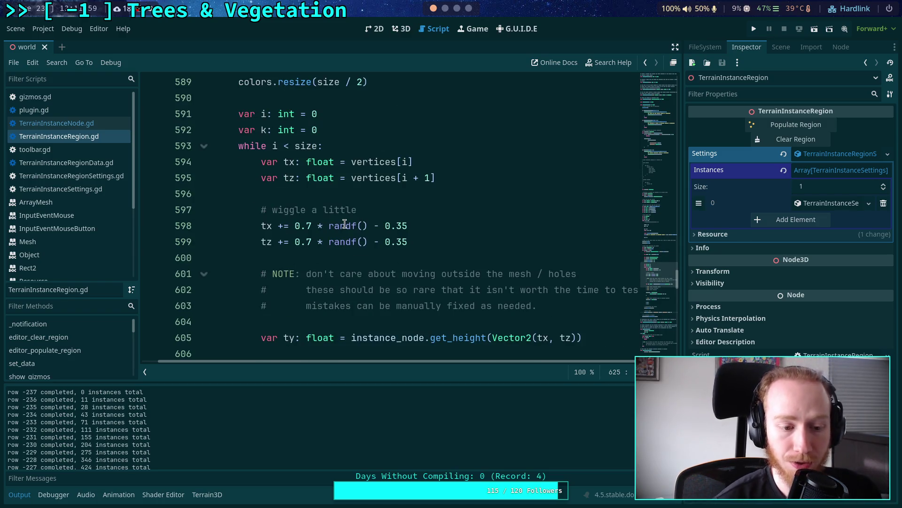
Review the script and Output log, then select the await process_frame and row-print lines 569–570
mouse_move(360, 225)
scroll(363, 213, up, 6)
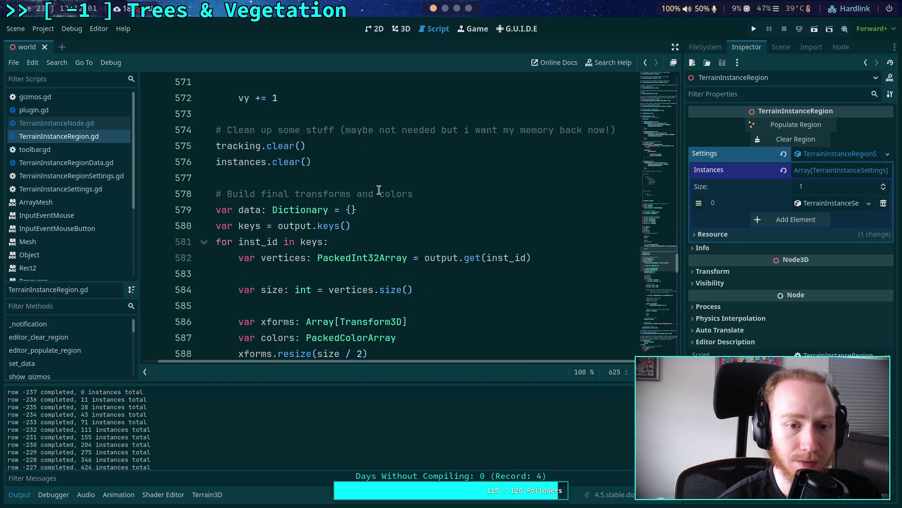
drag(335, 360, 272, 354)
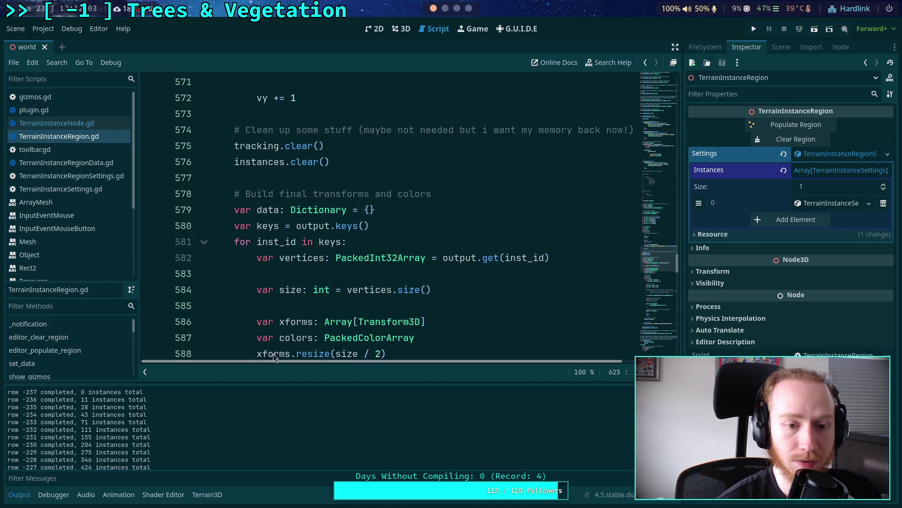
scroll(297, 247, up, 2)
scroll(297, 247, up, 7)
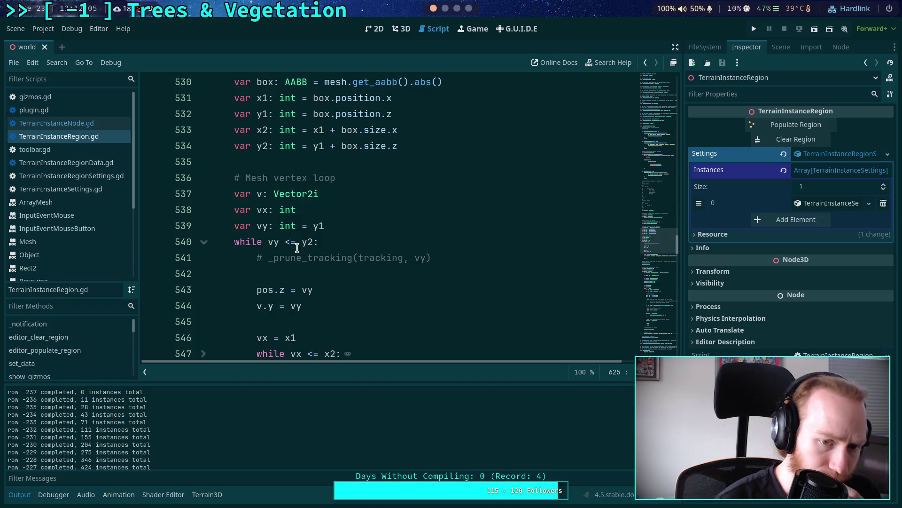
scroll(297, 247, up, 3)
scroll(297, 248, down, 7)
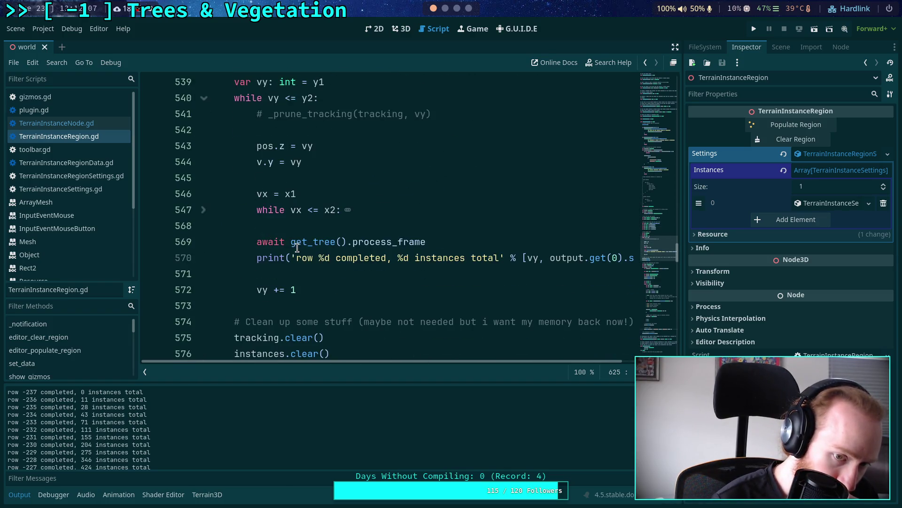
scroll(320, 210, down, 6)
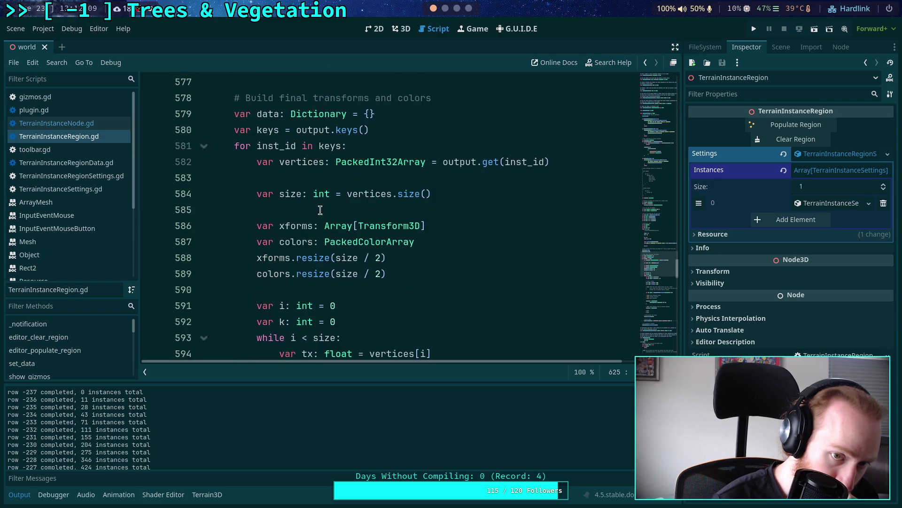
scroll(320, 210, up, 4)
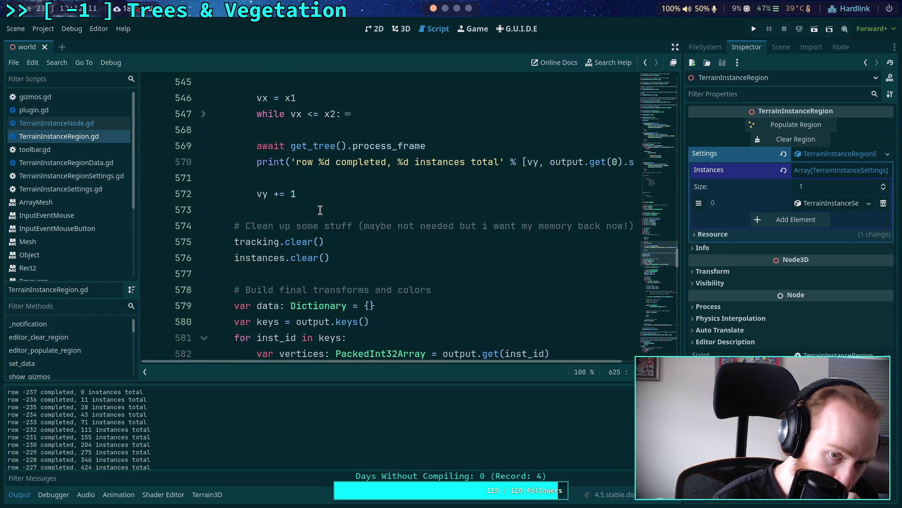
scroll(320, 210, up, 3)
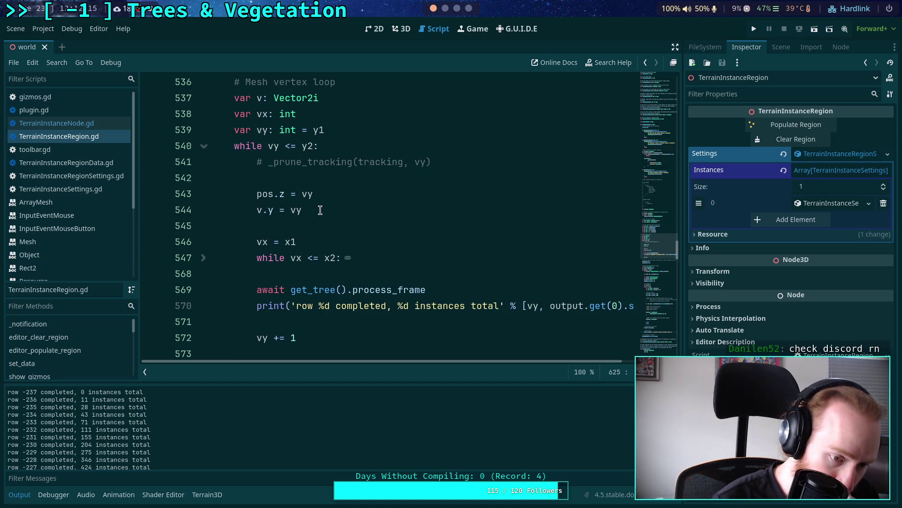
drag(251, 288, 302, 310)
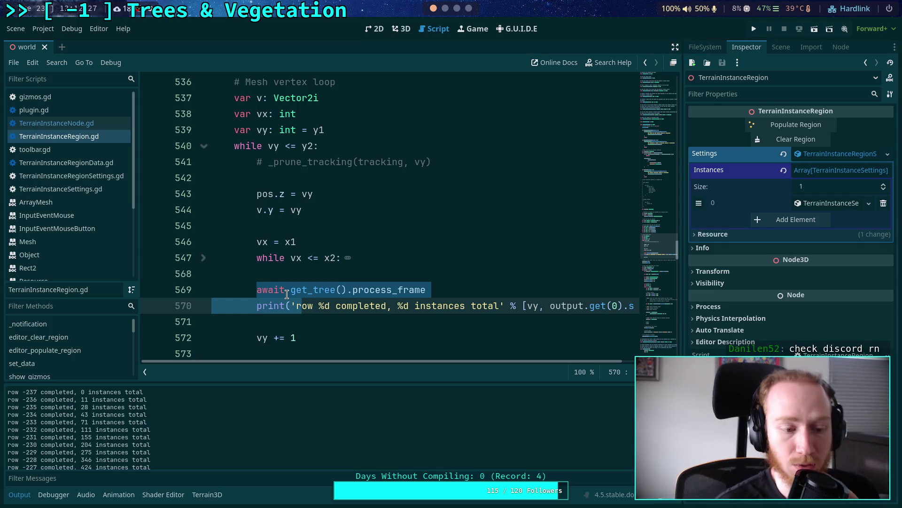
Review the final-transform code that resizes xforms and colors to half each instance's vertex count
scroll(347, 272, down, 1)
scroll(348, 272, down, 2)
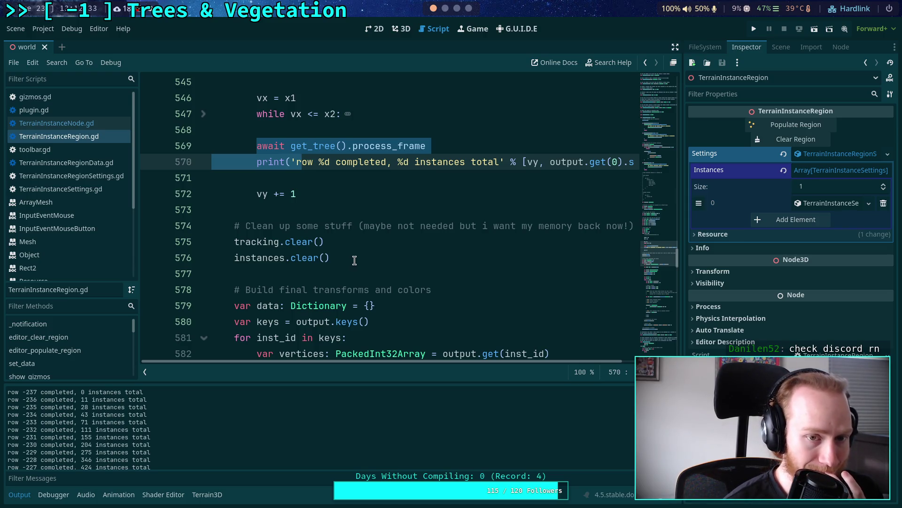
scroll(353, 260, up, 4)
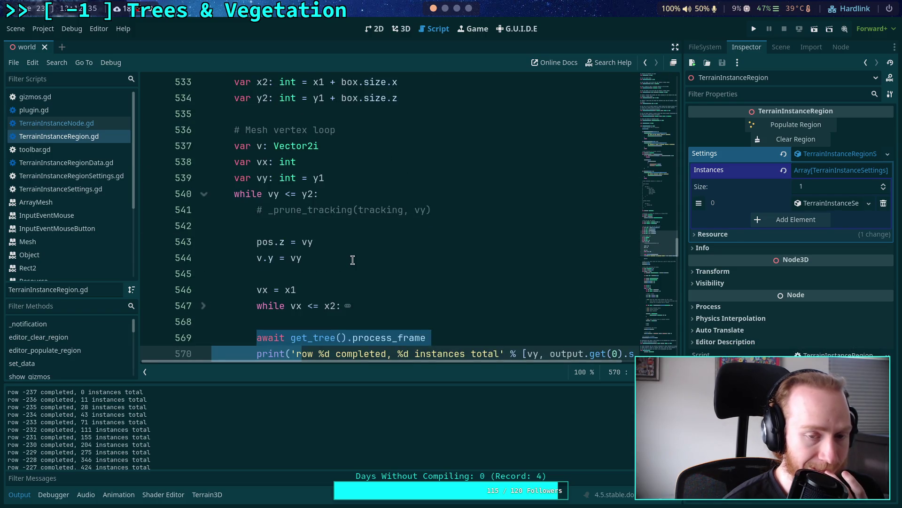
scroll(362, 256, down, 12)
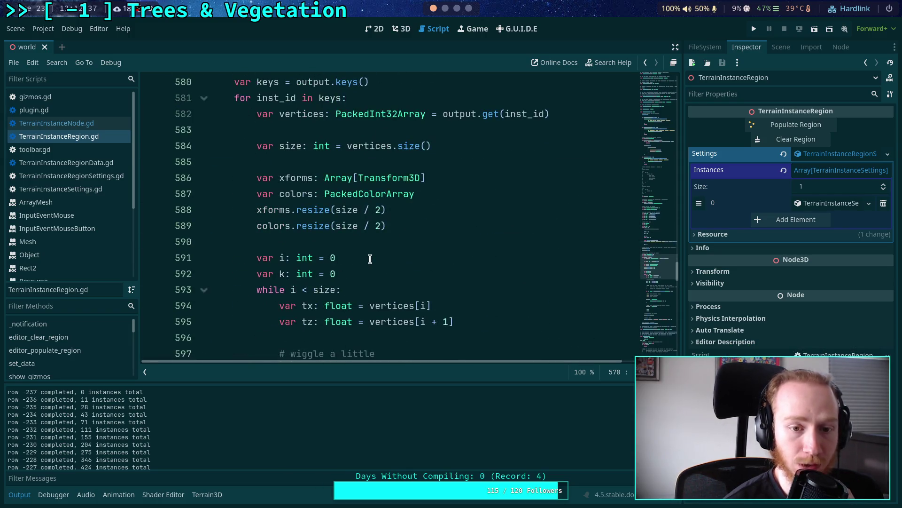
scroll(370, 255, down, 4)
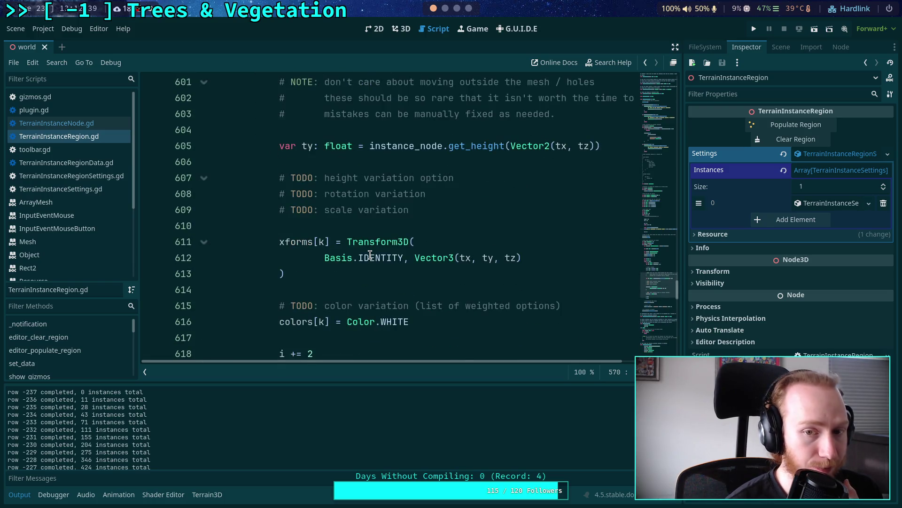
scroll(370, 255, up, 8)
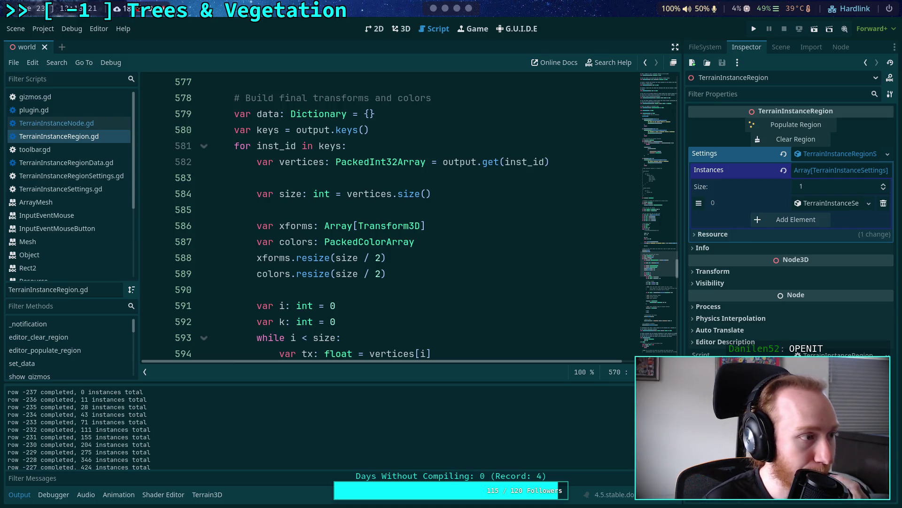
In Firefox, load the pasted Discord image link 3.png in a new tab
key(alt+Tab)
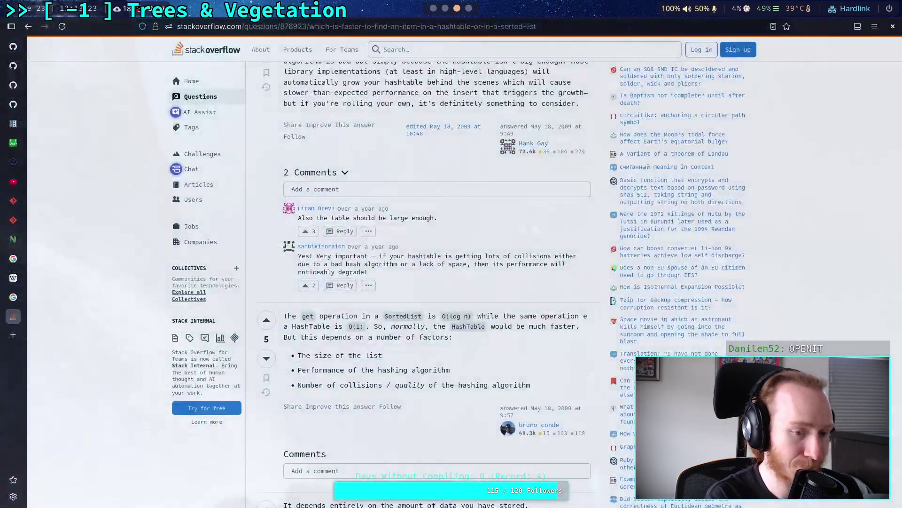
key(ctrl+t)
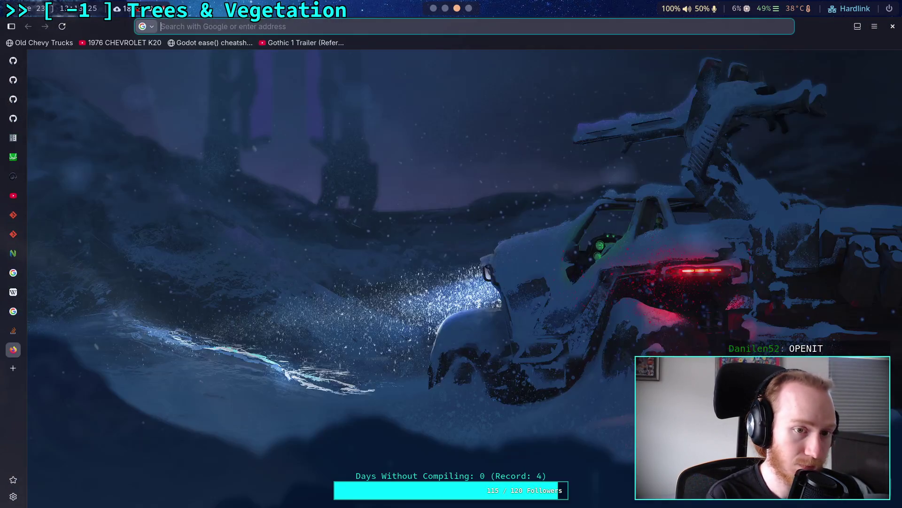
key(ctrl+v)
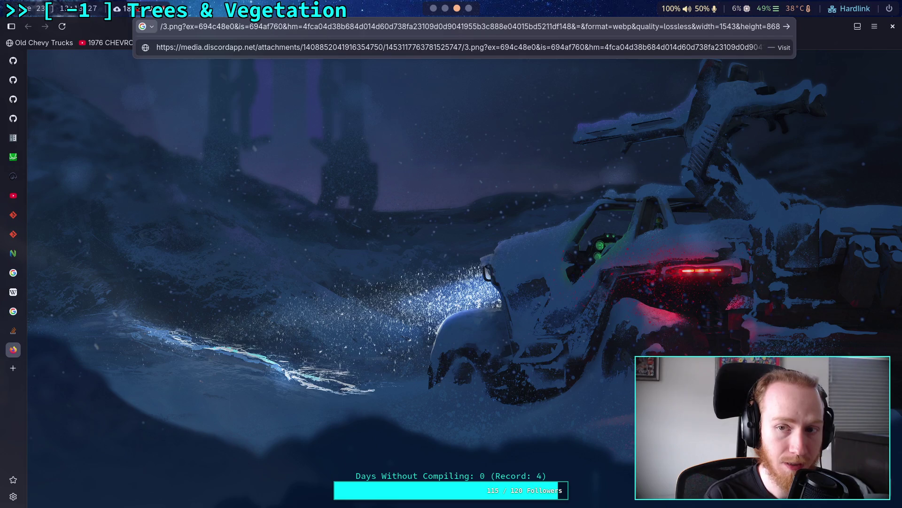
key(Return)
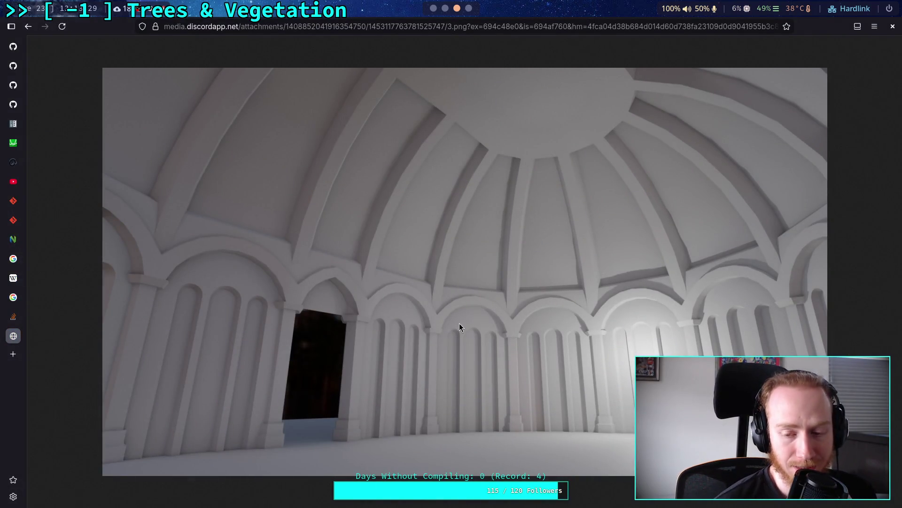
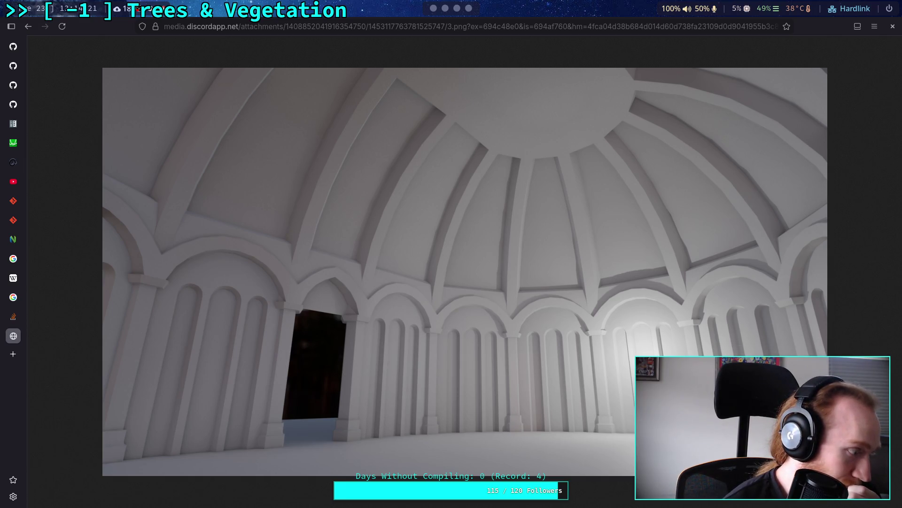
Close the 3.png image tab in the Firefox sidebar and return to the Godot editor
click(5, 330)
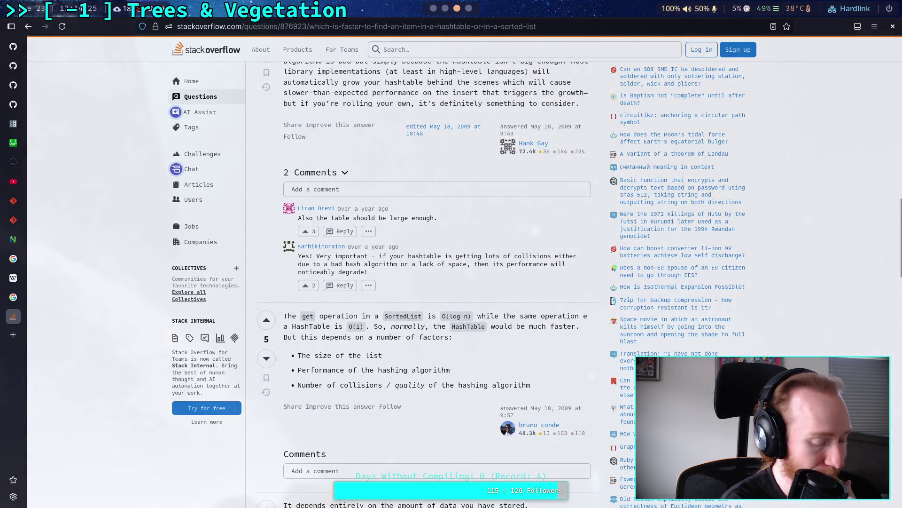
key(alt+Tab)
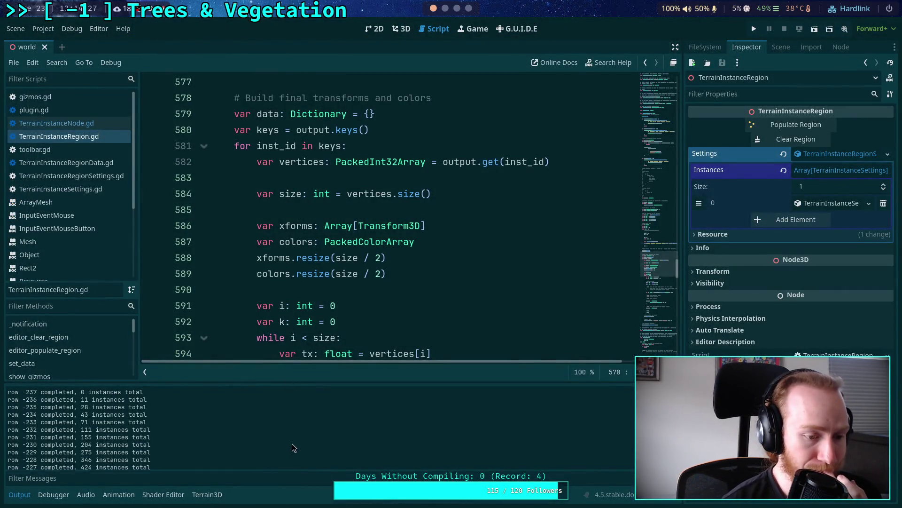
Add an indented blank line after the await process_frame call on line 569 in the row loop
scroll(329, 291, down, 6)
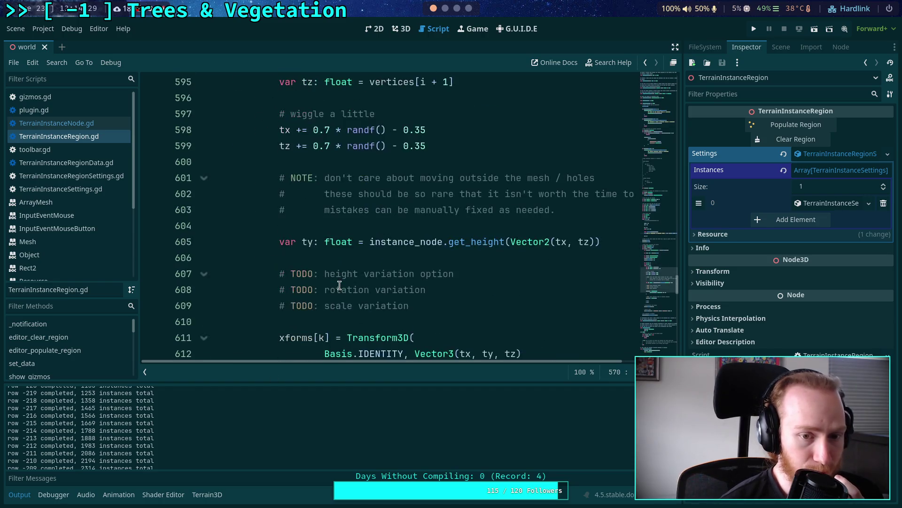
scroll(343, 284, down, 7)
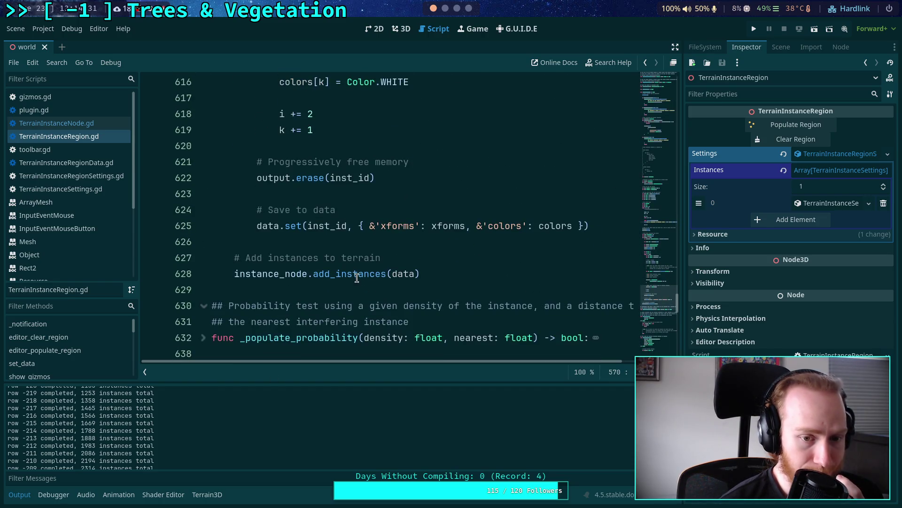
scroll(370, 275, down, 3)
scroll(374, 270, down, 5)
scroll(376, 268, up, 8)
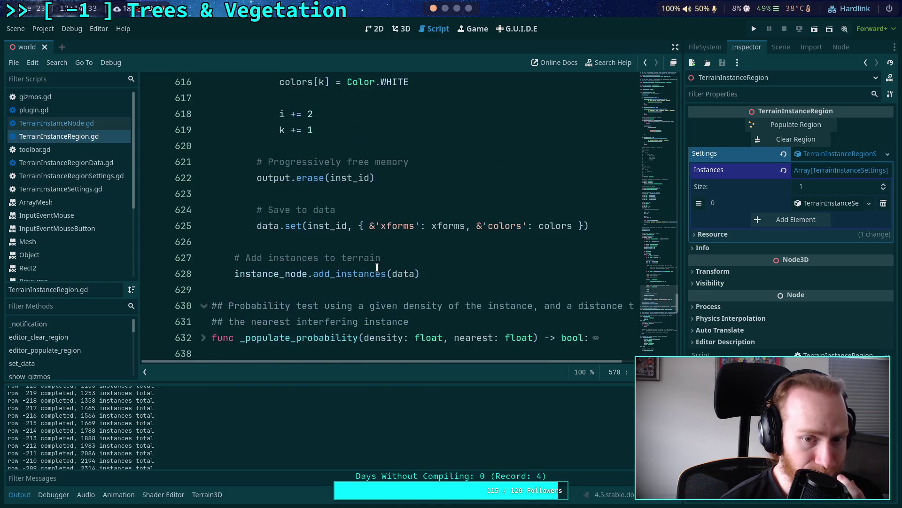
scroll(377, 267, up, 14)
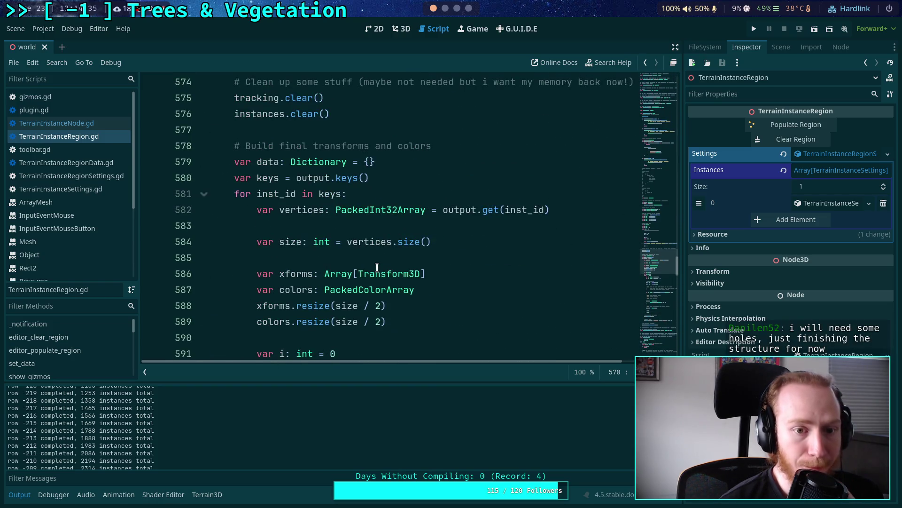
scroll(377, 267, up, 7)
click(322, 306)
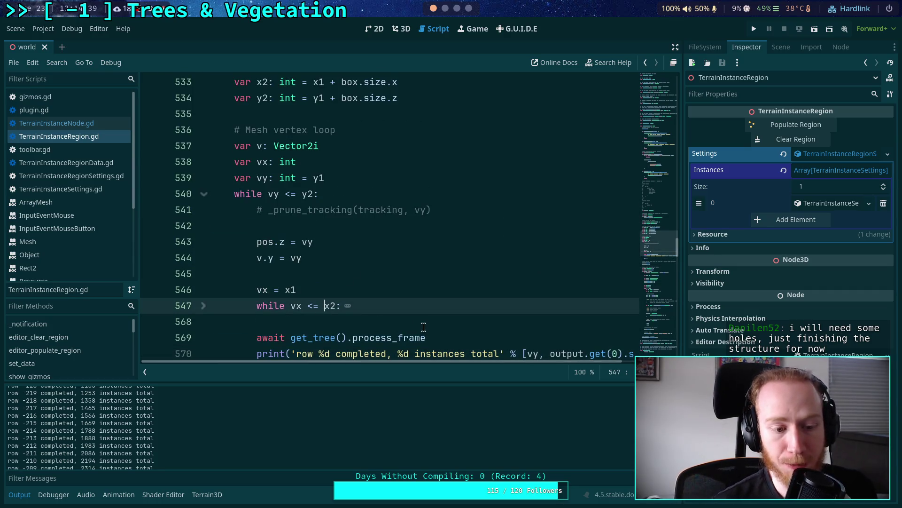
scroll(404, 308, down, 1)
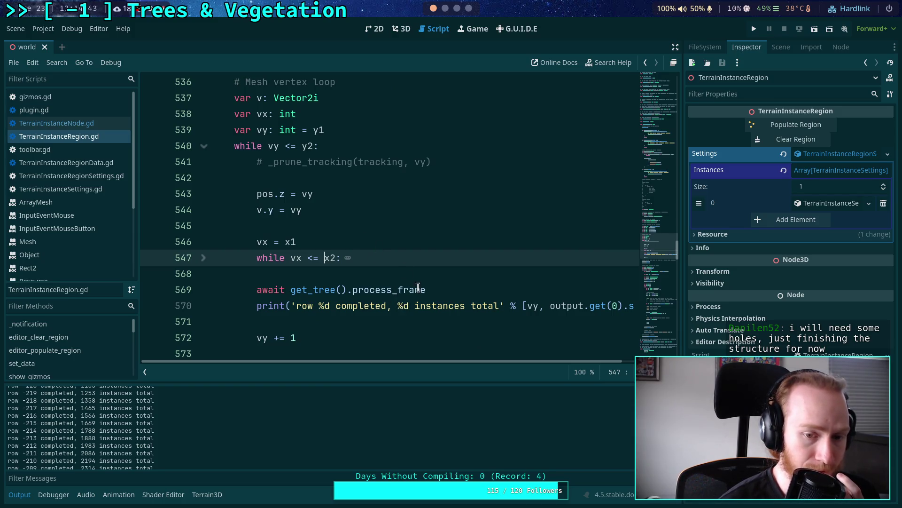
click(447, 290)
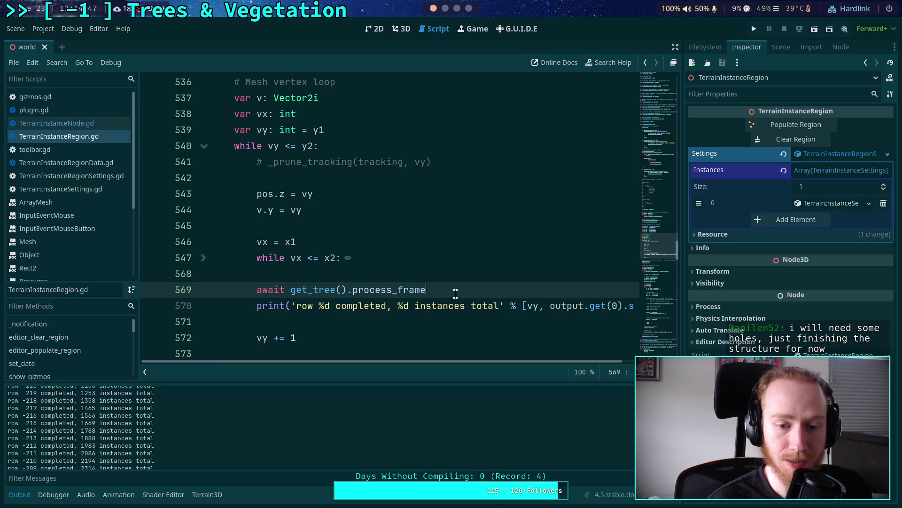
key(Return)
key(Tab)
key(Tab)
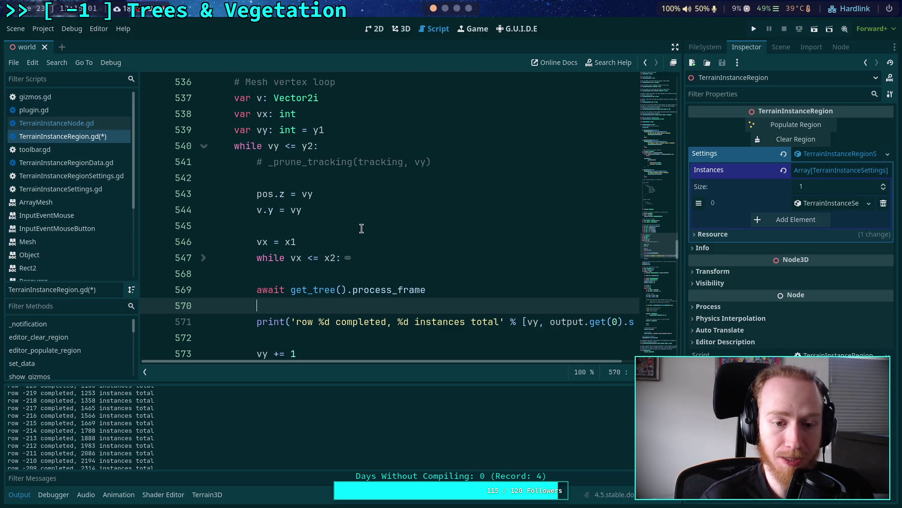
Add 'if (y2 - v2) % 10 == 0:' above the row progress print and indent the print under it
key(Return)
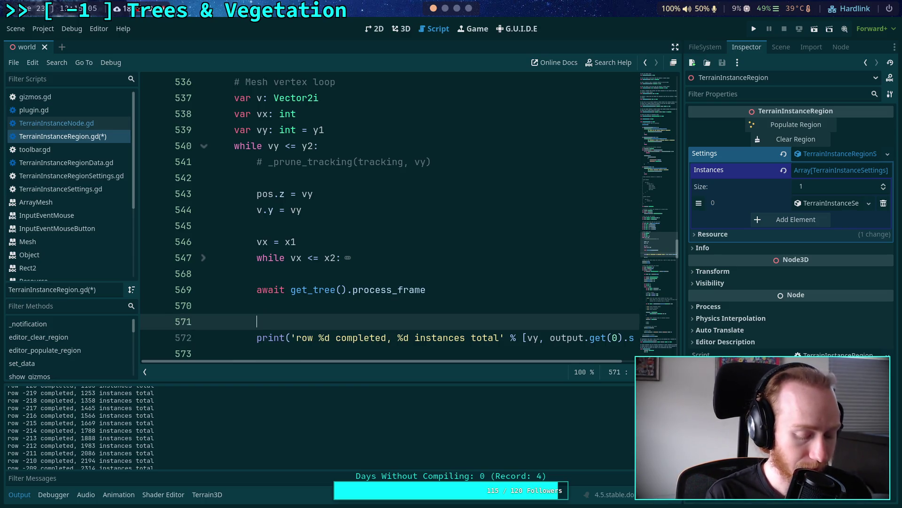
text(if)
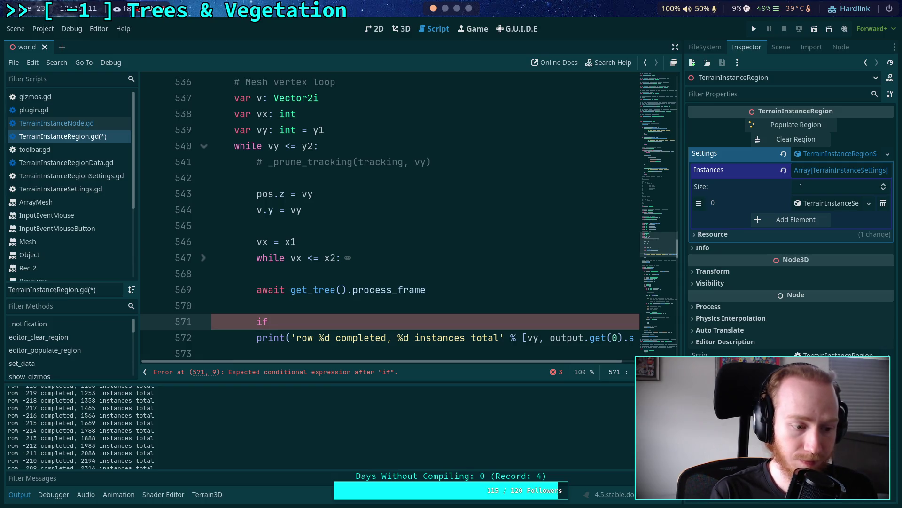
text( (vy)
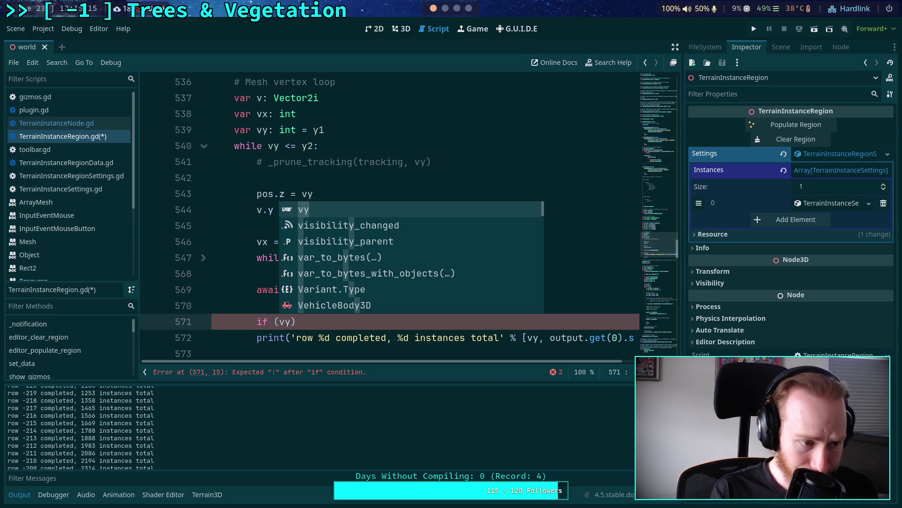
key(BackSpace)
key(BackSpace)
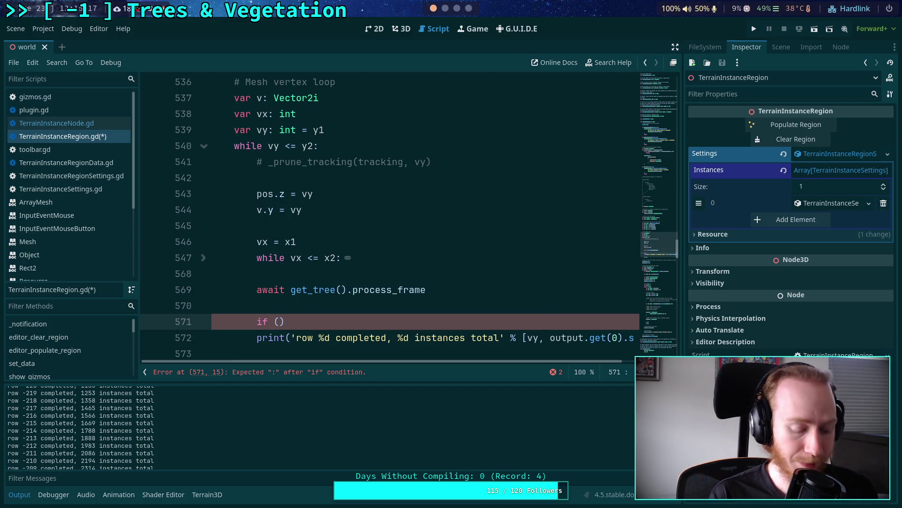
text(y2)
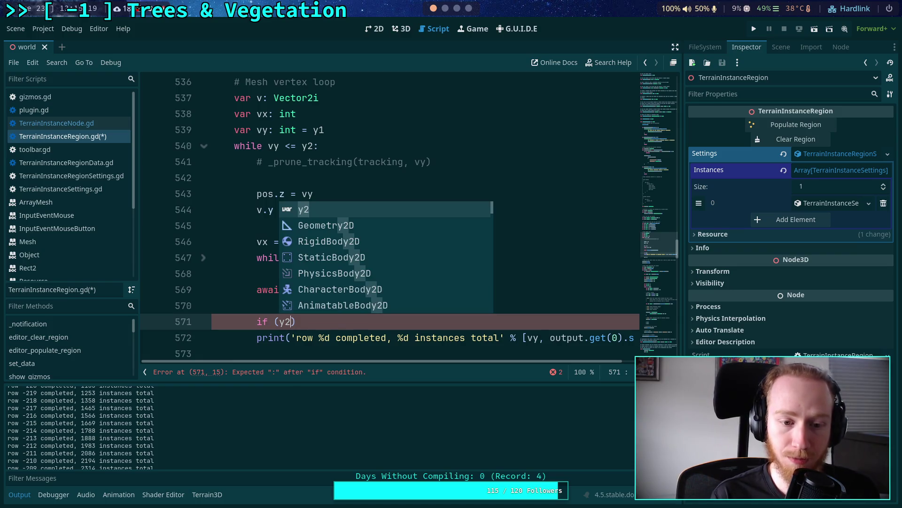
text( - v)
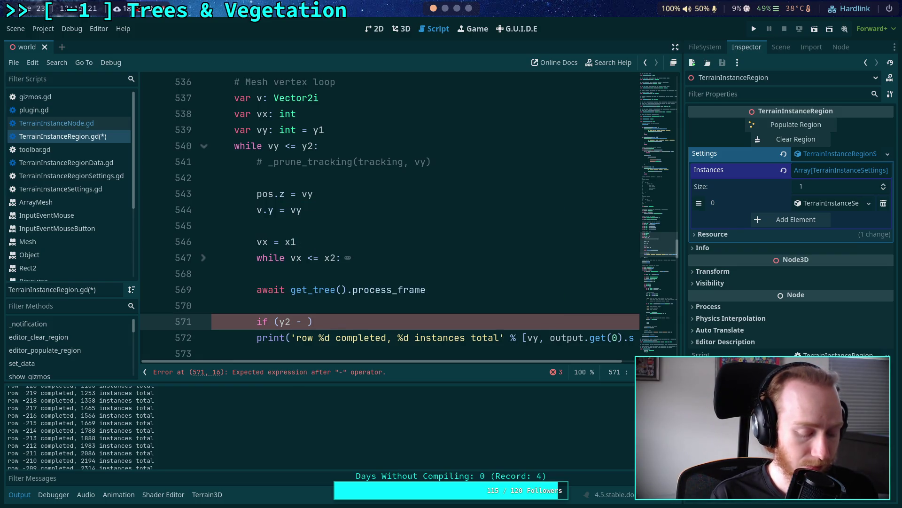
text(2)
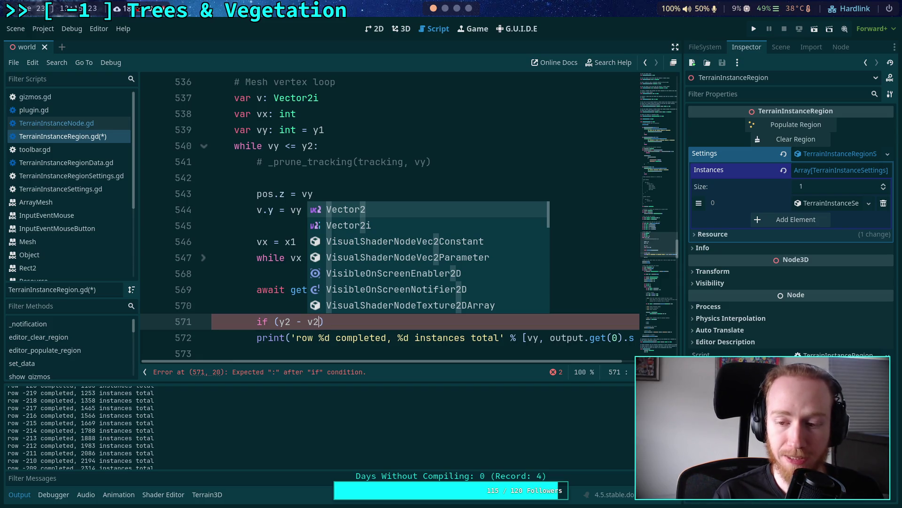
key(Right)
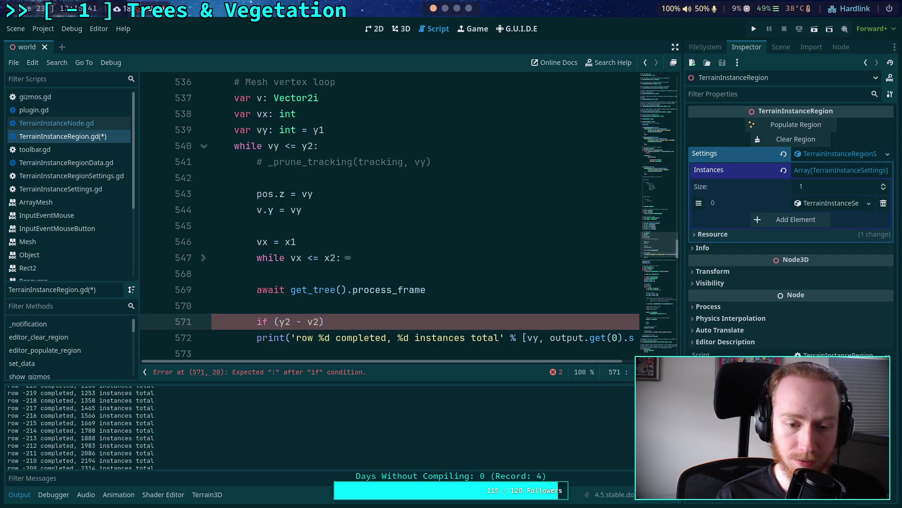
text(% 10 )
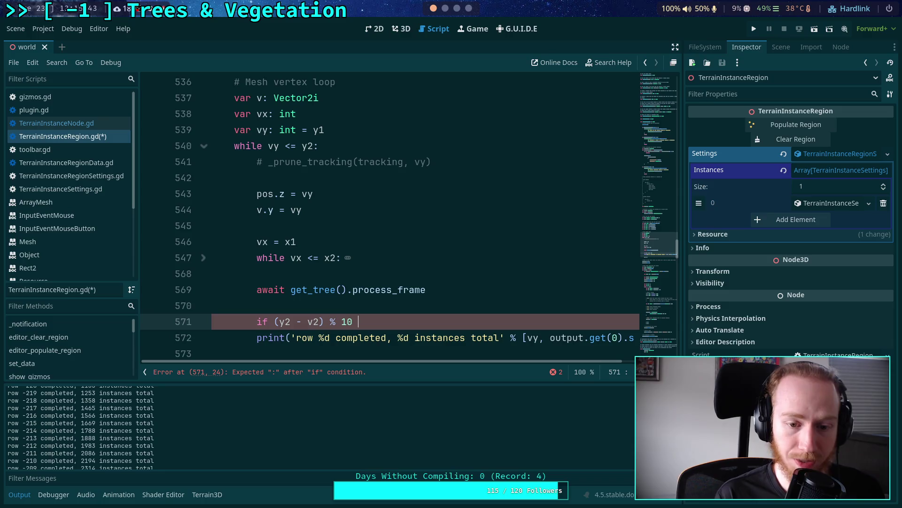
text(== 0:)
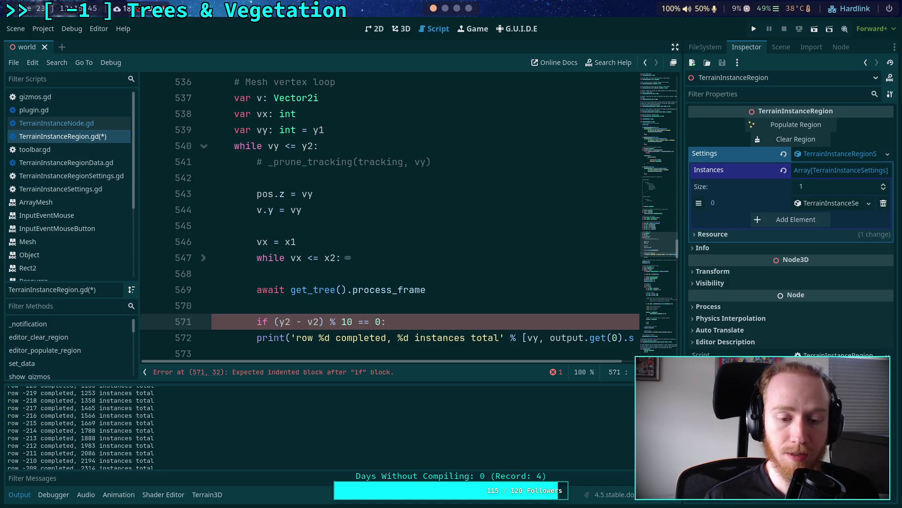
scroll(332, 230, down, 1)
click(254, 290)
key(Tab)
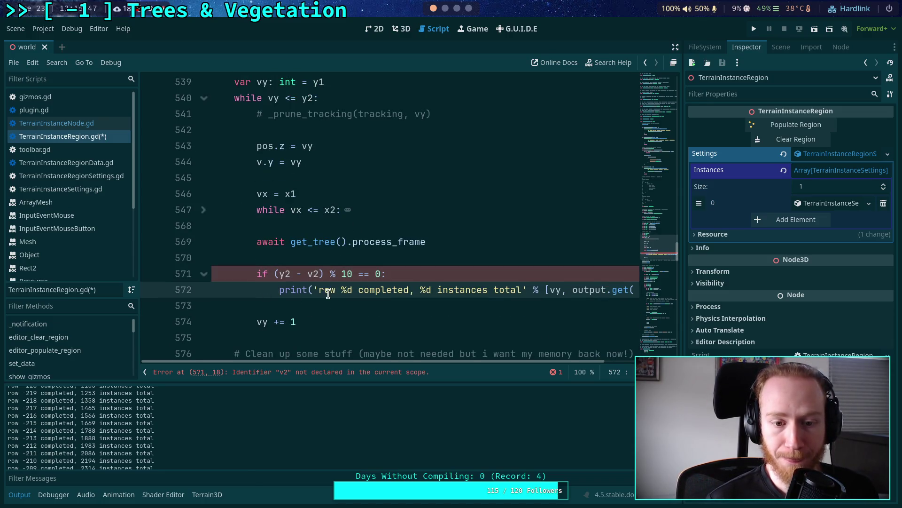
Drop 'row ' from the print message and change %d to %f so it reads '%f completed'
drag(318, 291, 340, 291)
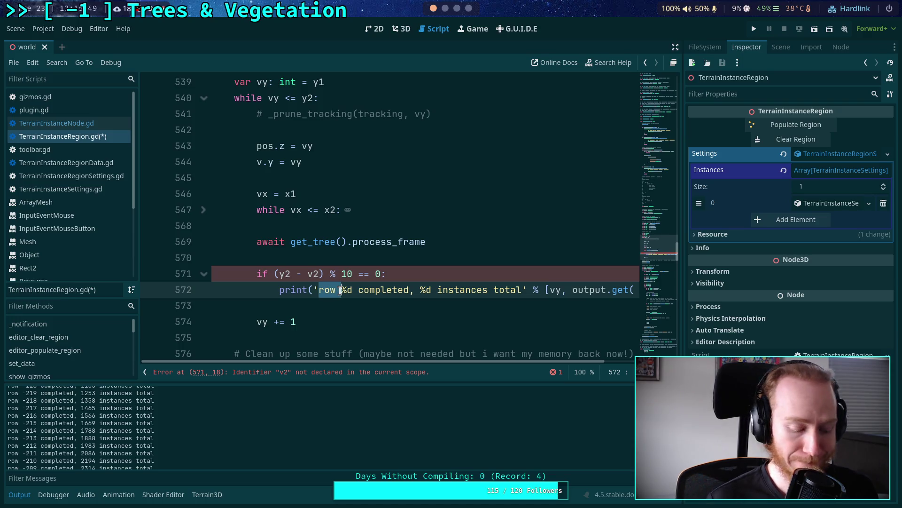
key(BackSpace)
key(BackSpace)
text(f)
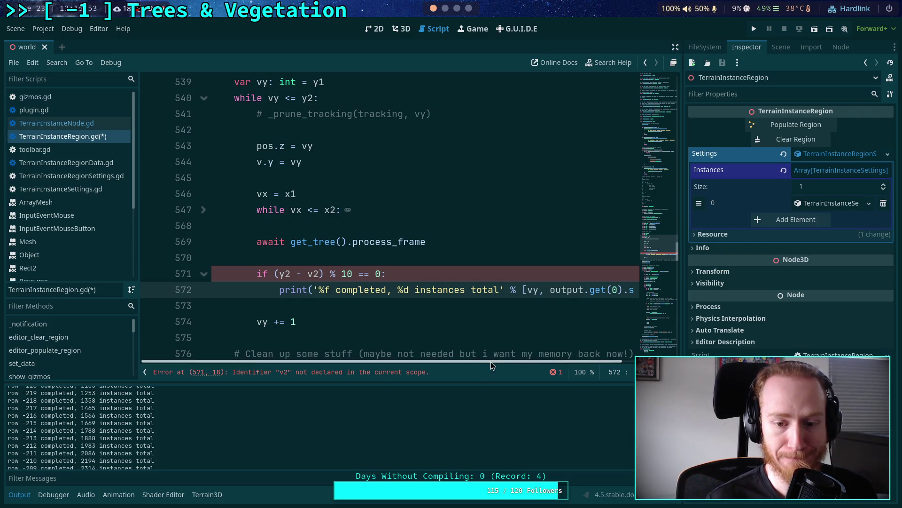
drag(491, 362, 563, 357)
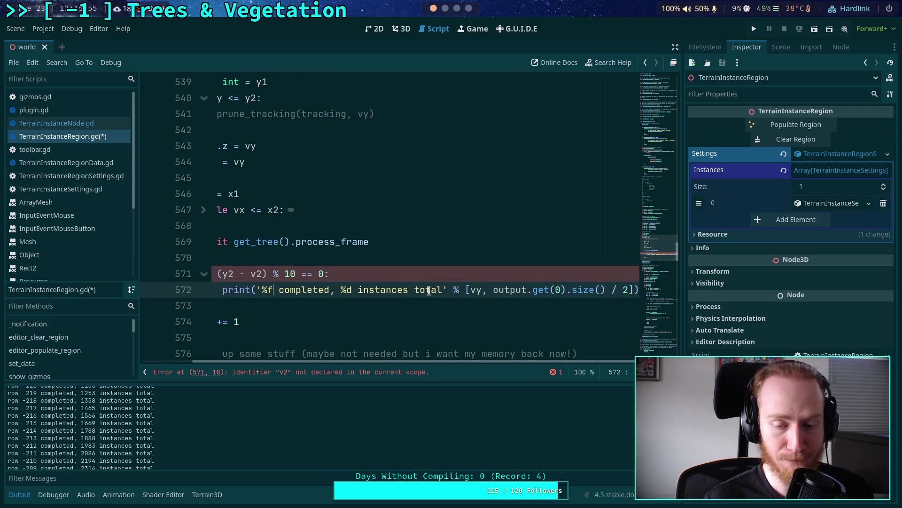
double_click(479, 291)
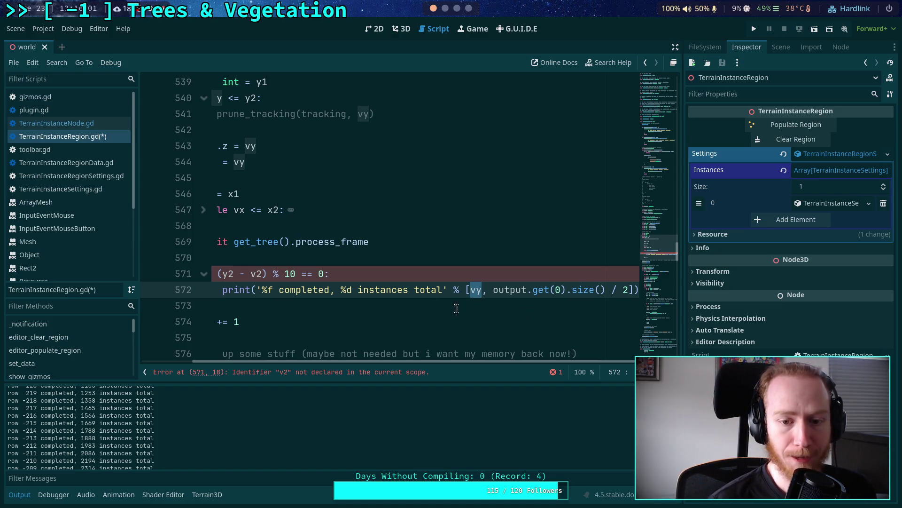
click(418, 275)
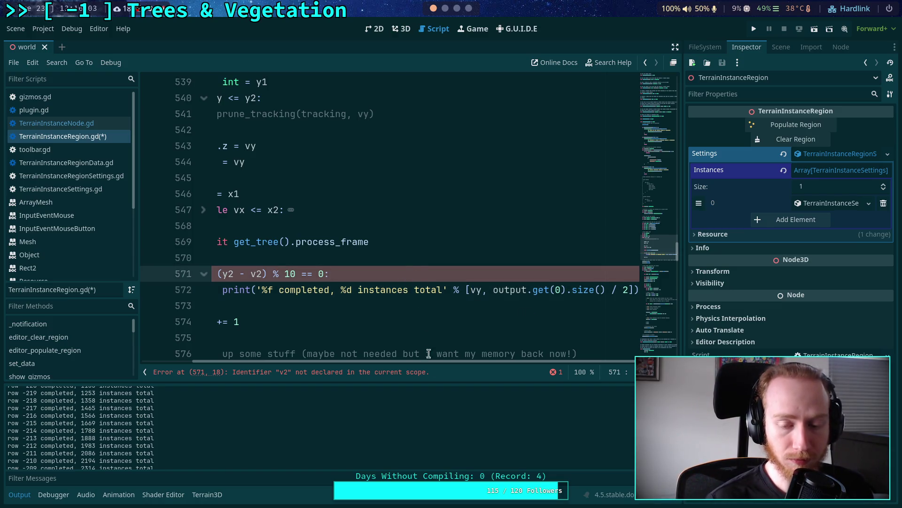
drag(443, 360, 391, 360)
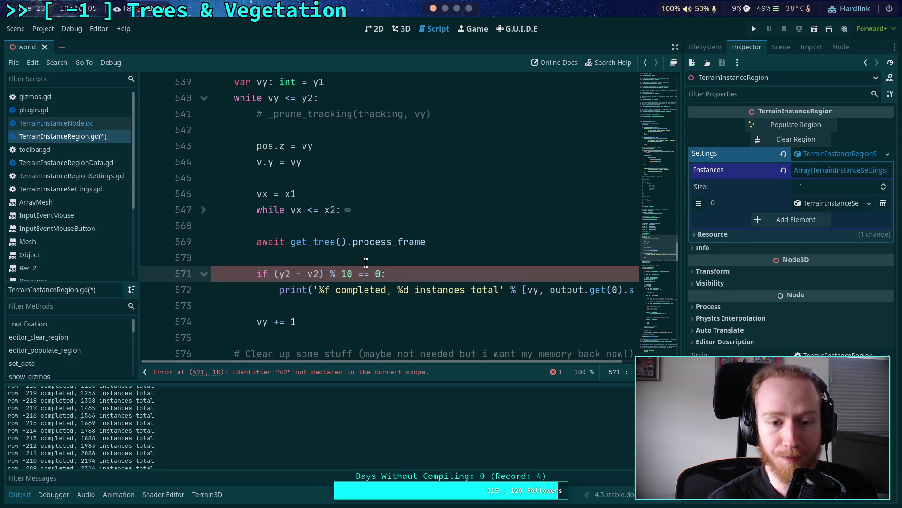
key(Return)
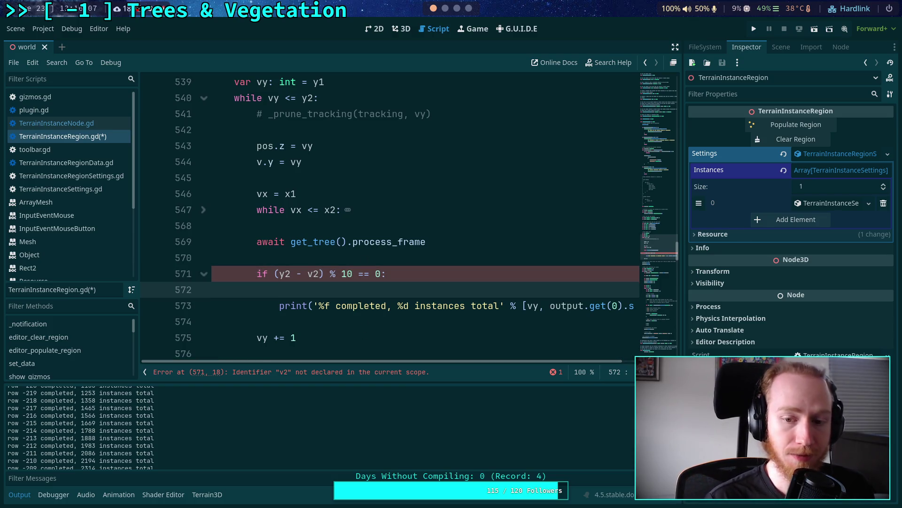
Add 'var total: int = 0' and a 'for inst_id in output:' loop inside the every-10-rows block
text(for)
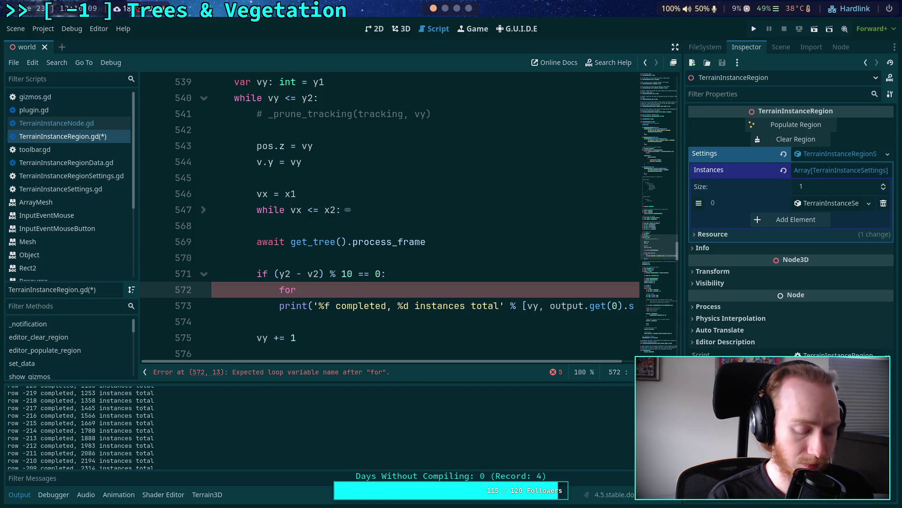
text( inst_)
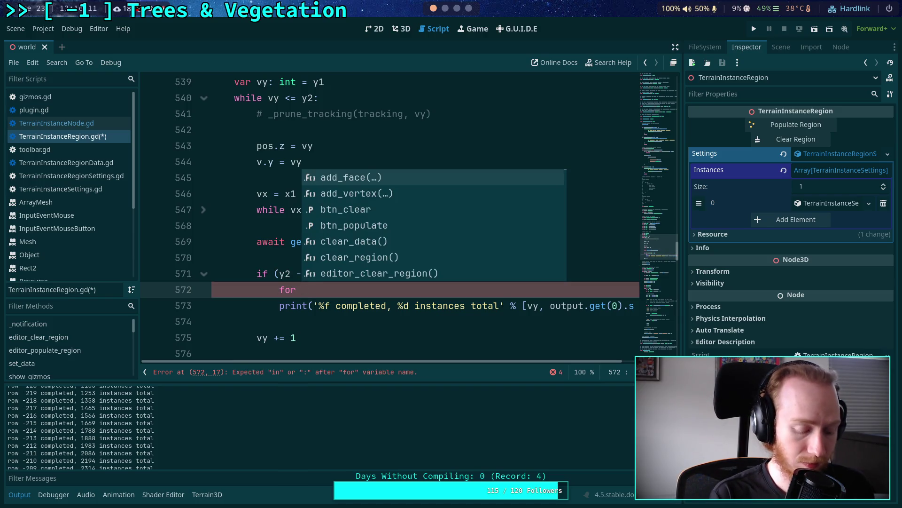
text(id i)
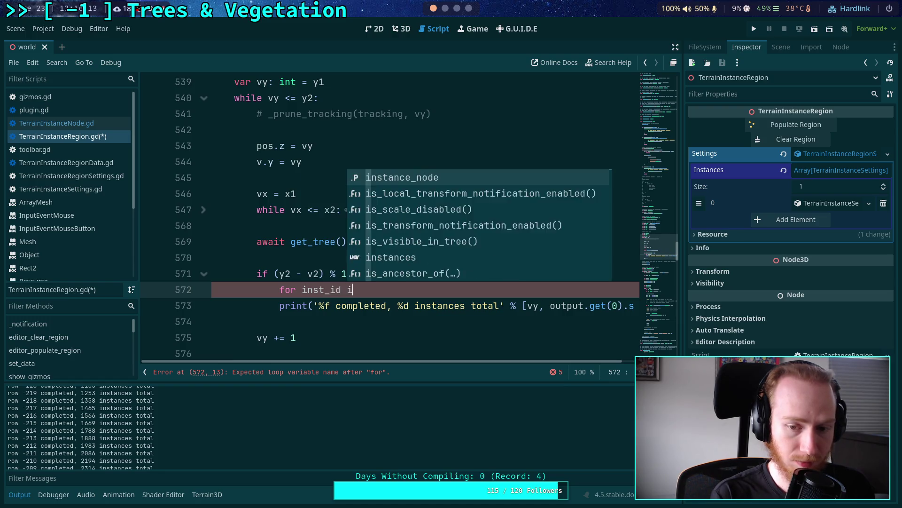
text(n output:)
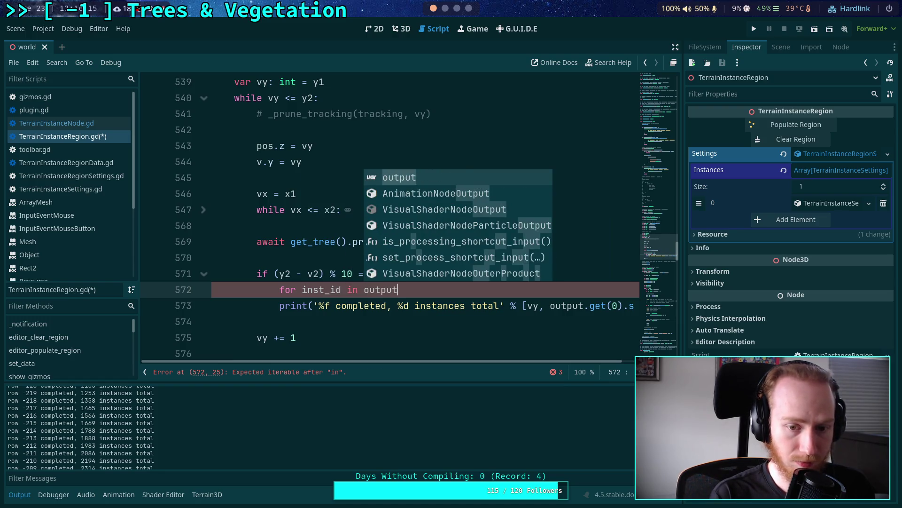
key(Return)
click(464, 274)
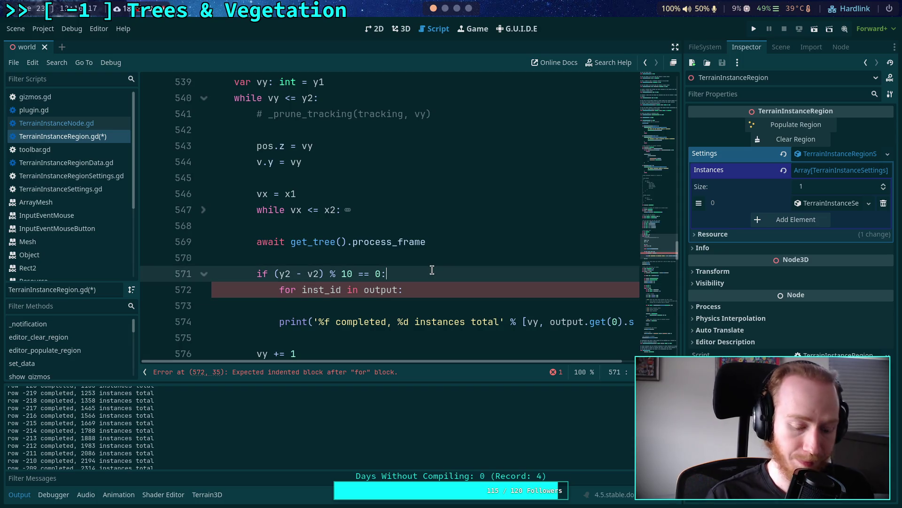
key(Return)
text(var total: int = 0)
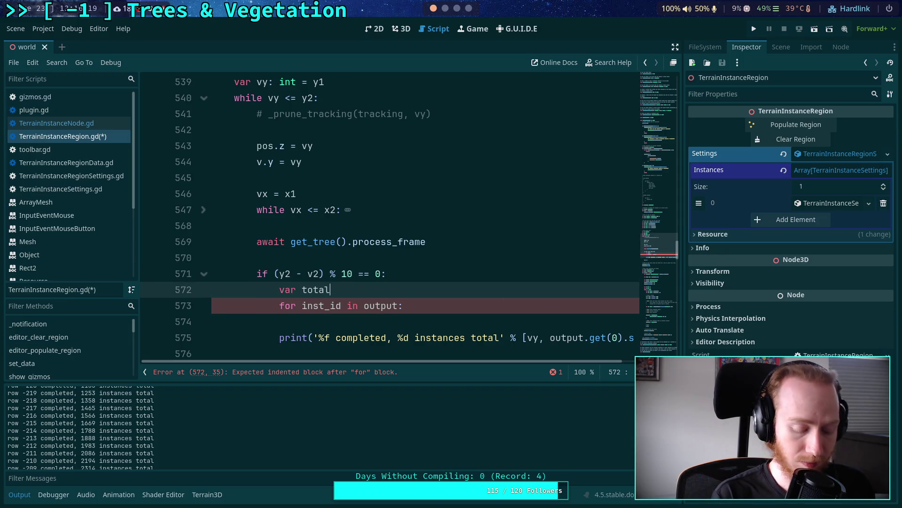
Move the size expression from the print into the loop as 'total += output.get(inst_id).size() / 2'
scroll(410, 267, down, 1)
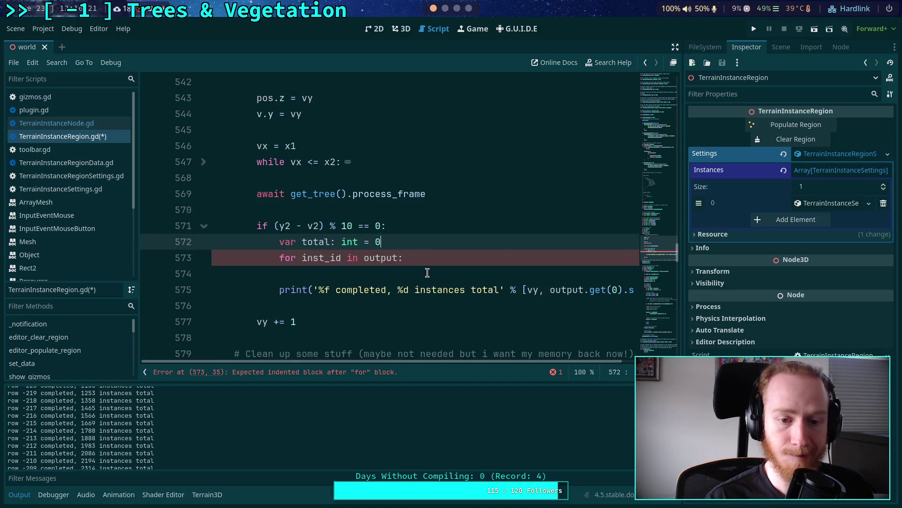
click(426, 272)
text(total )
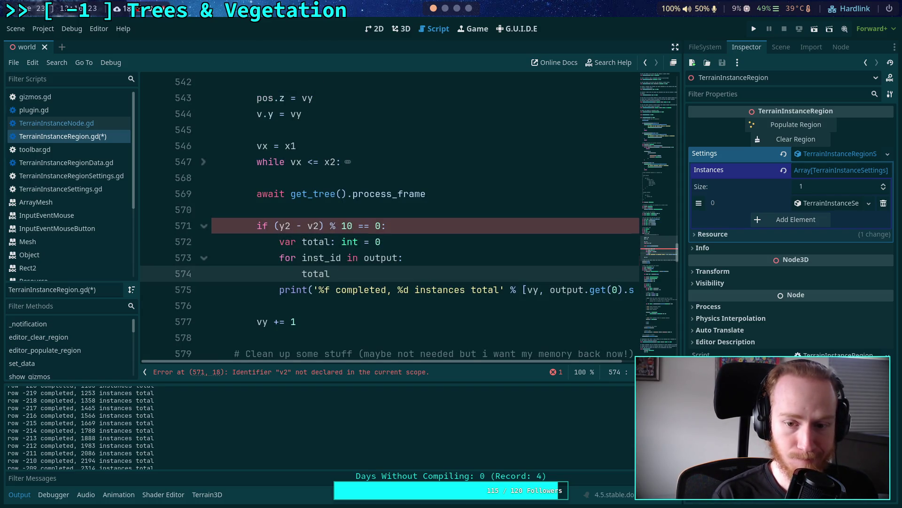
text(+=)
click(553, 290)
drag(556, 290, 629, 289)
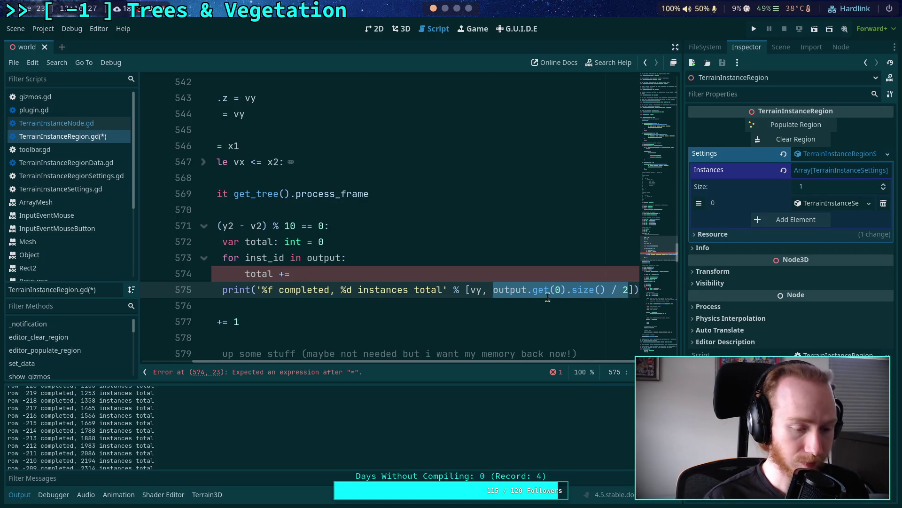
key(ctrl+x)
click(389, 274)
key(ctrl+v)
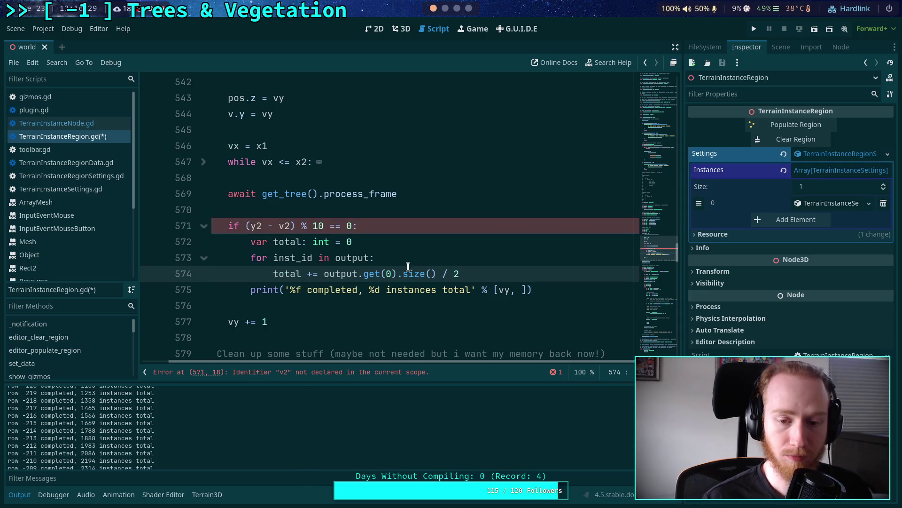
double_click(387, 273)
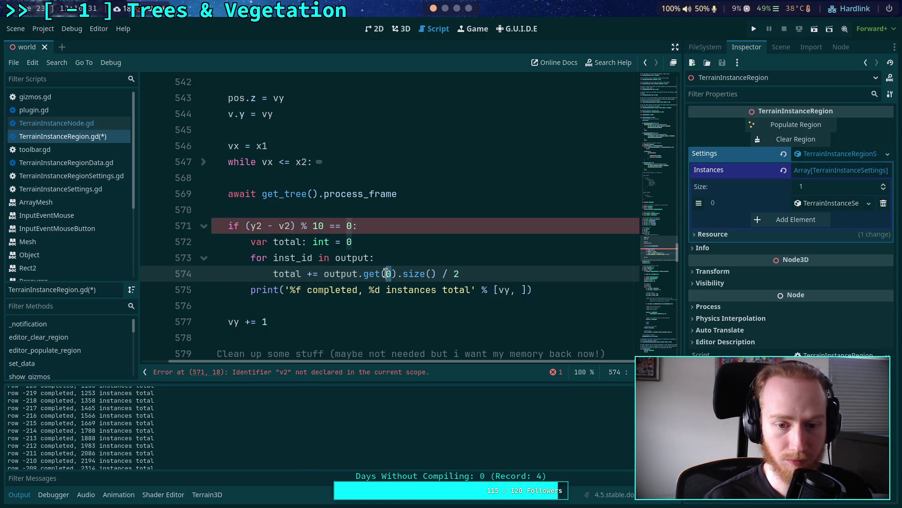
text(inst_id)
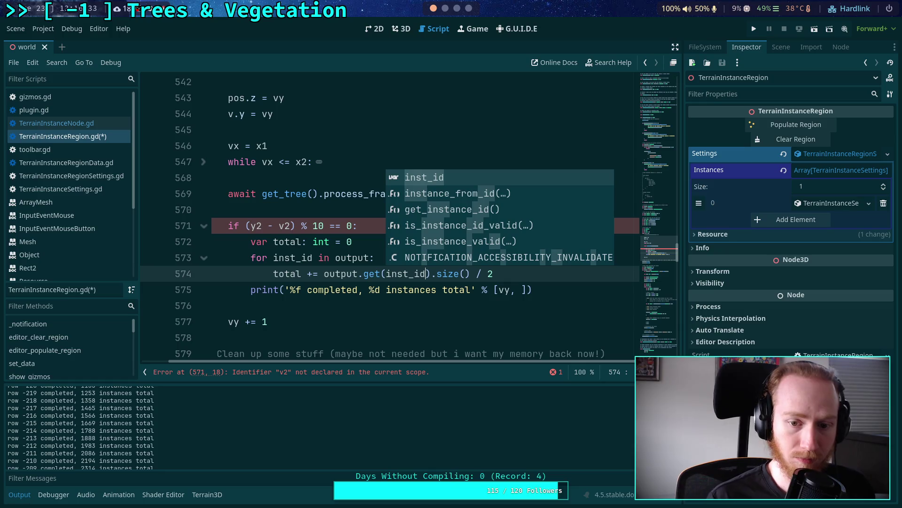
click(511, 289)
double_click(509, 289)
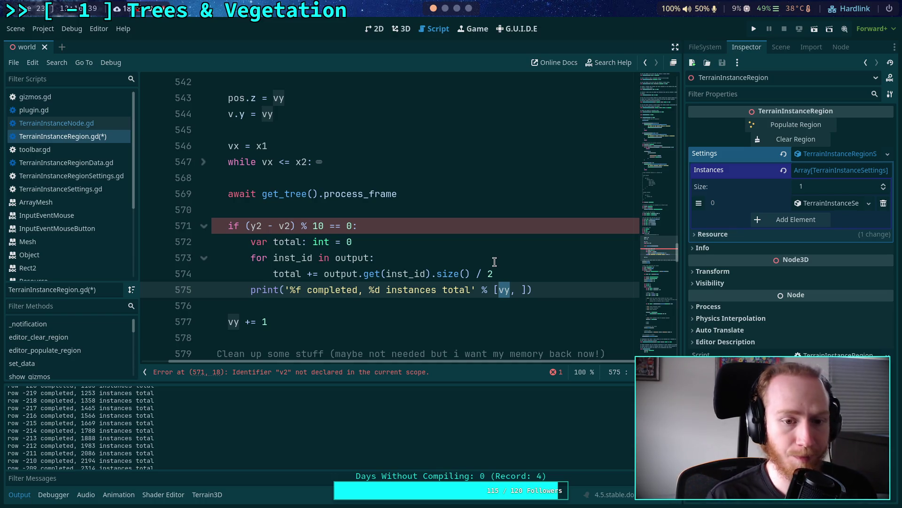
Rewrite the every-10-rows condition as 'if (vy - y1) % 10 == 0:'
double_click(290, 226)
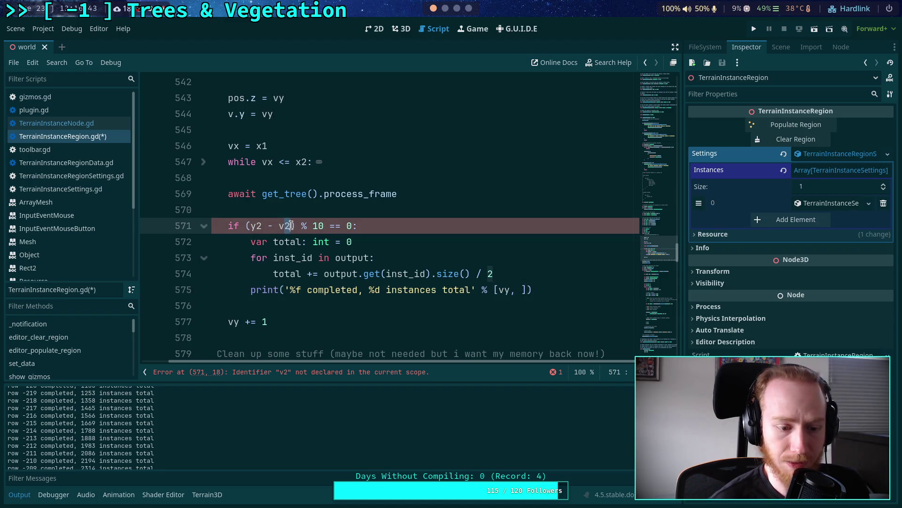
text(vy)
click(404, 210)
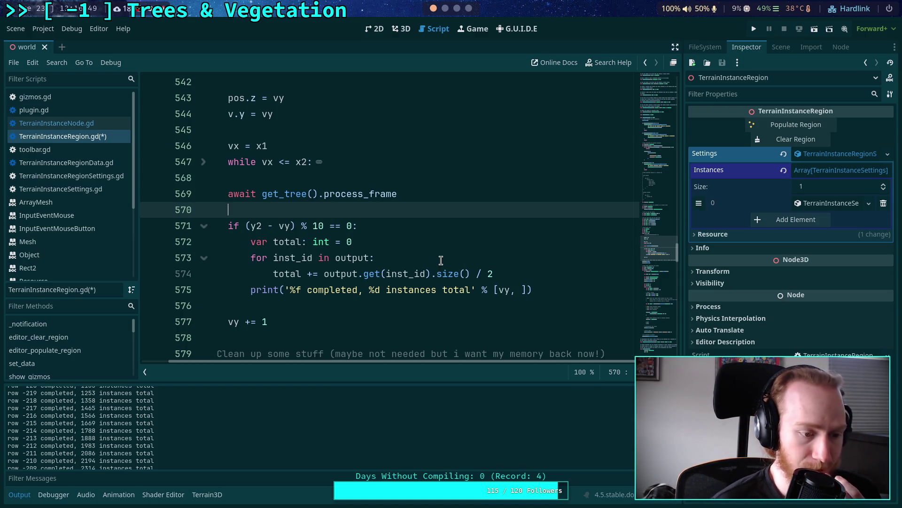
click(522, 290)
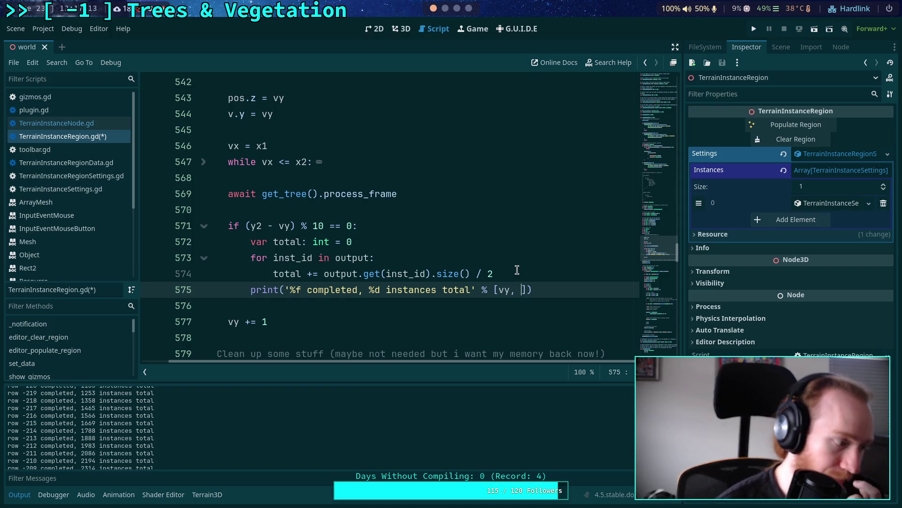
drag(258, 226, 291, 226)
key(BackSpace)
key(BackSpace)
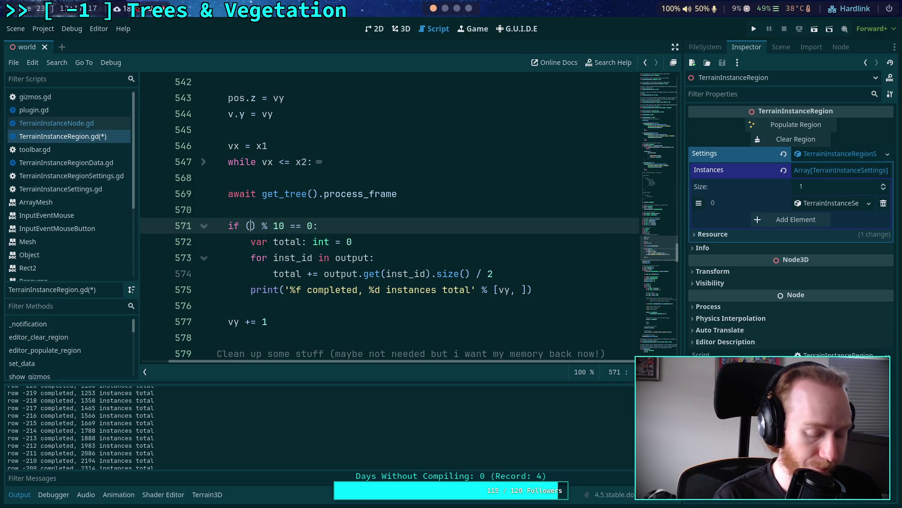
text(vy - )
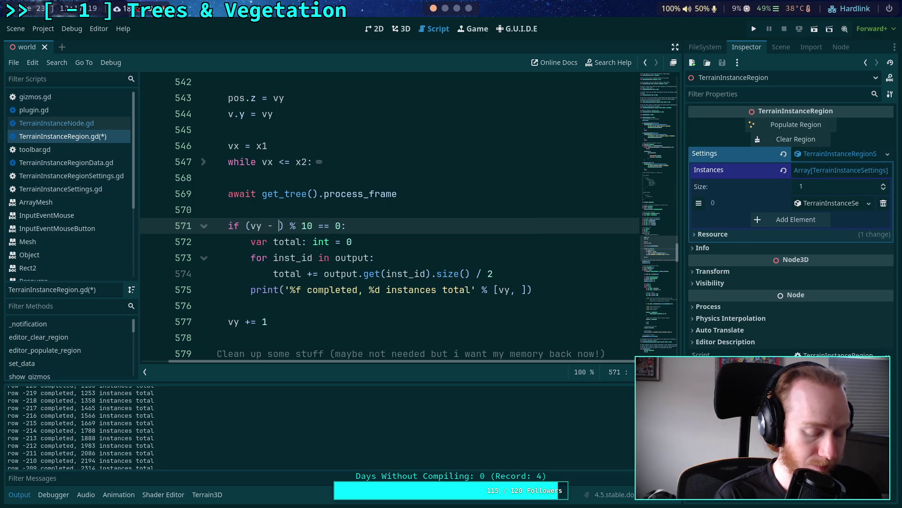
text(y1)
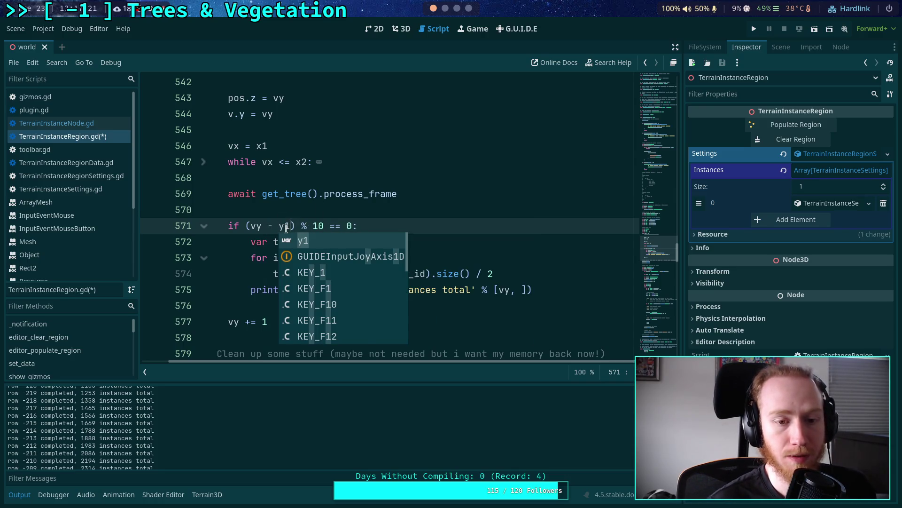
double_click(254, 227)
double_click(284, 226)
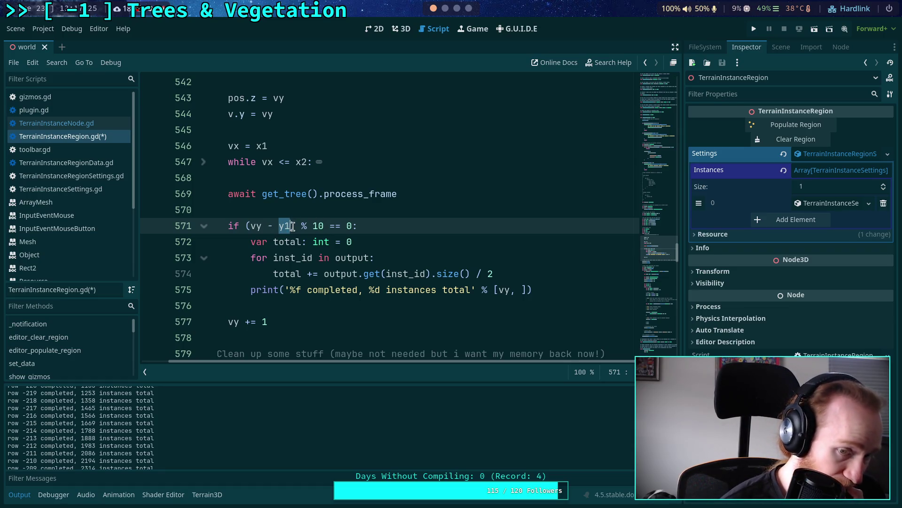
click(290, 228)
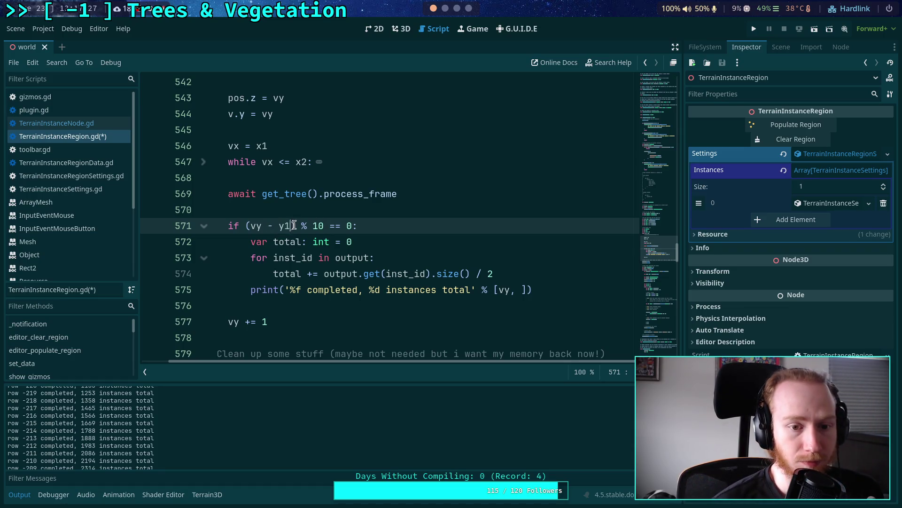
Move the every-10-rows block below the vy += 1 increment and tidy the surrounding blank lines
drag(539, 290, 231, 227)
key(alt+Down)
key(alt+Down)
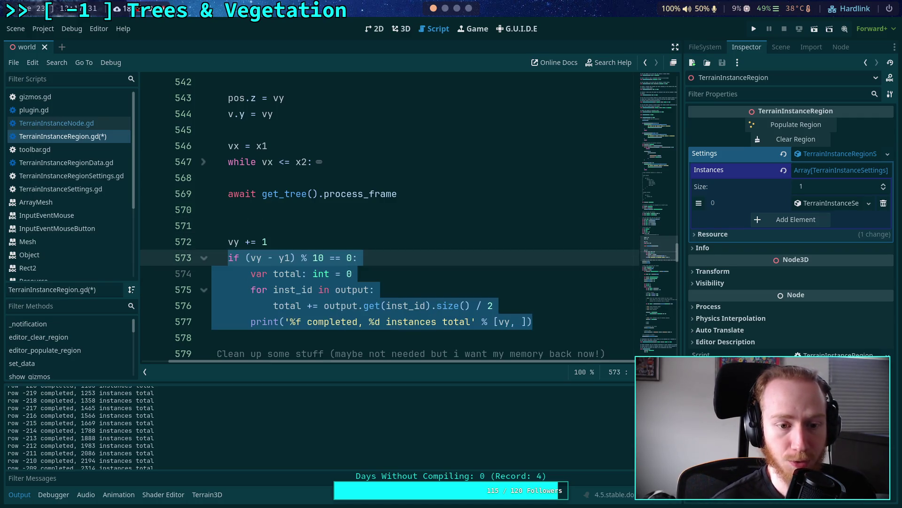
click(295, 222)
key(BackSpace)
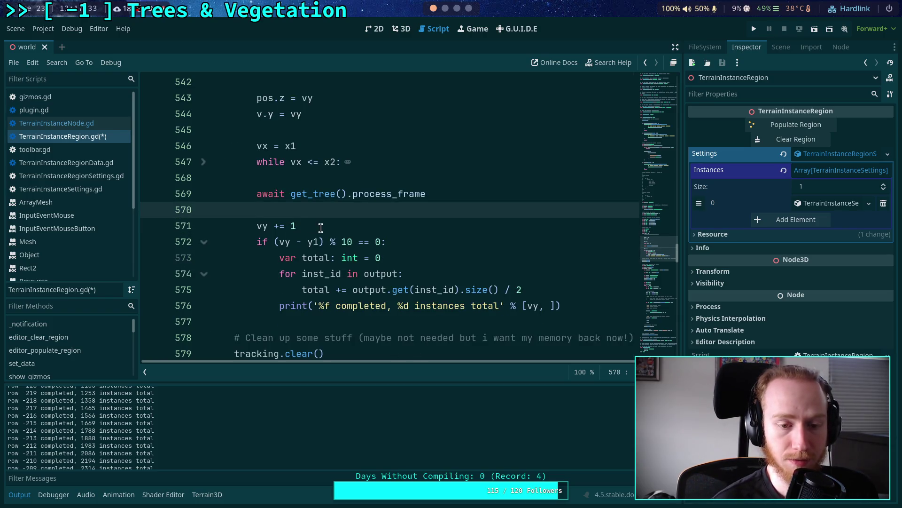
click(328, 228)
key(Return)
click(307, 226)
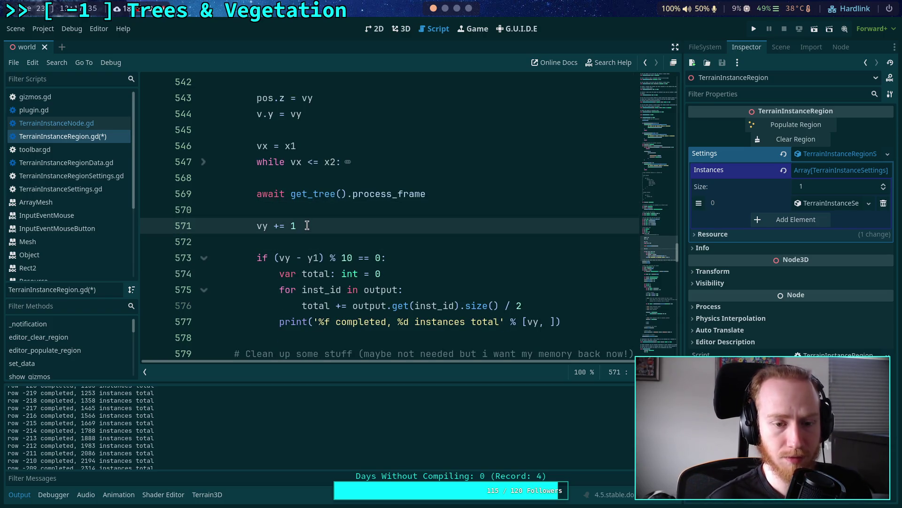
key(alt+Up)
key(alt+Up)
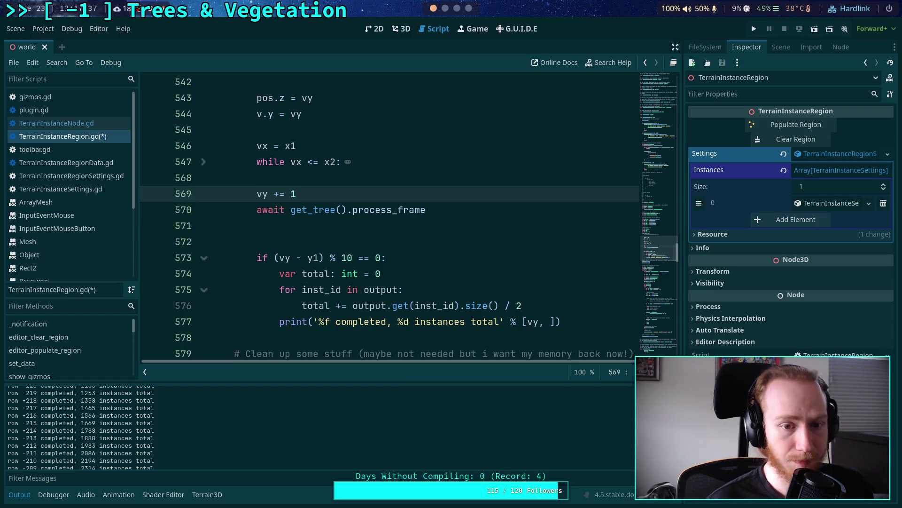
key(Down)
key(alt+Down)
key(Down)
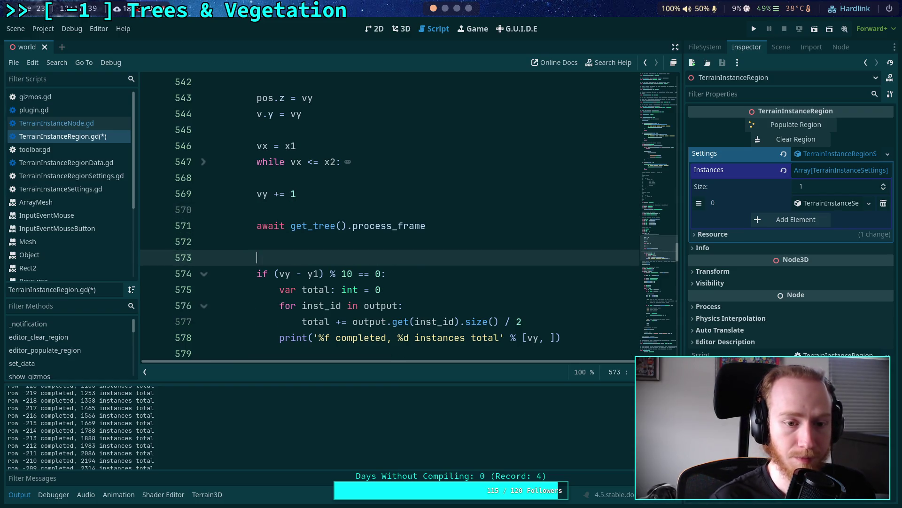
click(333, 205)
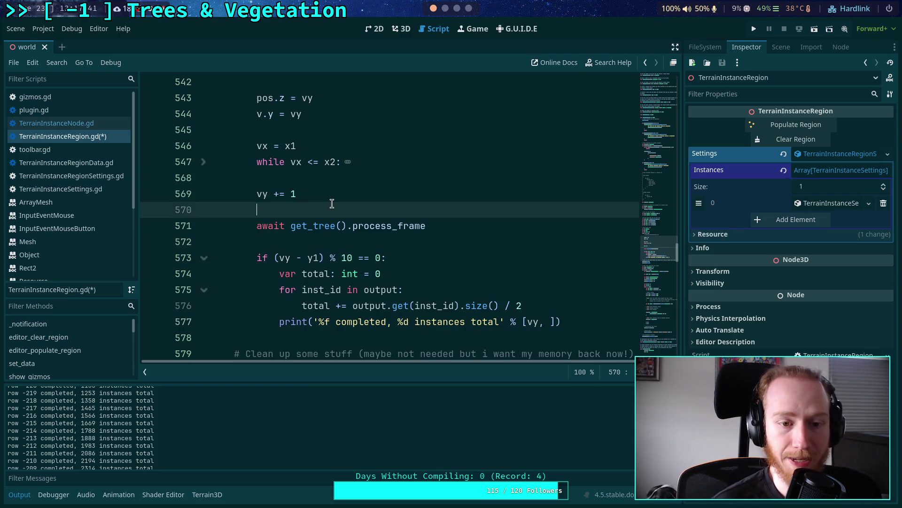
key(BackSpace)
click(339, 225)
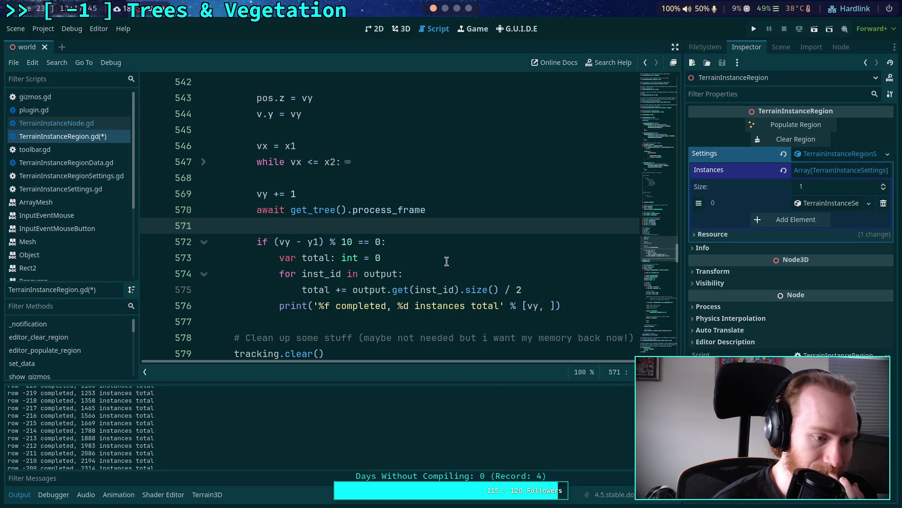
Move the 'await get_tree().process_frame' line below the print block and fix the blank lines
click(430, 212)
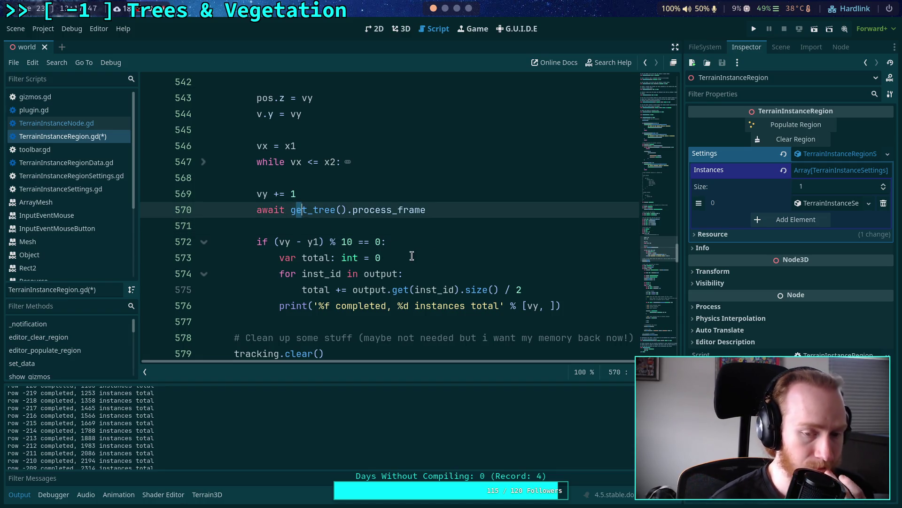
key(alt+Down)
key(alt+Down)
key(alt+Down)
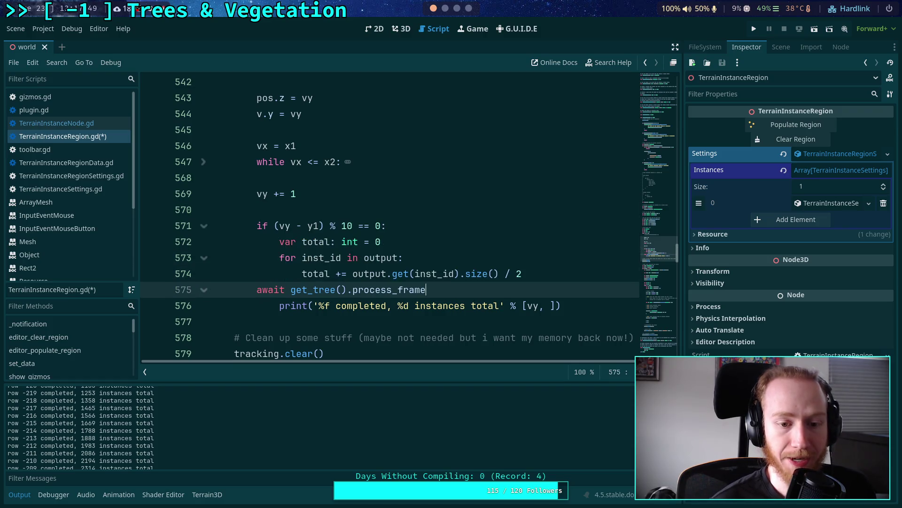
click(578, 291)
key(Return)
click(377, 212)
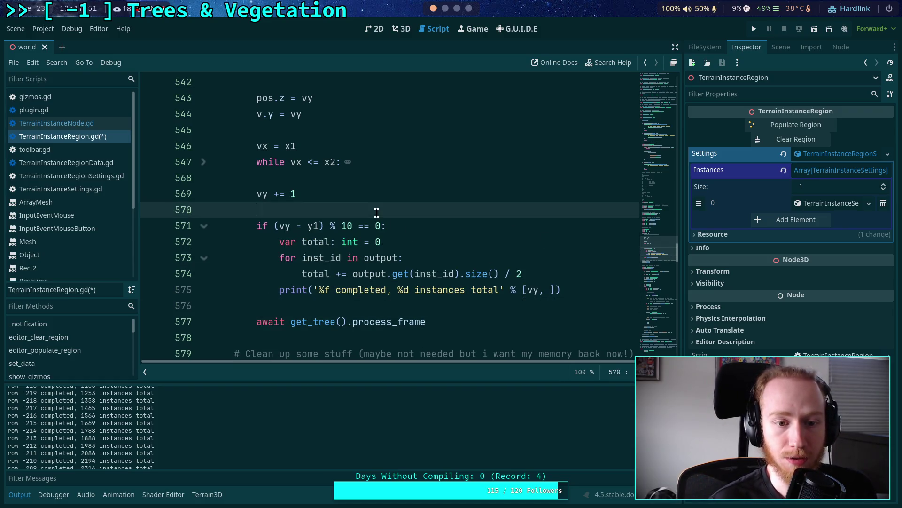
key(BackSpace)
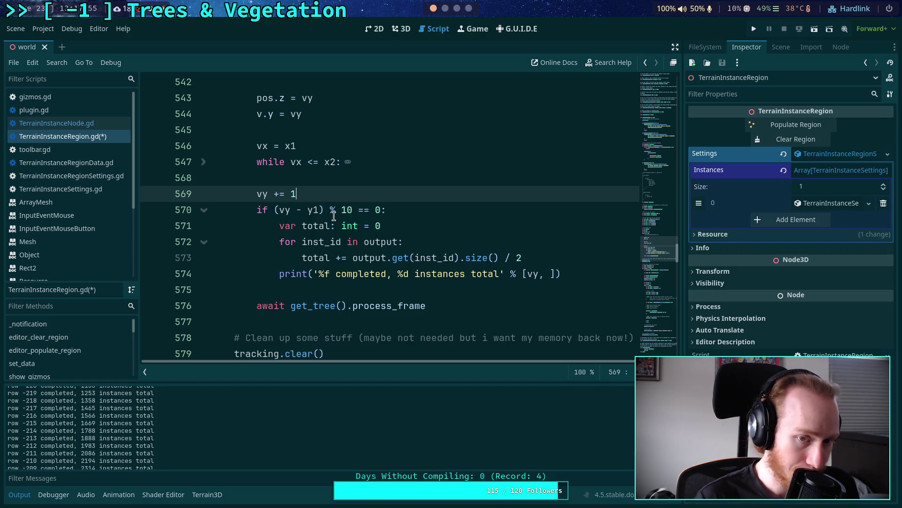
drag(277, 210, 310, 210)
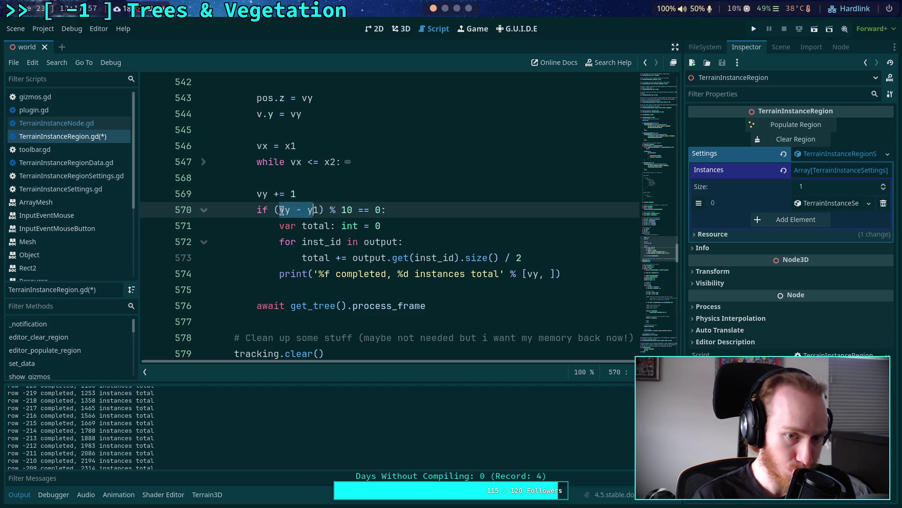
double_click(287, 210)
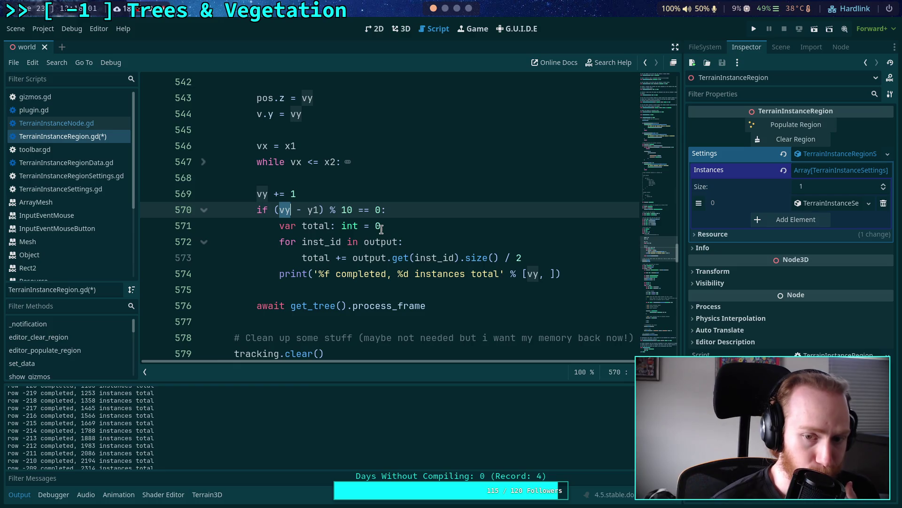
click(551, 274)
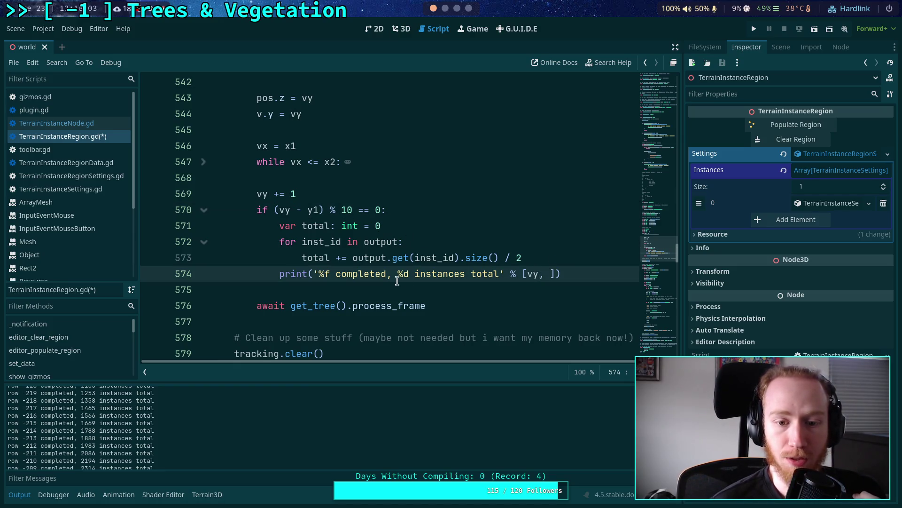
Replace 'vy, ' in the print's value array with ', total', leaving the first slot empty
drag(527, 274, 552, 275)
text(, total)
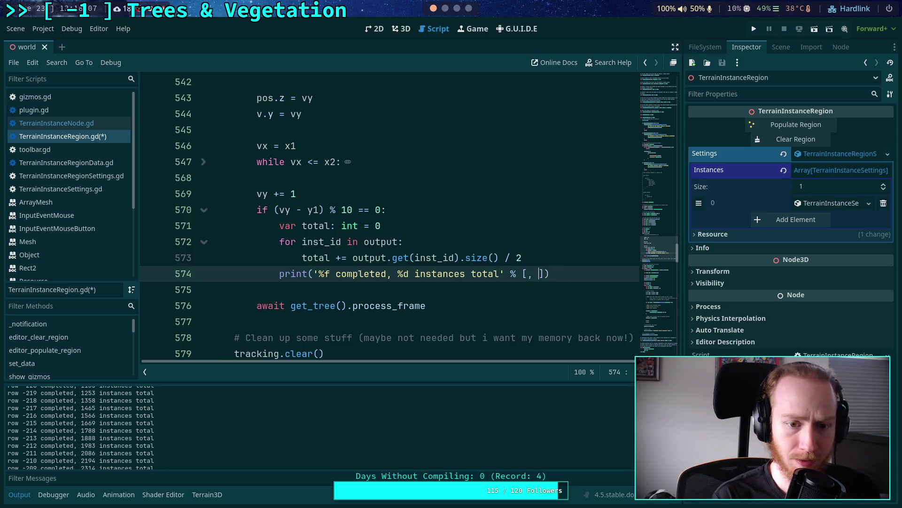
key(Left)
key(Left)
key(Left)
key(Left)
key(Left)
key(Left)
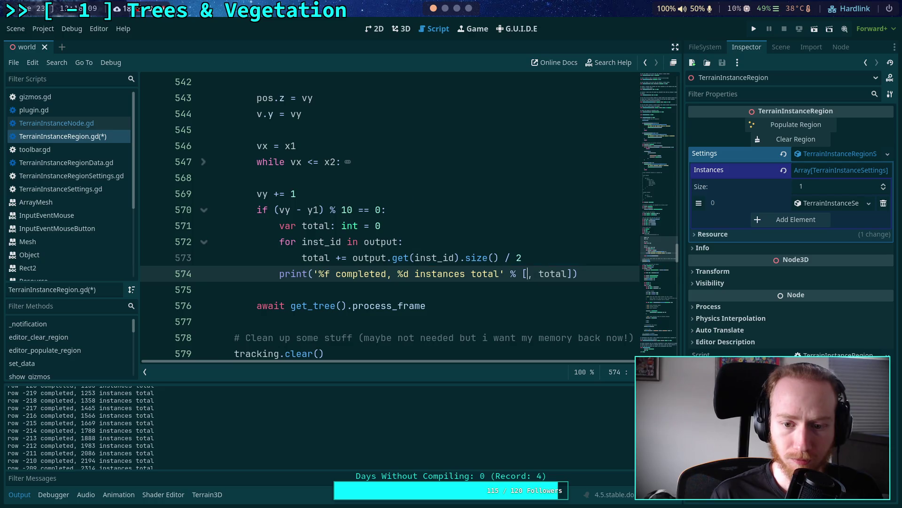
key(Left)
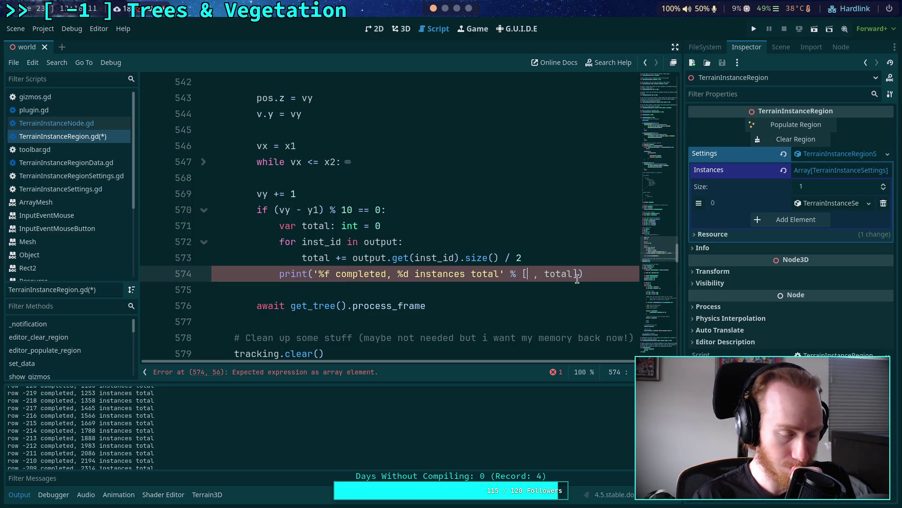
mouse_move(558, 273)
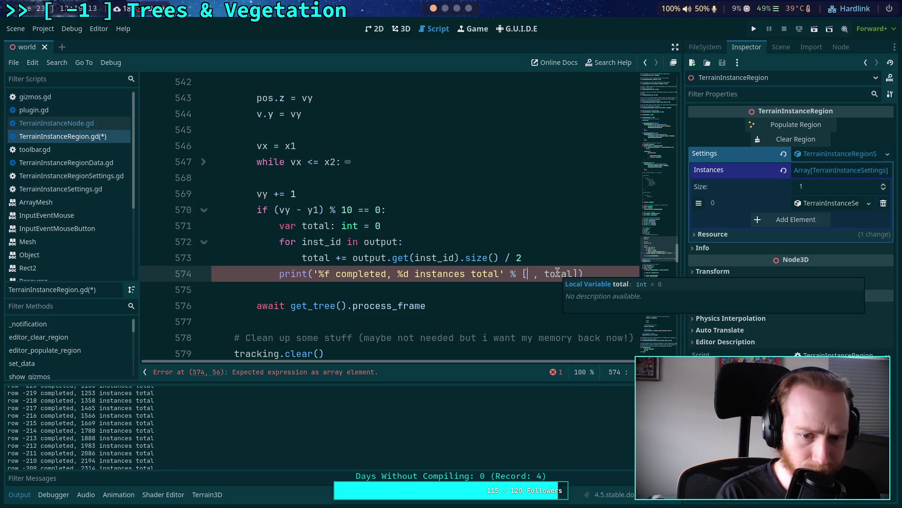
Change '%f' to '%.1f' and fill the first value with (y2 - vy) / (y2 - y1) * 100.0
click(325, 274)
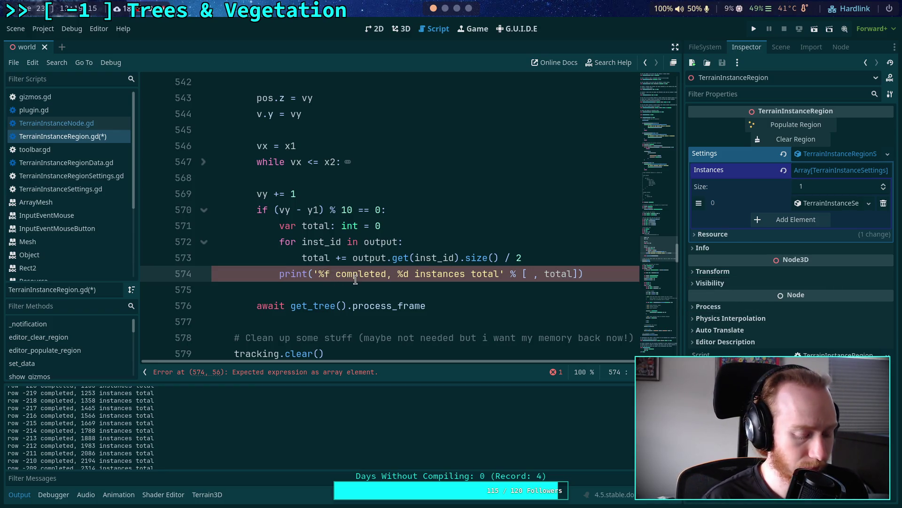
text(.1)
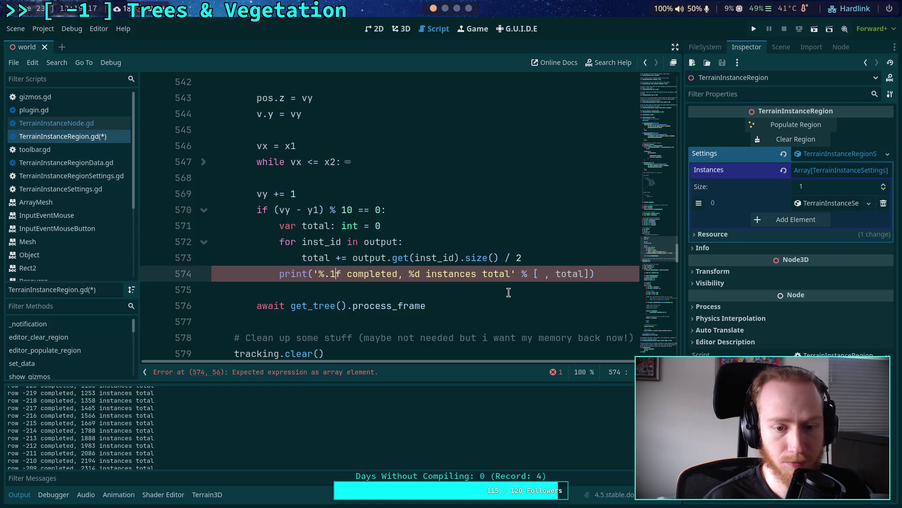
click(541, 272)
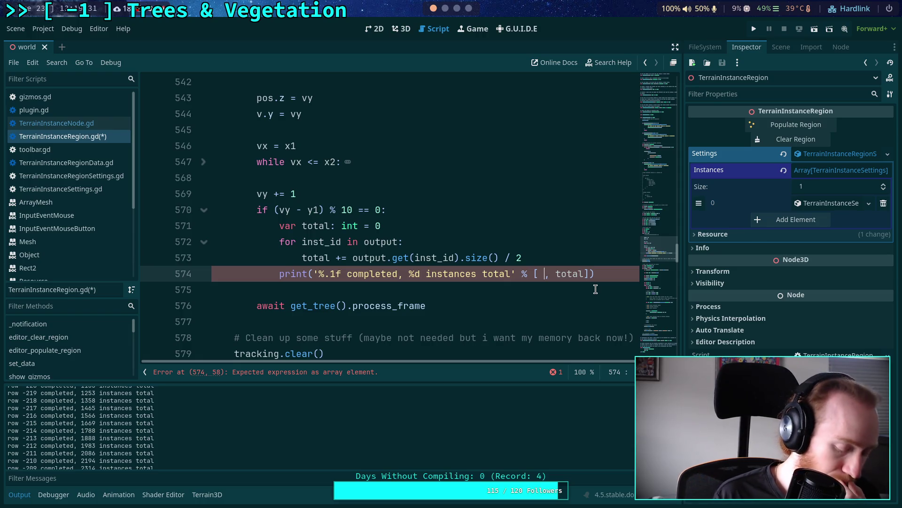
key(BackSpace)
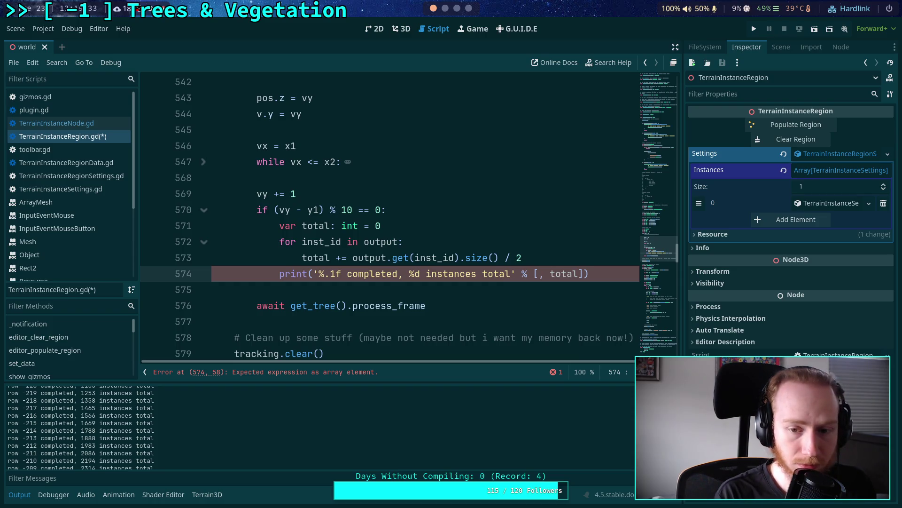
text(() * 1)
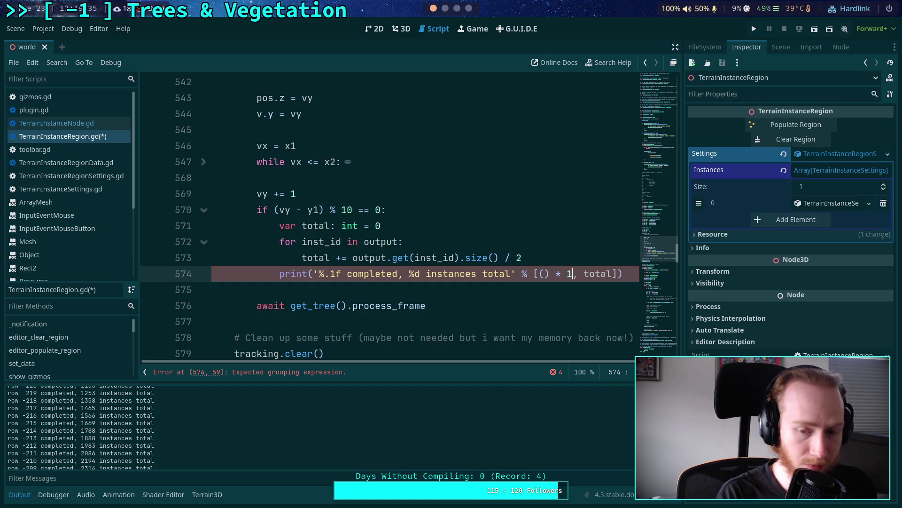
text(00.0)
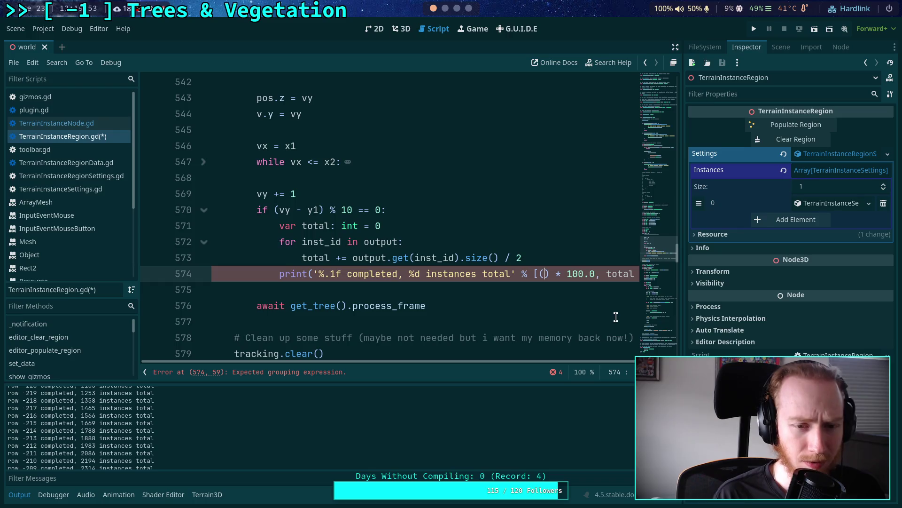
text(y2 - v)
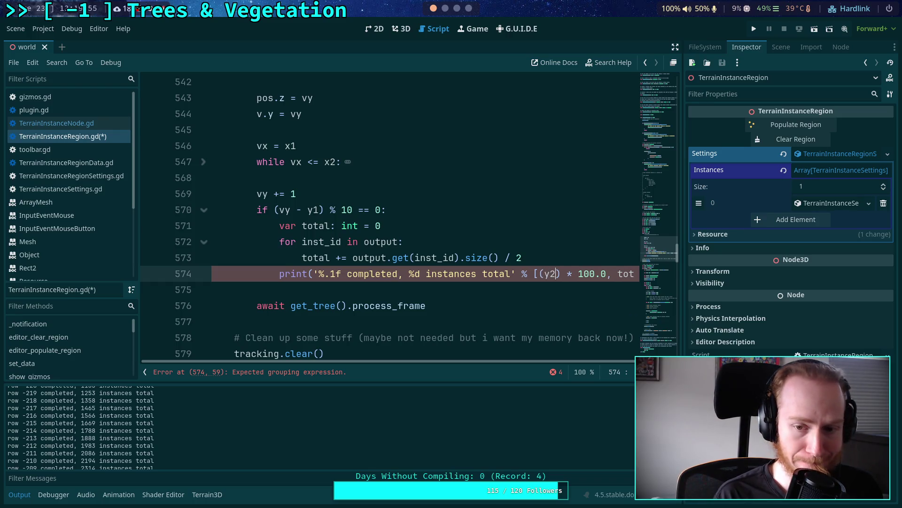
text(/ )
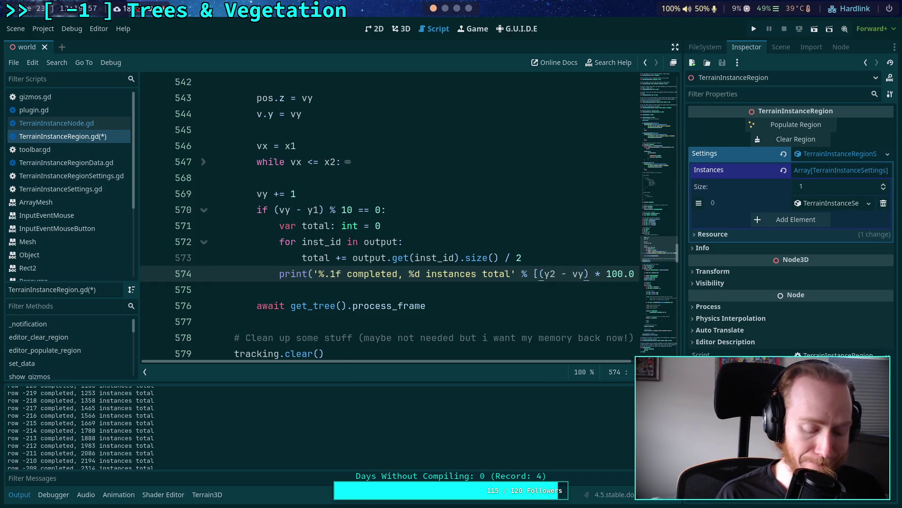
text(()
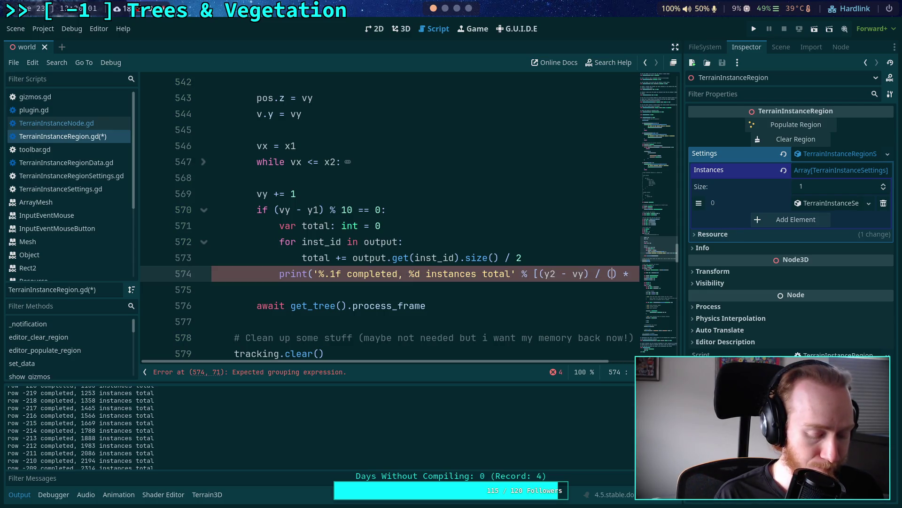
text(y2 - y1)
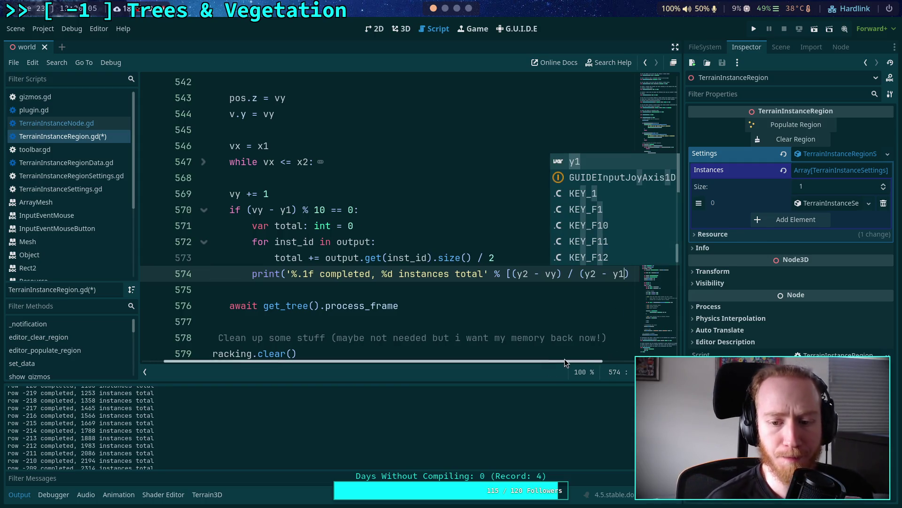
scroll(618, 309, right, 3)
key(Escape)
text(* 100.0, total])
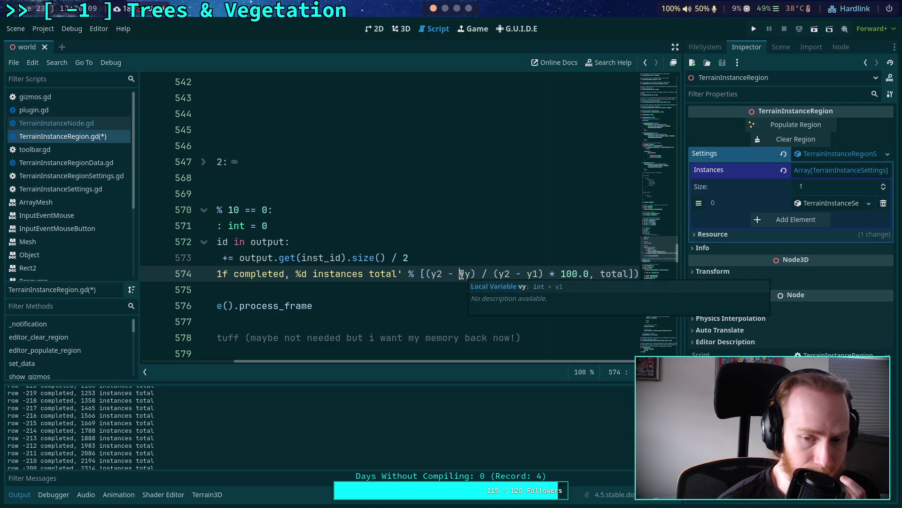
click(459, 274)
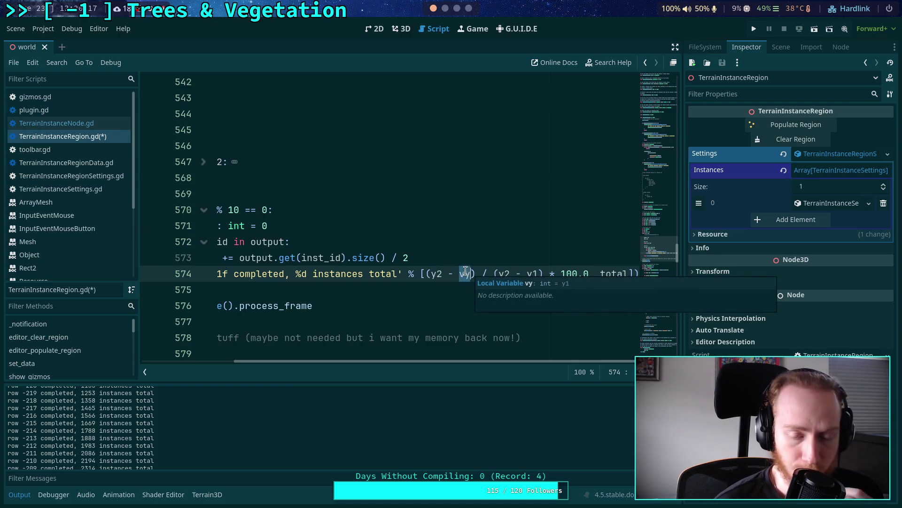
click(428, 273)
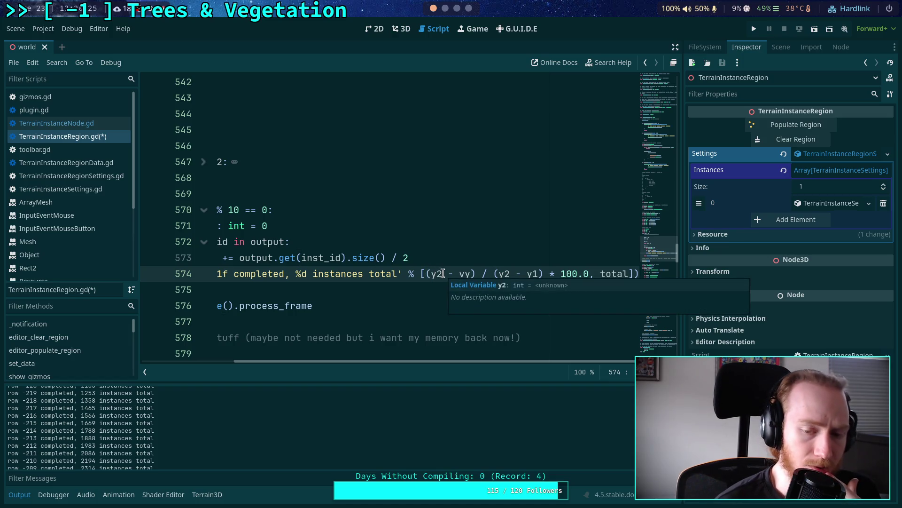
drag(432, 274, 468, 272)
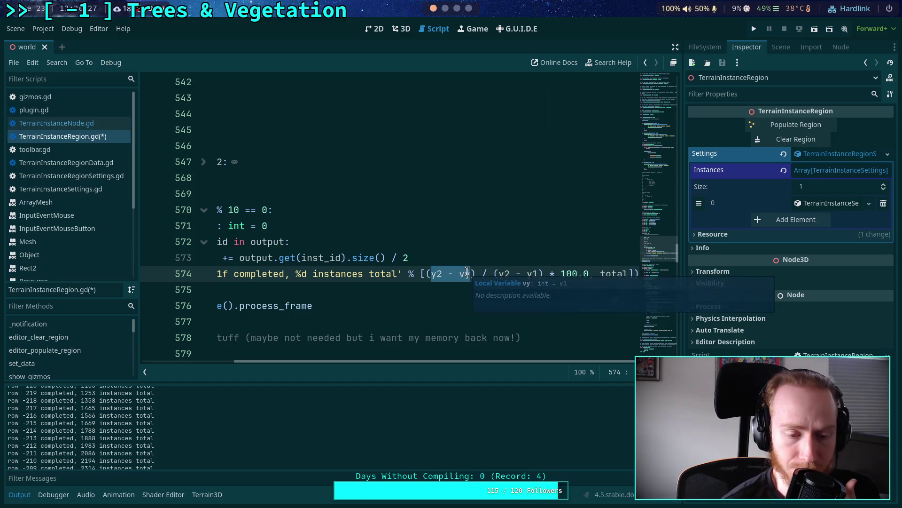